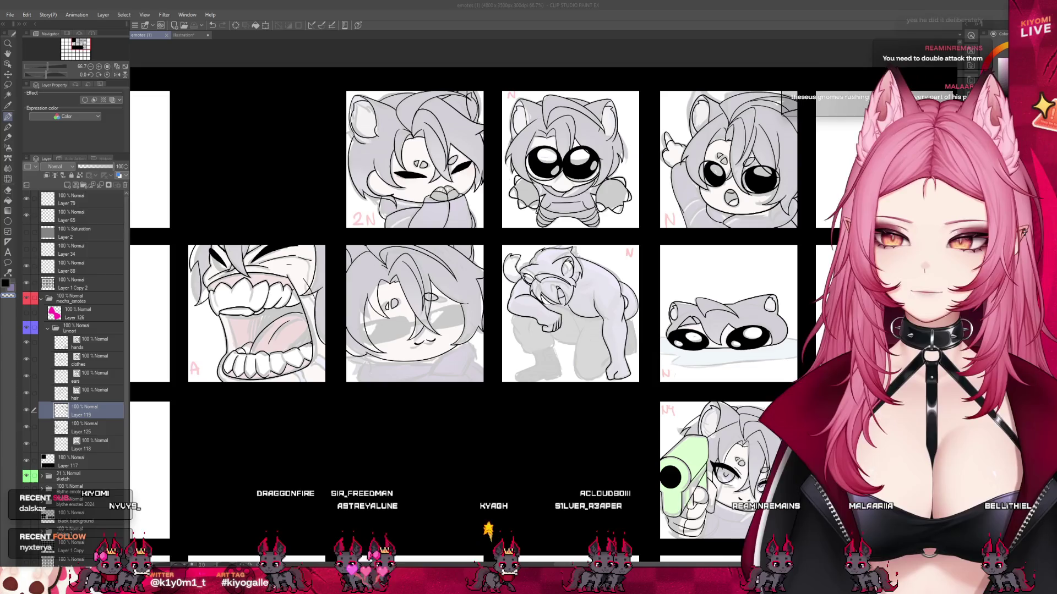
- Zoom the canvas from 66.7% to about 147%, centred on the hooded emote panel
{"action": "scroll", "coordinate": [612, 323], "scroll_direction": "up", "scroll_amount": 3}
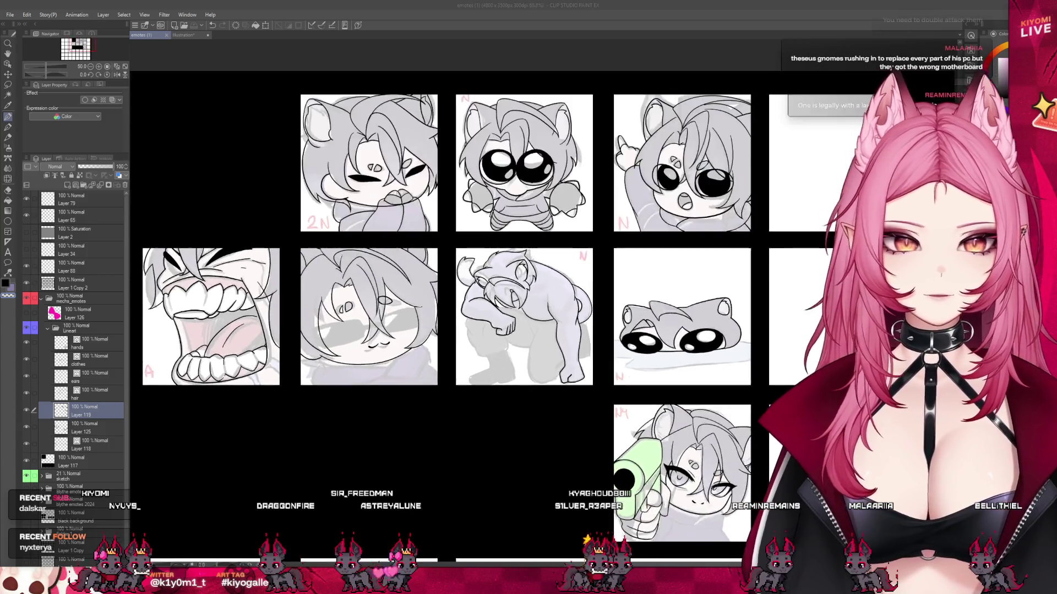
{"action": "scroll", "coordinate": [491, 343], "scroll_direction": "up", "scroll_amount": 3}
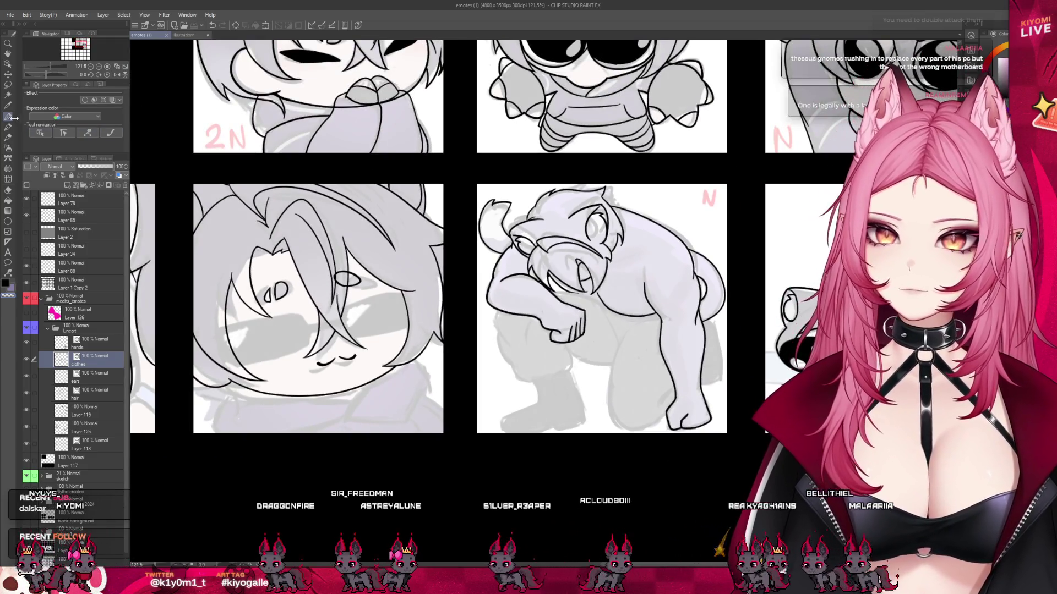
{"action": "scroll", "coordinate": [276, 341], "scroll_direction": "up", "scroll_amount": 2}
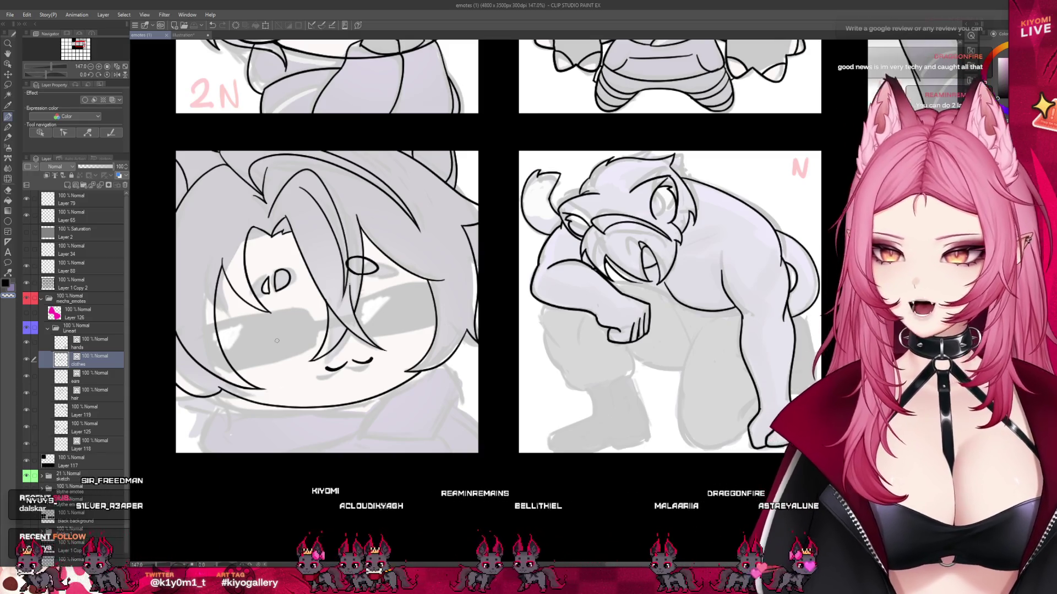
- Start inking the hooded emote, undoing the trial curved and diagonal clothes strokes
{"action": "left_click_drag", "start_coordinate": [373, 403], "coordinate": [392, 388]}
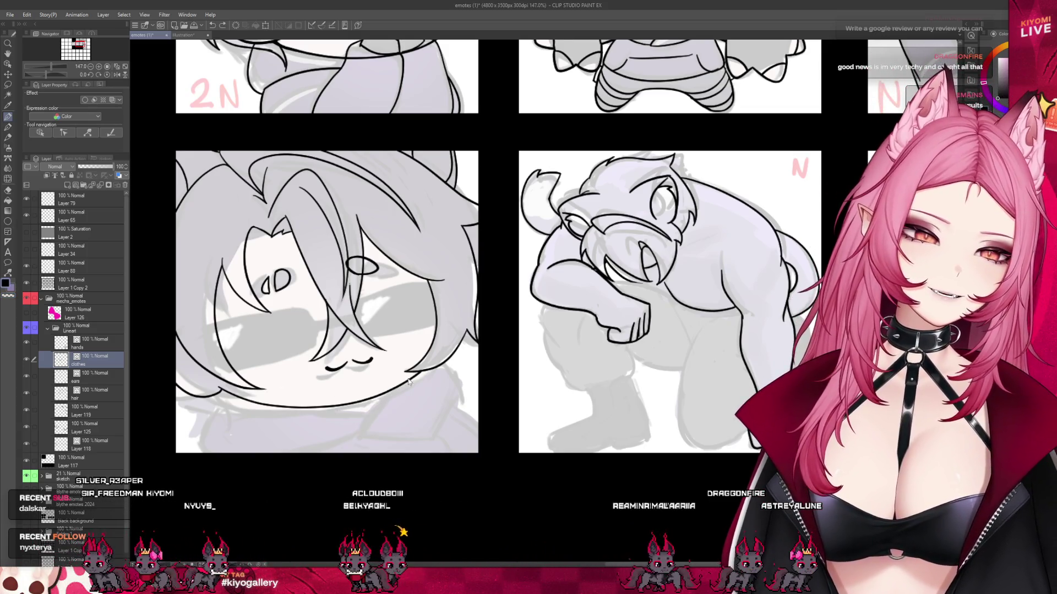
{"action": "left_click_drag", "start_coordinate": [458, 378], "coordinate": [431, 433]}
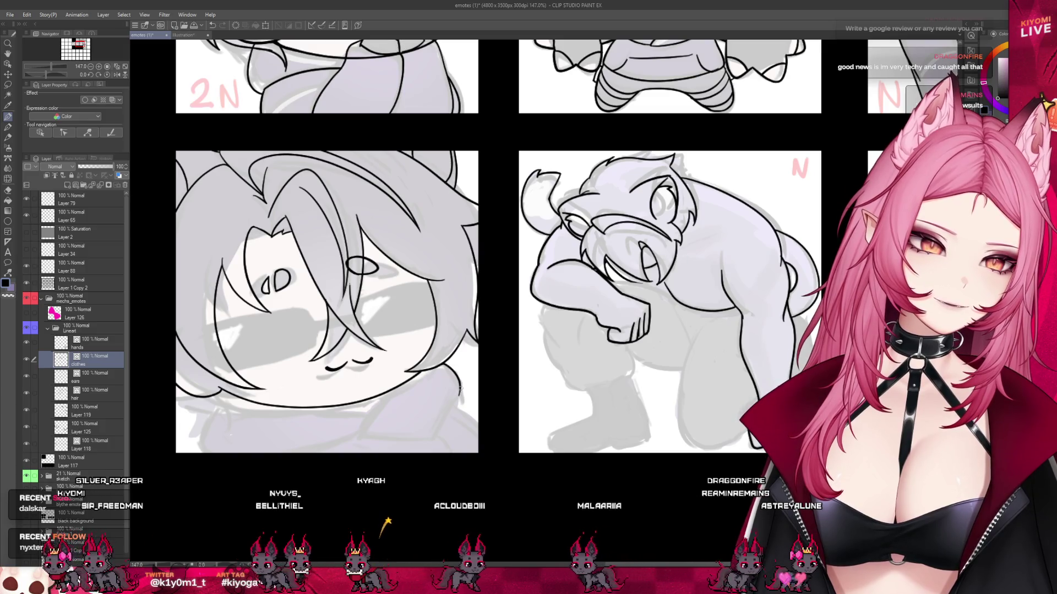
{"action": "key", "text": "ctrl+z"}
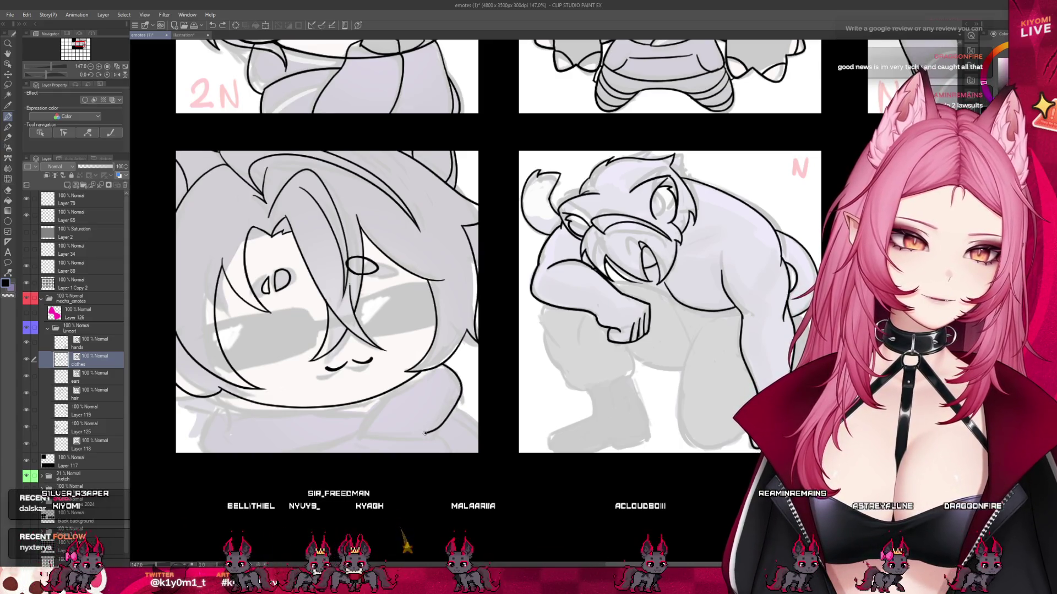
{"action": "left_click_drag", "start_coordinate": [352, 437], "coordinate": [366, 408]}
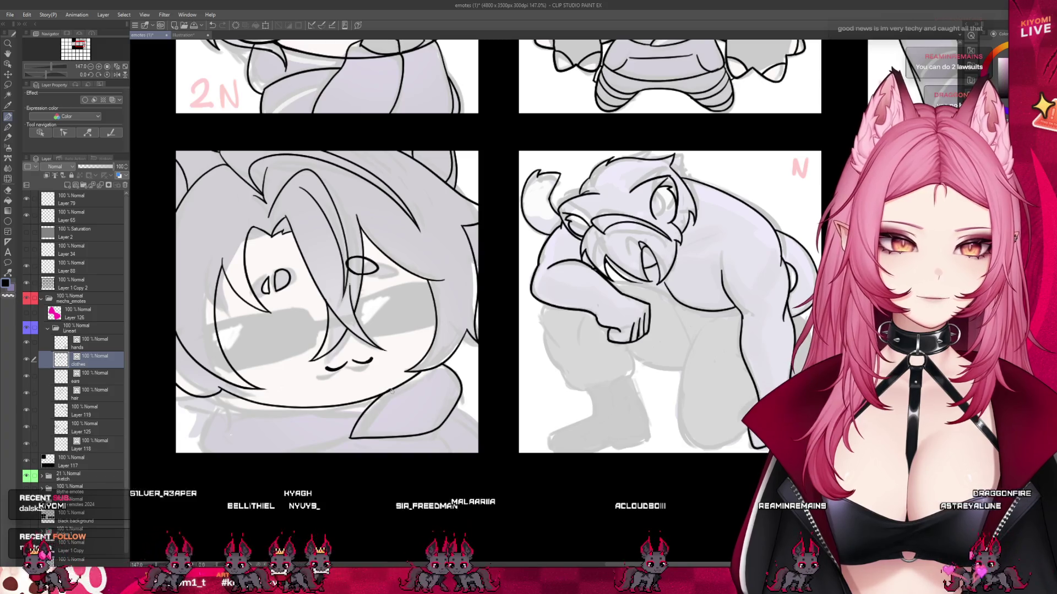
{"action": "key", "text": "ctrl+z"}
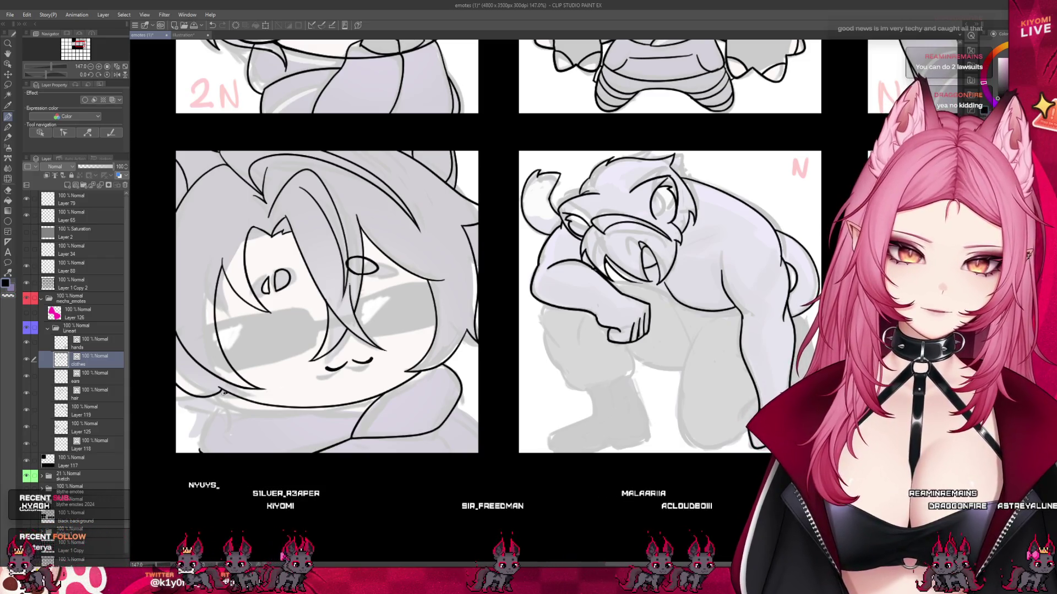
- Ink a short lower-left line and the long bottom edge of the hooded emote's clothes
{"action": "left_click_drag", "start_coordinate": [208, 407], "coordinate": [211, 418]}
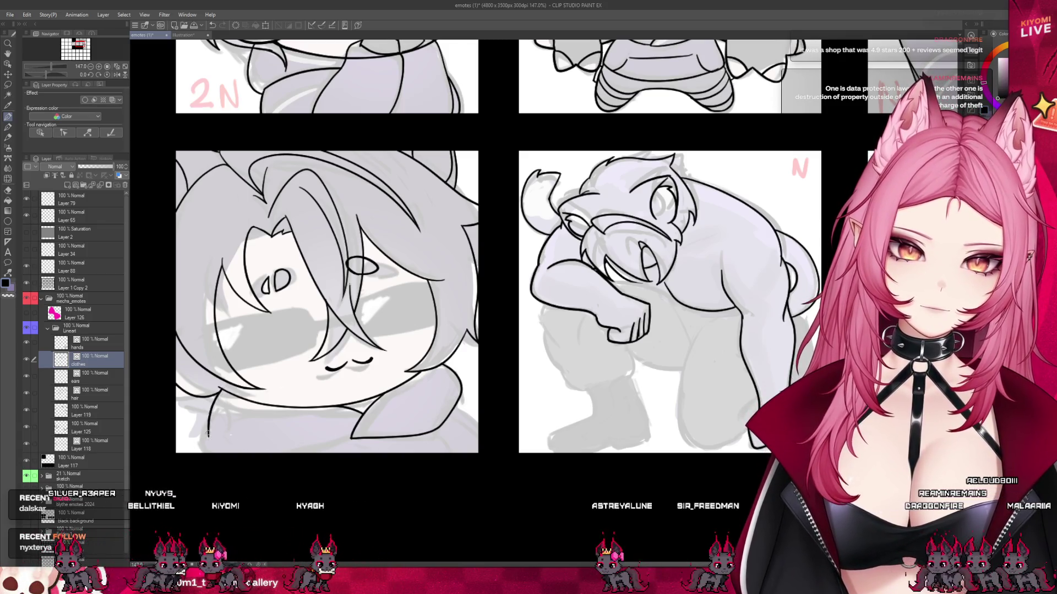
{"action": "left_click_drag", "start_coordinate": [204, 431], "coordinate": [325, 448]}
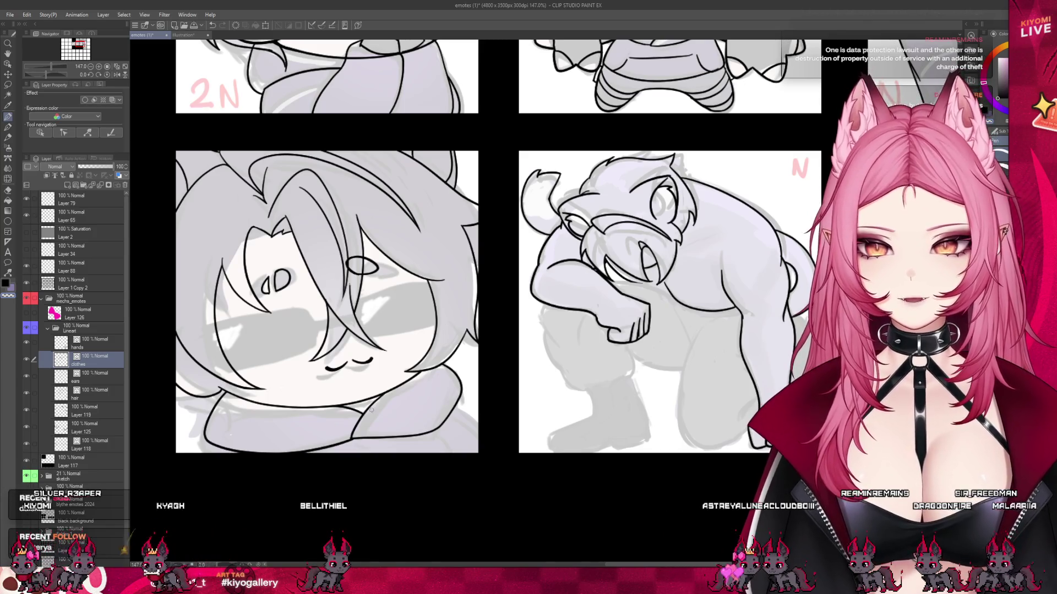
{"action": "scroll", "coordinate": [401, 364], "scroll_direction": "down", "scroll_amount": 5}
{"action": "scroll", "coordinate": [401, 364], "scroll_direction": "up", "scroll_amount": 5}
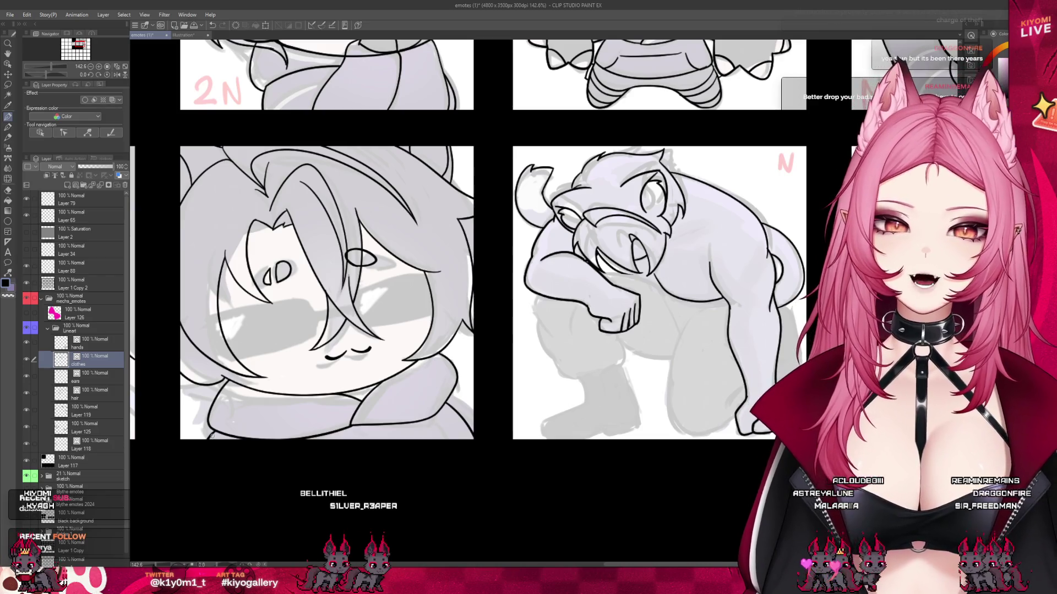
- Select the inking pen from the toolbar and save the emote sheet with Ctrl+S
{"action": "scroll", "coordinate": [408, 457], "scroll_direction": "down", "scroll_amount": 2}
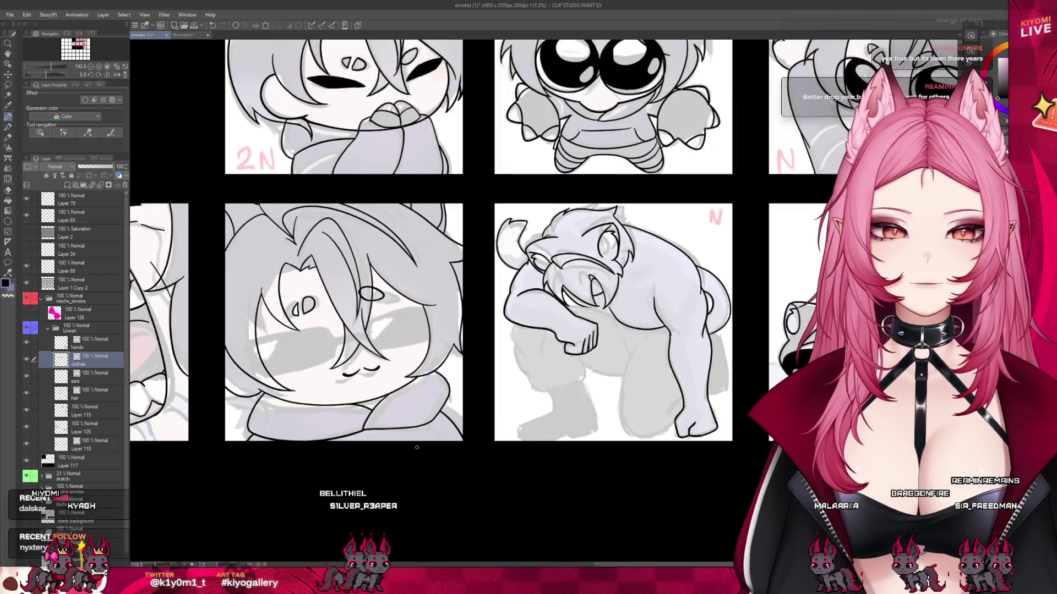
{"action": "scroll", "coordinate": [416, 448], "scroll_direction": "down", "scroll_amount": 3}
{"action": "scroll", "coordinate": [417, 448], "scroll_direction": "down", "scroll_amount": 1}
{"action": "scroll", "coordinate": [368, 386], "scroll_direction": "up", "scroll_amount": 2}
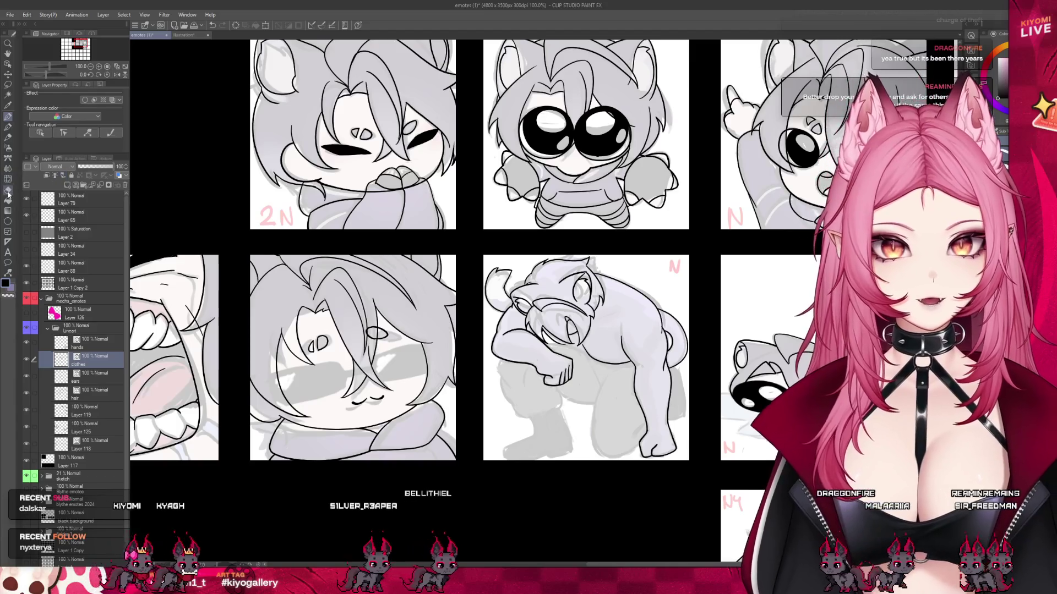
{"action": "scroll", "coordinate": [368, 386], "scroll_direction": "up", "scroll_amount": 1}
{"action": "scroll", "coordinate": [368, 386], "scroll_direction": "up", "scroll_amount": 2}
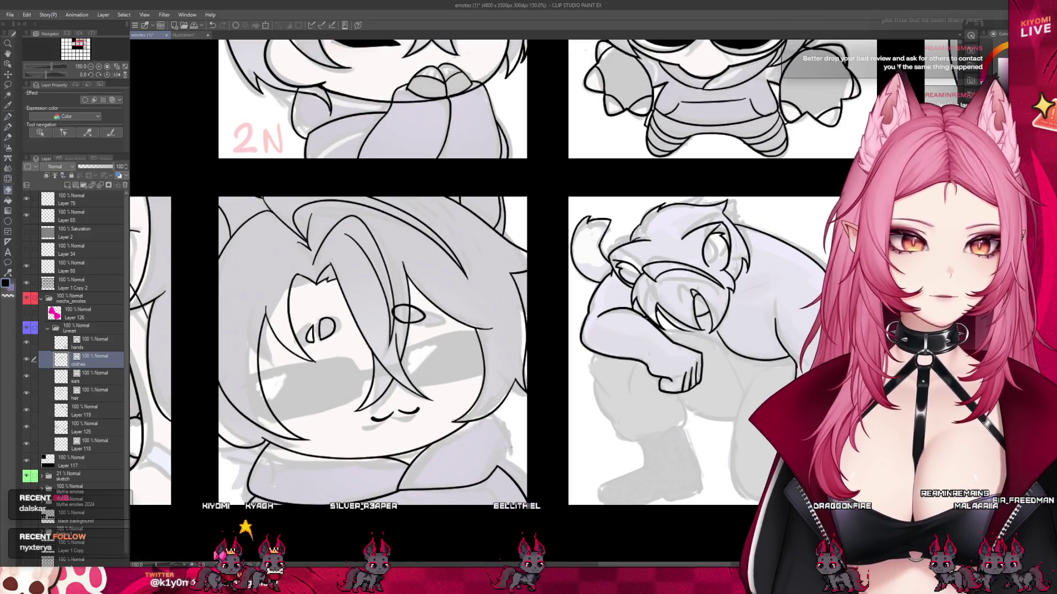
{"action": "left_click", "coordinate": [9, 117]}
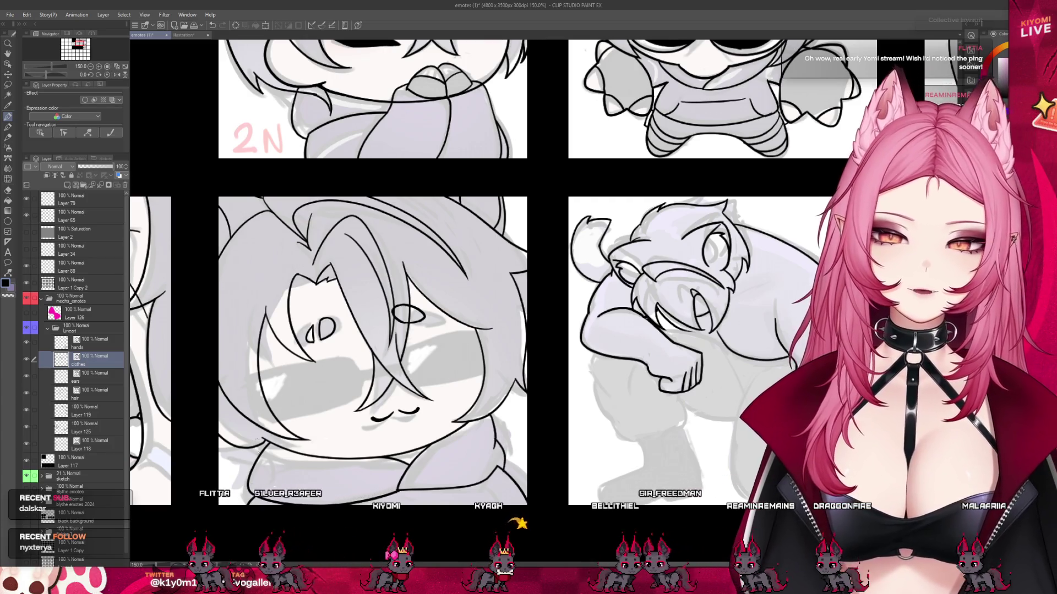
{"action": "key", "text": "e"}
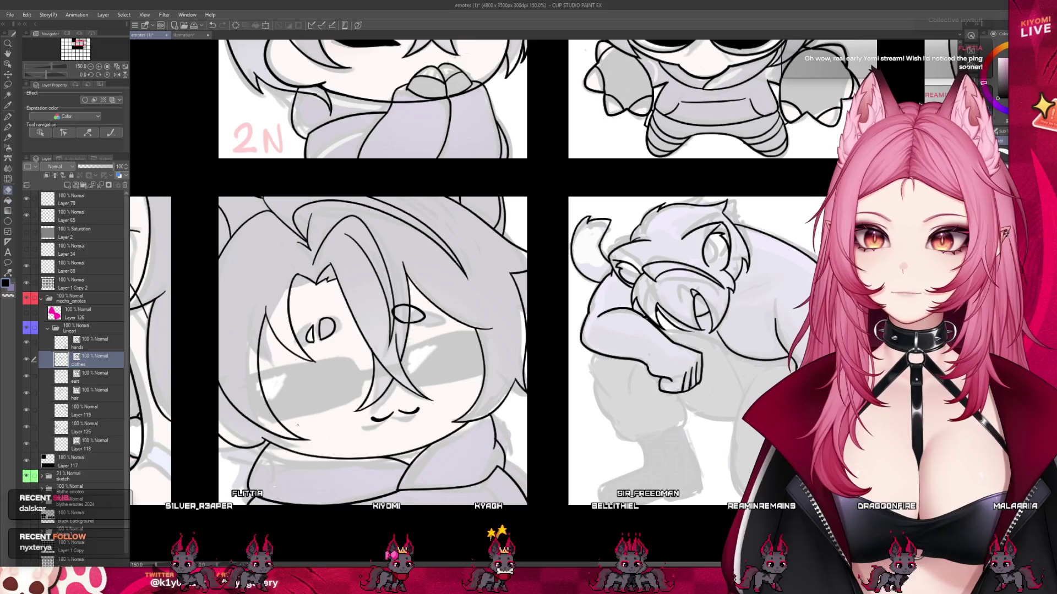
{"action": "key", "text": "p"}
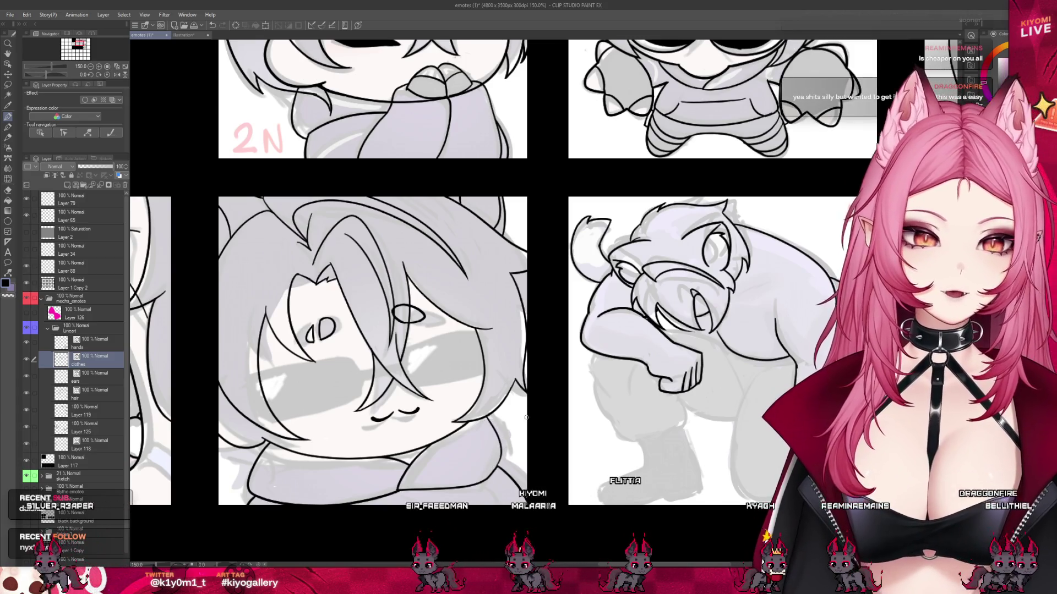
{"action": "scroll", "coordinate": [526, 418], "scroll_direction": "down", "scroll_amount": 4}
{"action": "scroll", "coordinate": [452, 300], "scroll_direction": "up", "scroll_amount": 1}
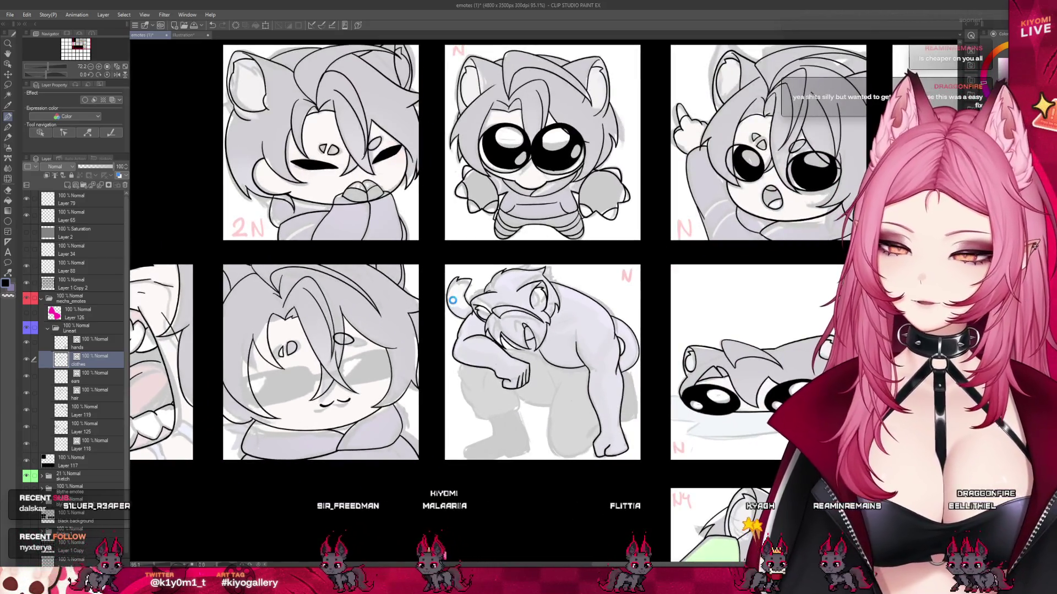
{"action": "key", "text": "ctrl+s"}
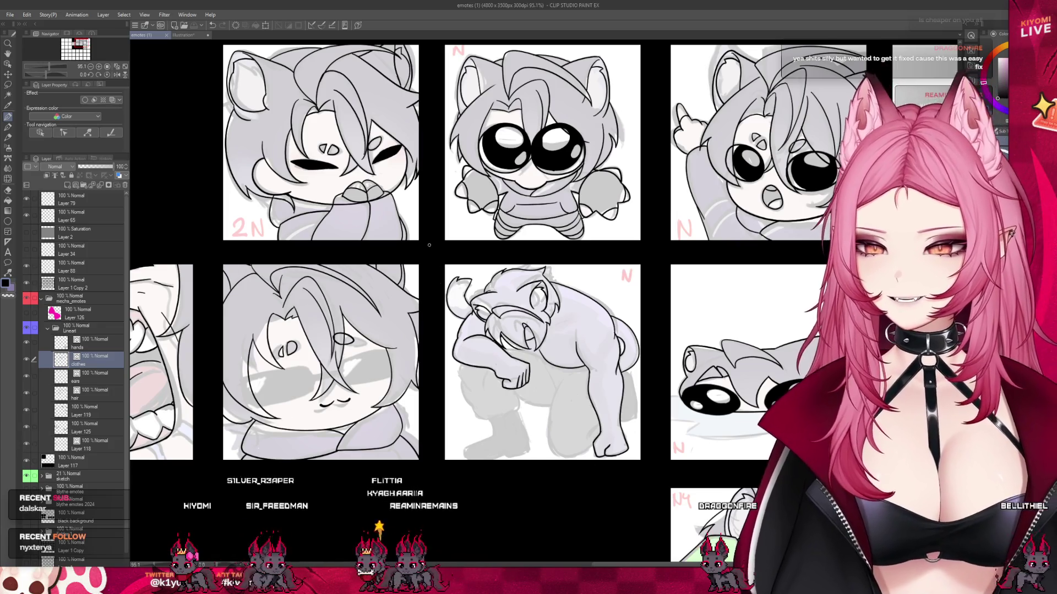
- Extend the hooded emote's lower-left outline down to its bottom edge, then zoom out
{"action": "scroll", "coordinate": [424, 253], "scroll_direction": "down", "scroll_amount": 4}
{"action": "scroll", "coordinate": [363, 318], "scroll_direction": "up", "scroll_amount": 5}
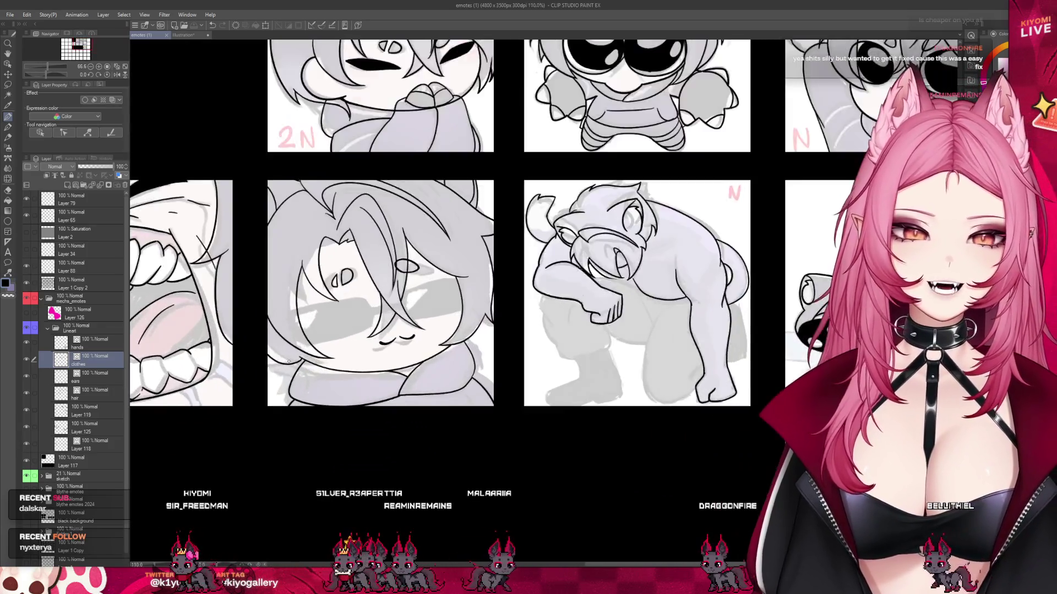
{"action": "scroll", "coordinate": [310, 370], "scroll_direction": "up", "scroll_amount": 5}
{"action": "left_click", "coordinate": [8, 190]}
{"action": "left_click", "coordinate": [311, 390]}
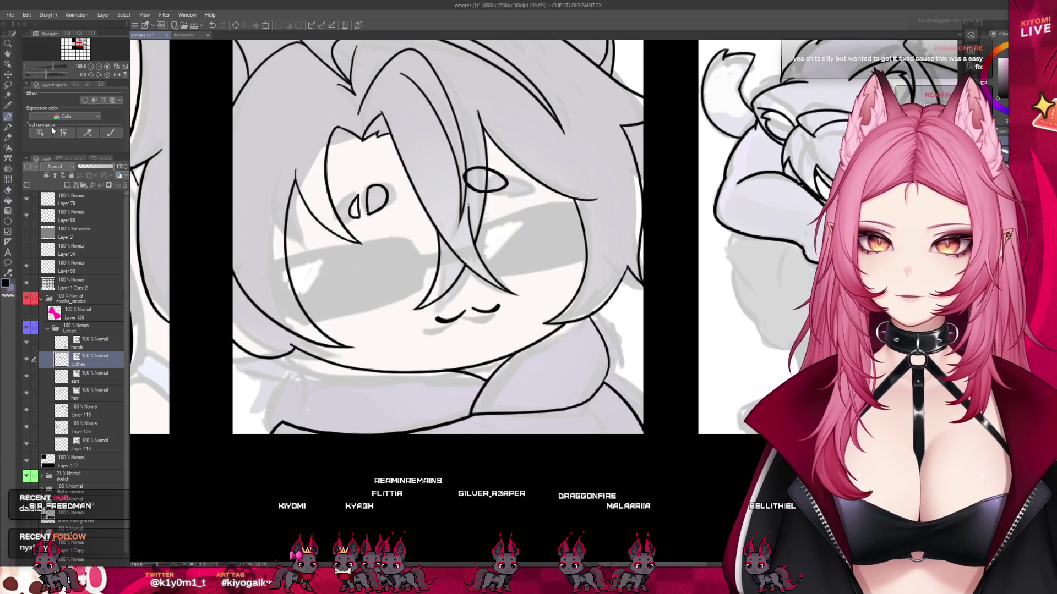
{"action": "left_click_drag", "start_coordinate": [284, 363], "coordinate": [267, 426]}
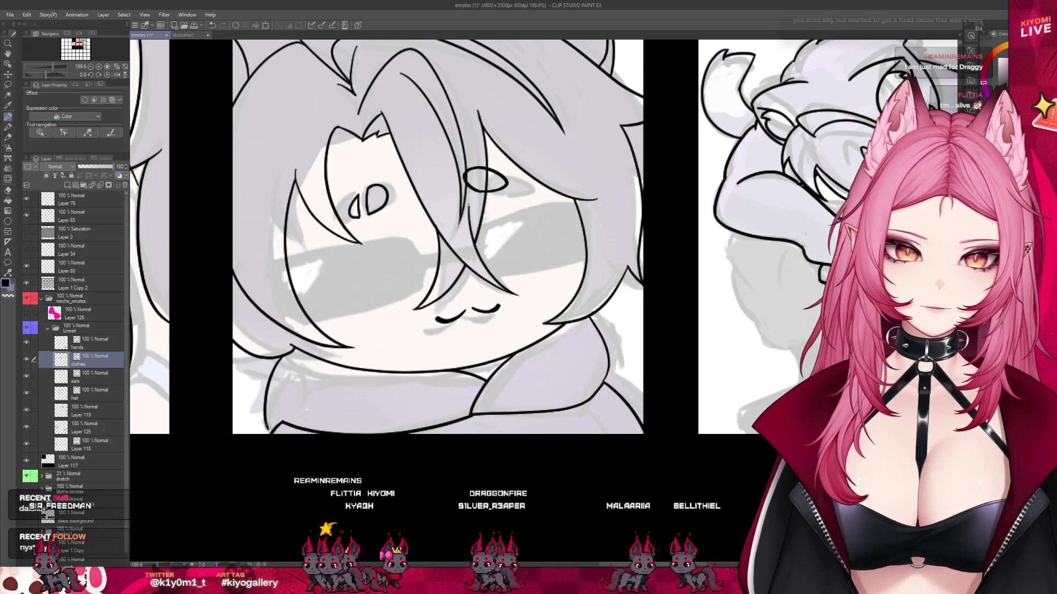
{"action": "scroll", "coordinate": [521, 352], "scroll_direction": "down", "scroll_amount": 5}
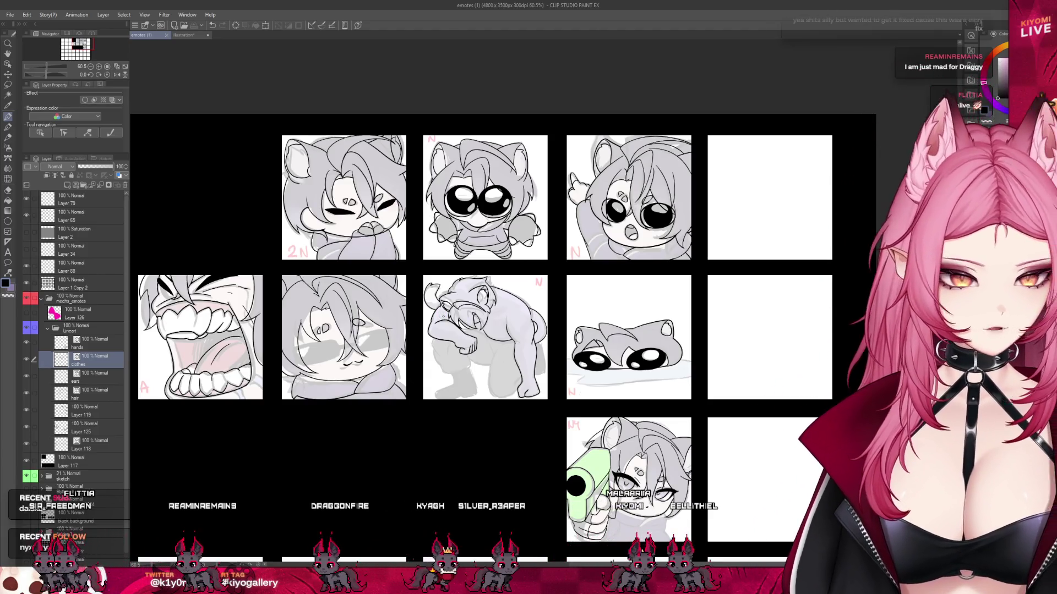
{"action": "scroll", "coordinate": [323, 338], "scroll_direction": "down", "scroll_amount": 1}
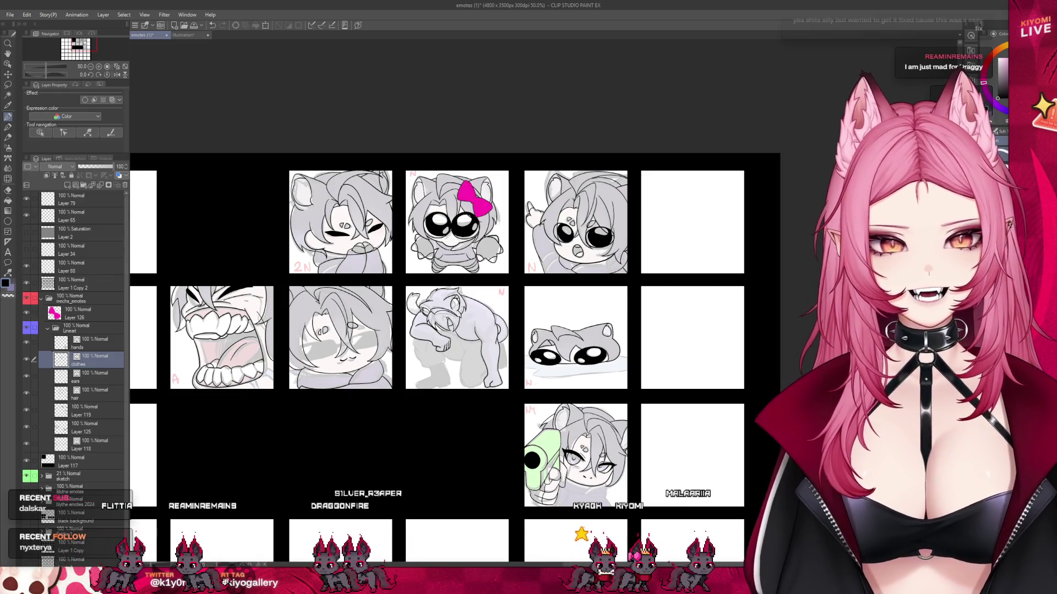
- Zoom in on the big-eyed emote and select the pink bow's layer
{"action": "scroll", "coordinate": [472, 187], "scroll_direction": "up", "scroll_amount": 2}
{"action": "scroll", "coordinate": [472, 187], "scroll_direction": "up", "scroll_amount": 1}
{"action": "scroll", "coordinate": [472, 187], "scroll_direction": "up", "scroll_amount": 3}
{"action": "scroll", "coordinate": [472, 187], "scroll_direction": "up", "scroll_amount": 1}
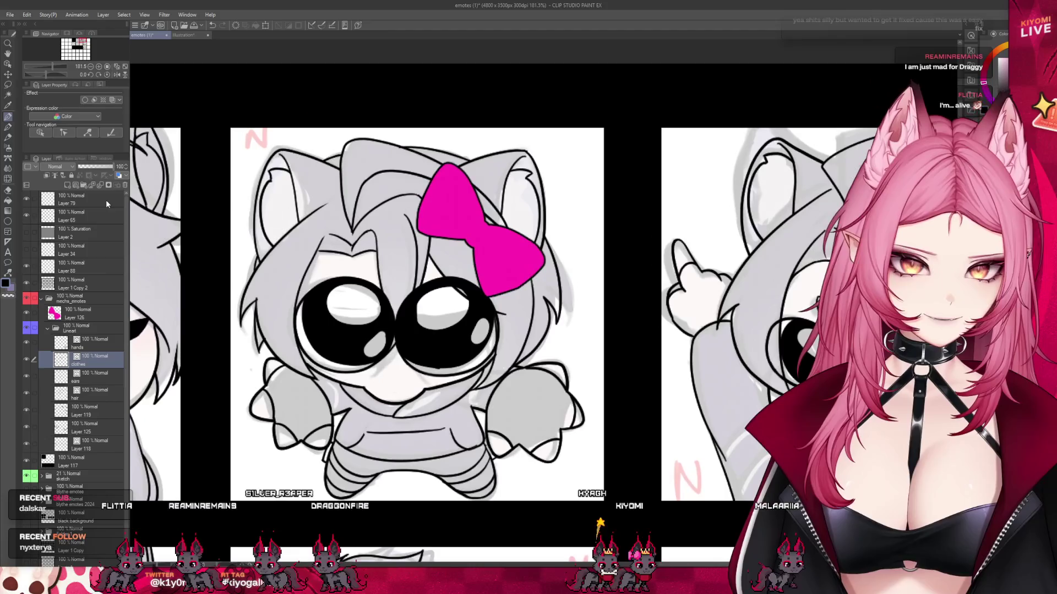
{"action": "left_click", "coordinate": [82, 310]}
{"action": "scroll", "coordinate": [603, 234], "scroll_direction": "up", "scroll_amount": 1}
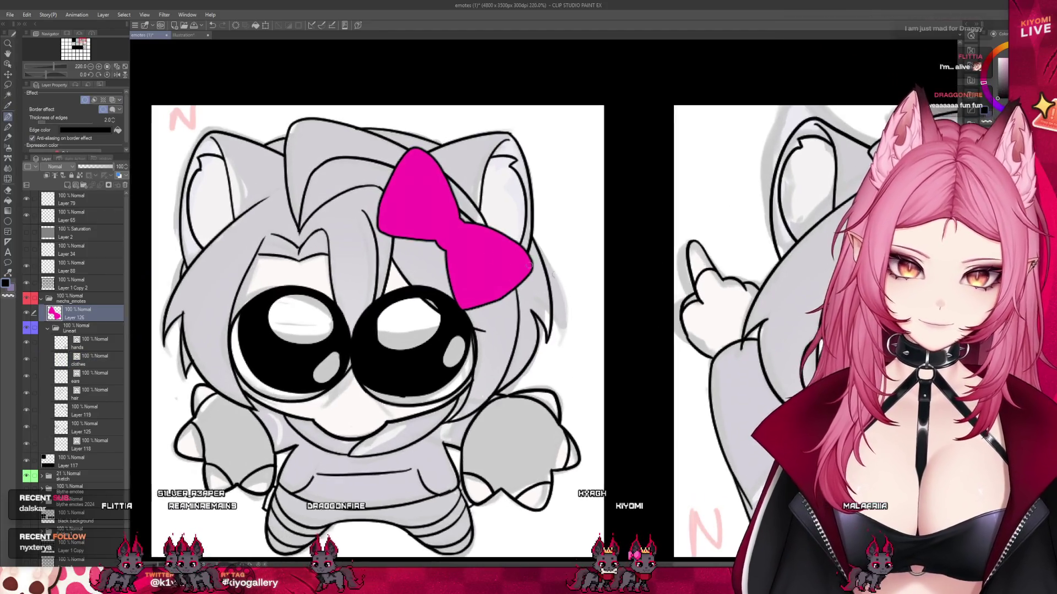
{"action": "scroll", "coordinate": [592, 253], "scroll_direction": "up", "scroll_amount": 1}
{"action": "scroll", "coordinate": [591, 253], "scroll_direction": "up", "scroll_amount": 1}
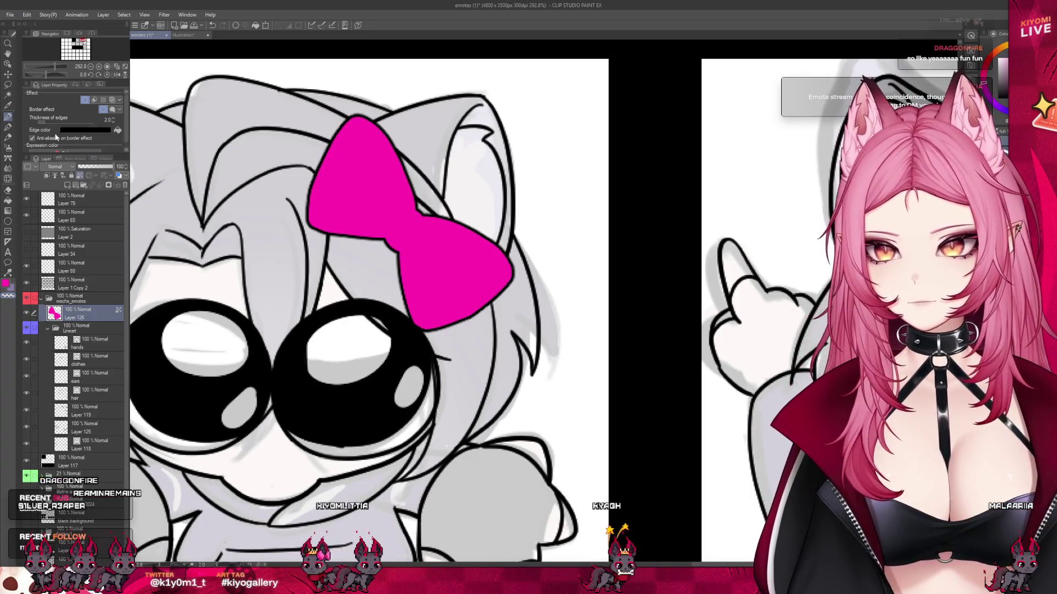
- Airbrush darker pink shading onto the bow's knot and lower lobe
{"action": "key", "text": "b"}
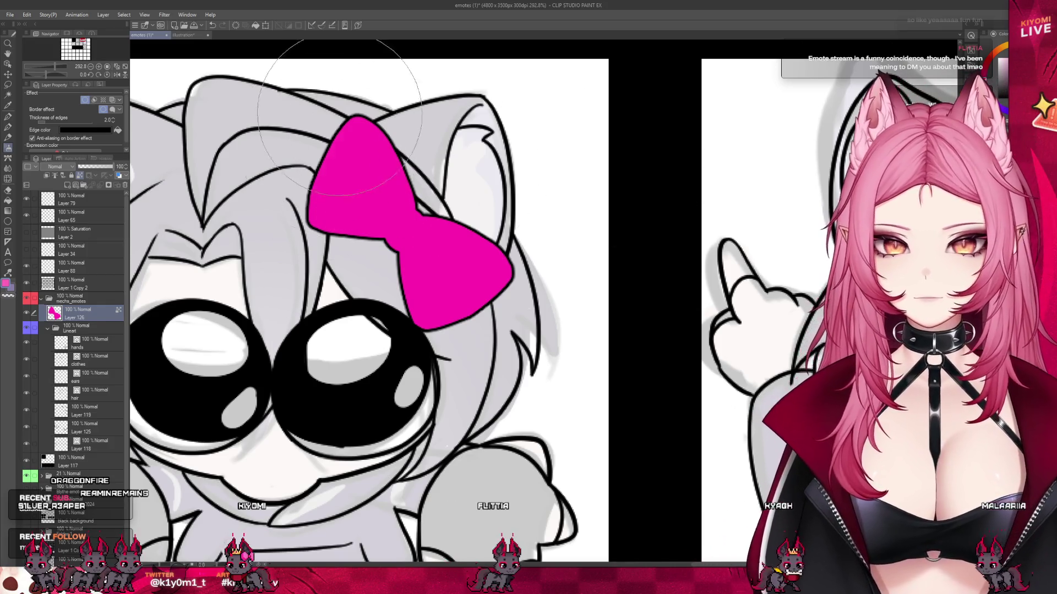
{"action": "left_click_drag", "start_coordinate": [340, 116], "coordinate": [357, 182]}
{"action": "mouse_move", "coordinate": [440, 248]}
{"action": "left_mouse_down"}
{"action": "mouse_move", "coordinate": [461, 267]}
{"action": "mouse_move", "coordinate": [330, 253]}
{"action": "left_mouse_up"}
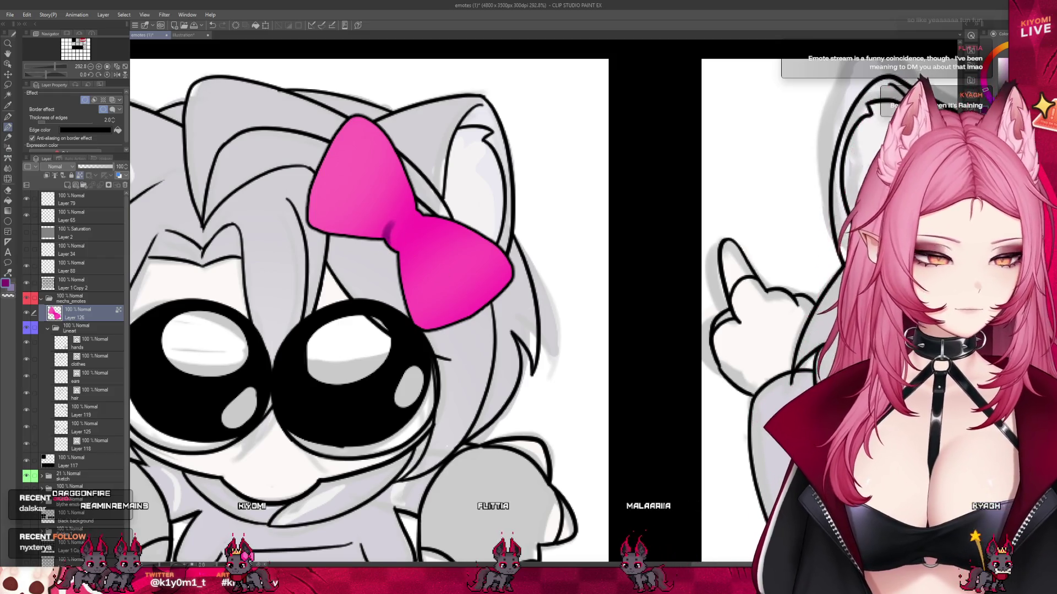
{"action": "key", "text": "ctrl+z"}
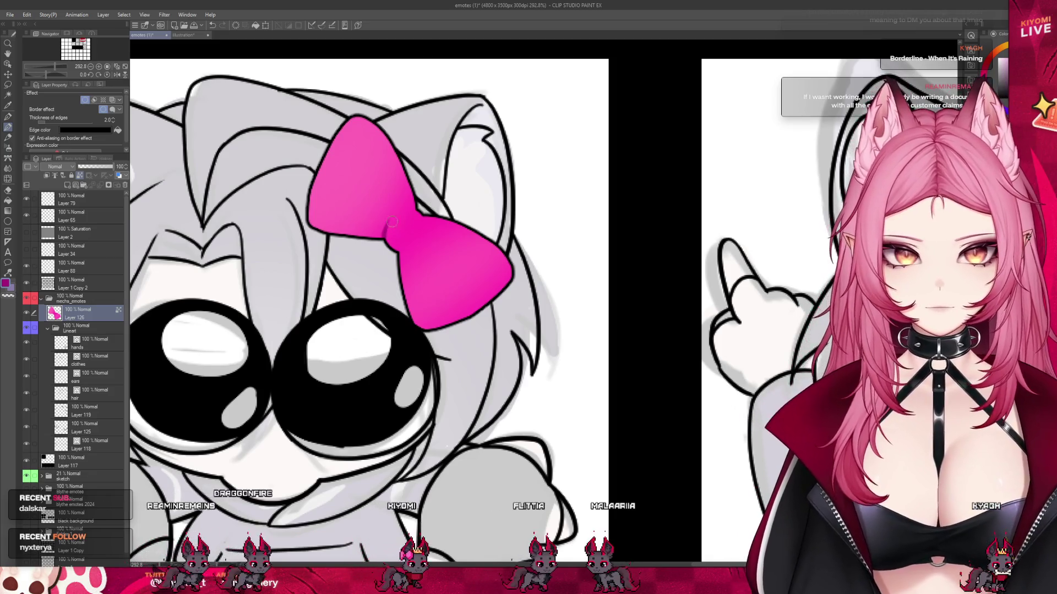
{"action": "mouse_move", "coordinate": [389, 230]}
{"action": "left_mouse_down"}
{"action": "mouse_move", "coordinate": [406, 246]}
{"action": "mouse_move", "coordinate": [414, 214]}
{"action": "left_mouse_up"}
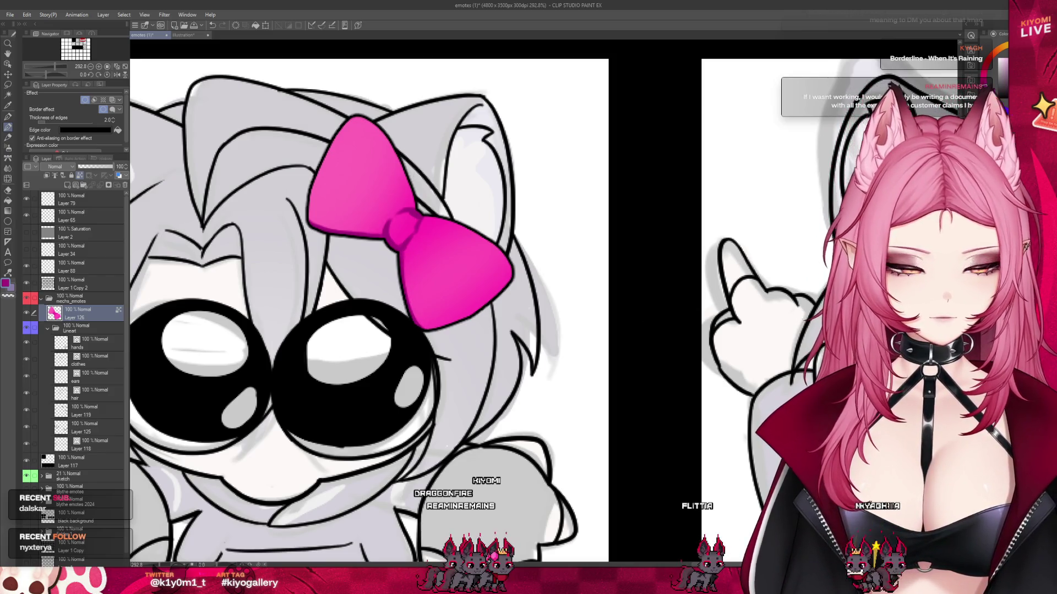
{"action": "mouse_move", "coordinate": [425, 251]}
{"action": "left_mouse_down"}
{"action": "mouse_move", "coordinate": [360, 146]}
{"action": "mouse_move", "coordinate": [392, 200]}
{"action": "mouse_move", "coordinate": [469, 275]}
{"action": "left_mouse_up"}
- With a smaller brush, add light-pink highlights on the bow's lower and upper-left lobes
{"action": "key", "text": "bracketleft"}
{"action": "key", "text": "bracketleft"}
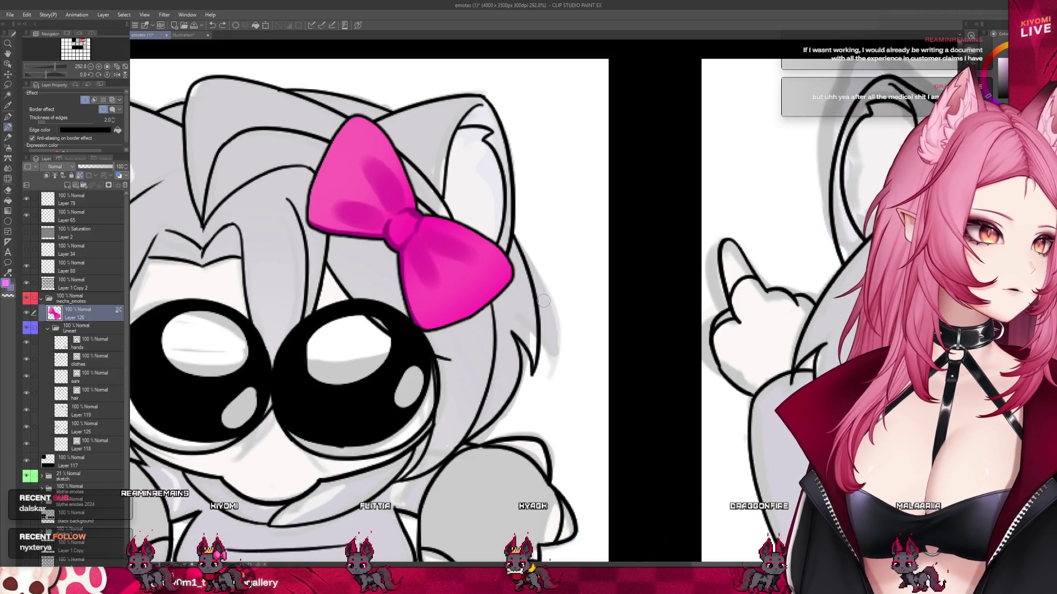
{"action": "left_click_drag", "start_coordinate": [425, 291], "coordinate": [472, 271]}
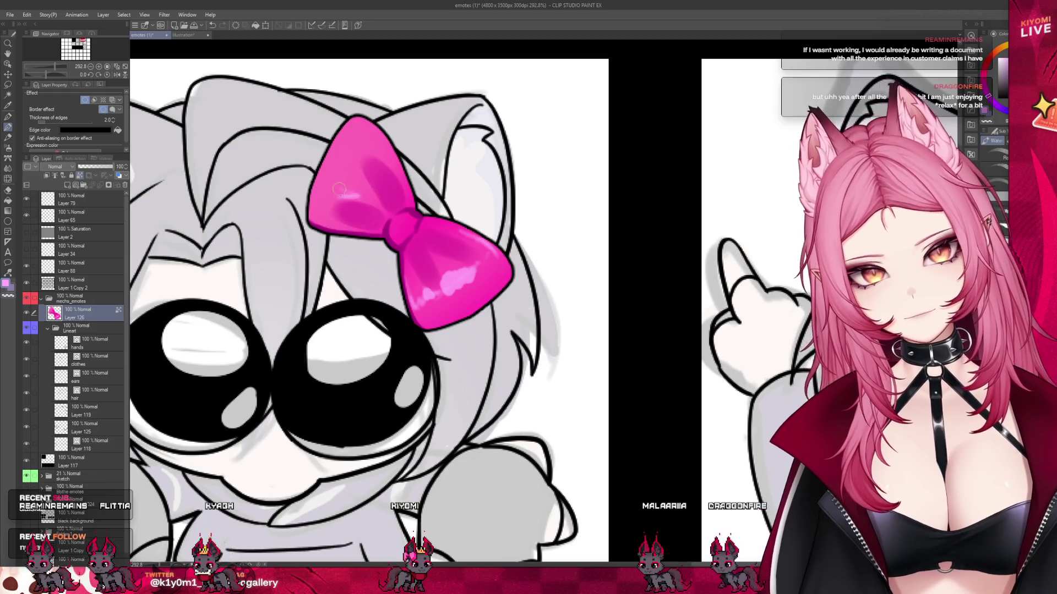
{"action": "left_click_drag", "start_coordinate": [335, 193], "coordinate": [357, 180]}
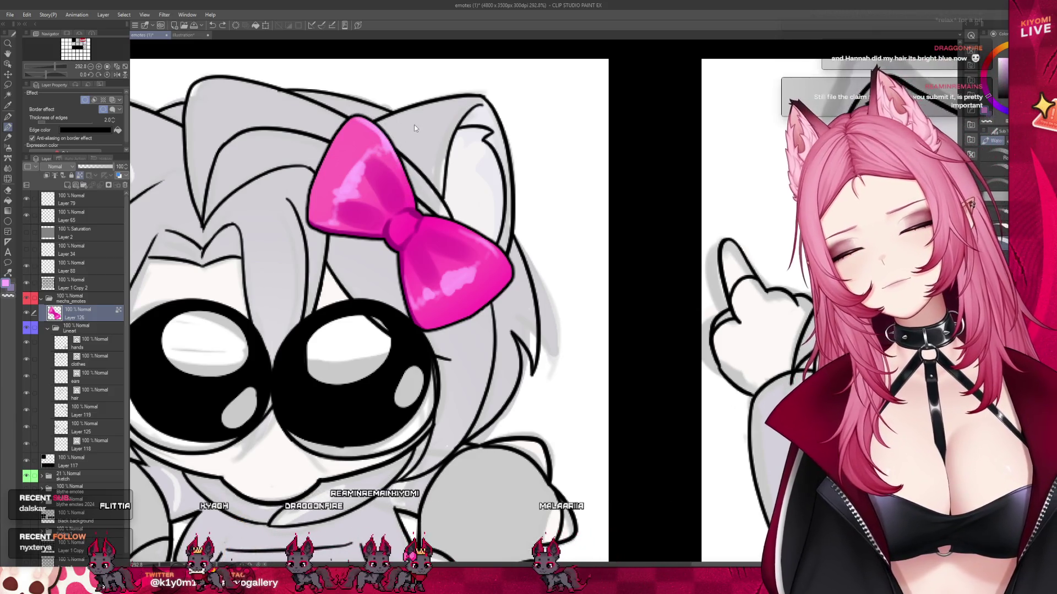
{"action": "scroll", "coordinate": [518, 269], "scroll_direction": "down", "scroll_amount": 4}
{"action": "scroll", "coordinate": [518, 268], "scroll_direction": "down", "scroll_amount": 3}
{"action": "scroll", "coordinate": [519, 269], "scroll_direction": "down", "scroll_amount": 2}
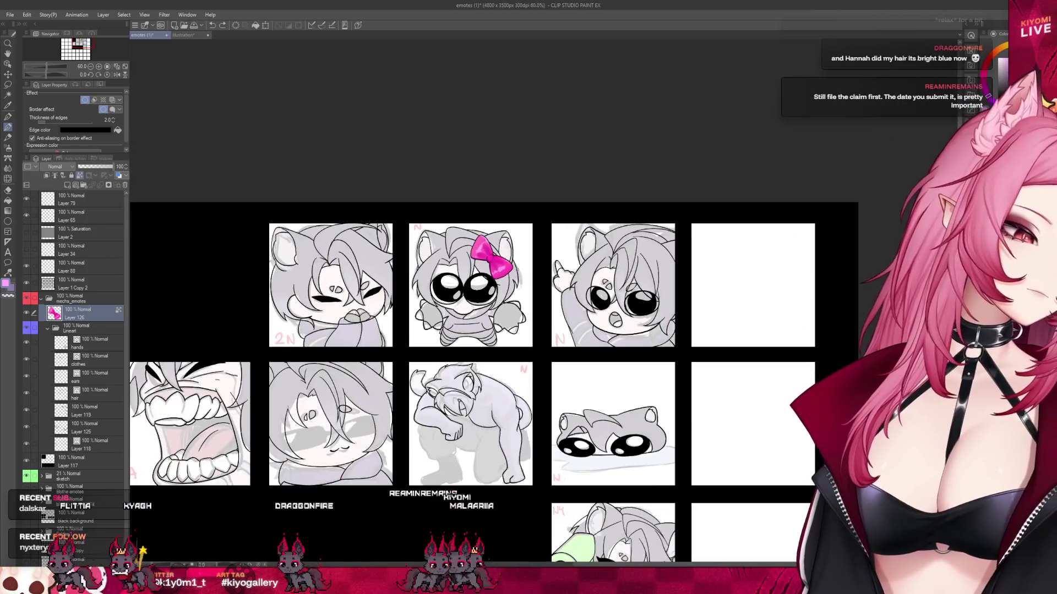
{"action": "scroll", "coordinate": [482, 241], "scroll_direction": "up", "scroll_amount": 2}
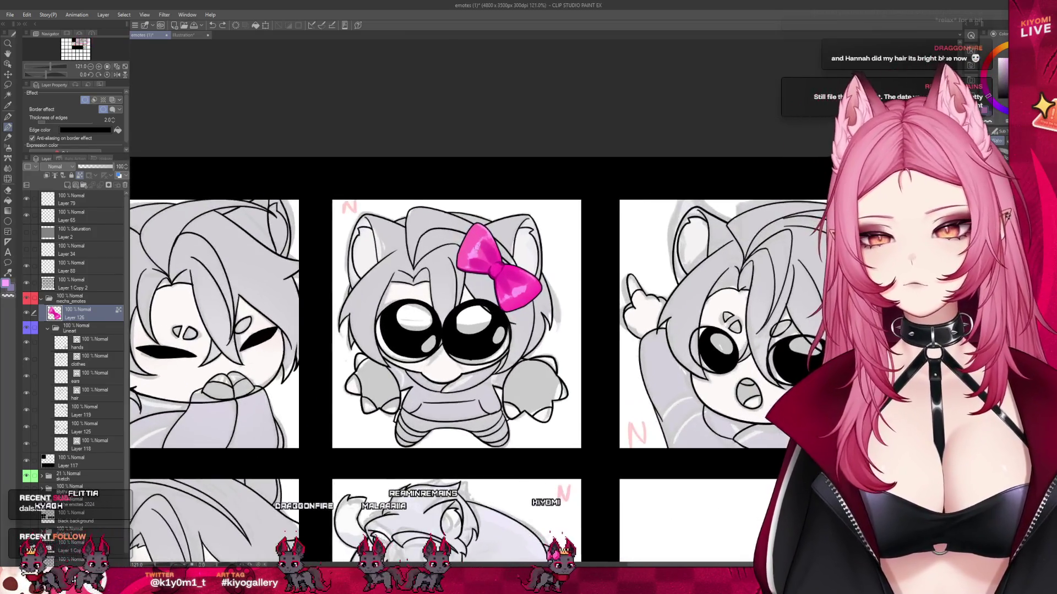
{"action": "scroll", "coordinate": [482, 241], "scroll_direction": "down", "scroll_amount": 2}
{"action": "scroll", "coordinate": [482, 241], "scroll_direction": "down", "scroll_amount": 2}
{"action": "scroll", "coordinate": [447, 294], "scroll_direction": "up", "scroll_amount": 1}
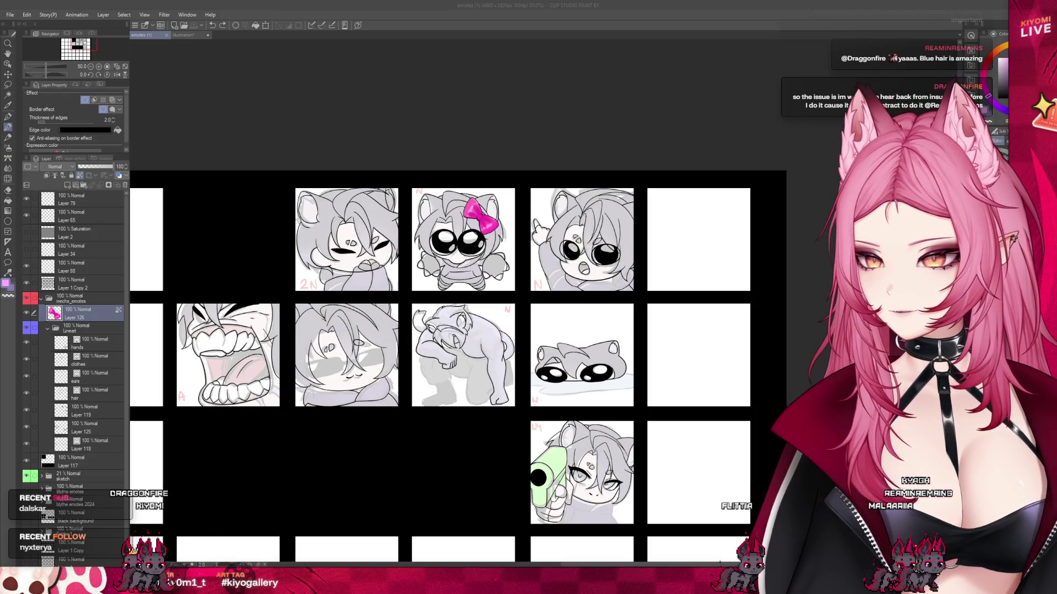
{"action": "scroll", "coordinate": [516, 254], "scroll_direction": "up", "scroll_amount": 1}
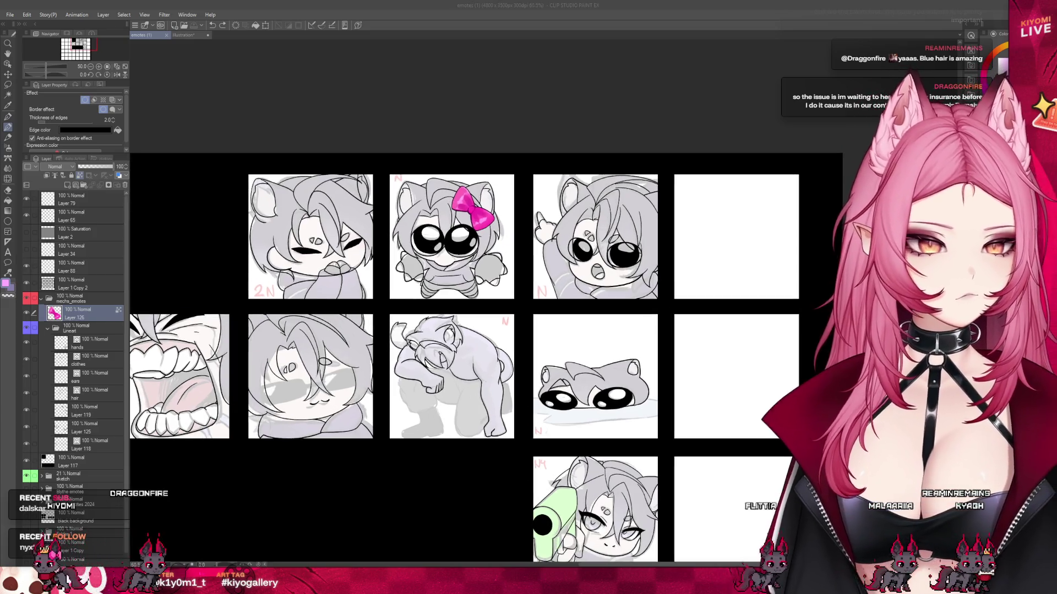
{"action": "scroll", "coordinate": [495, 275], "scroll_direction": "down", "scroll_amount": 1}
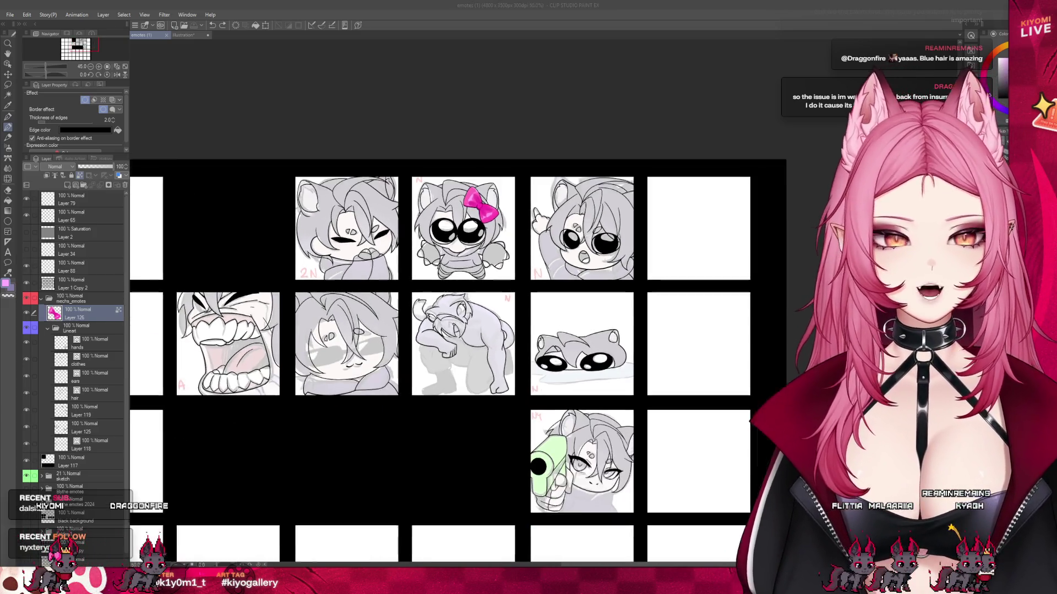
{"action": "left_click", "coordinate": [87, 360]}
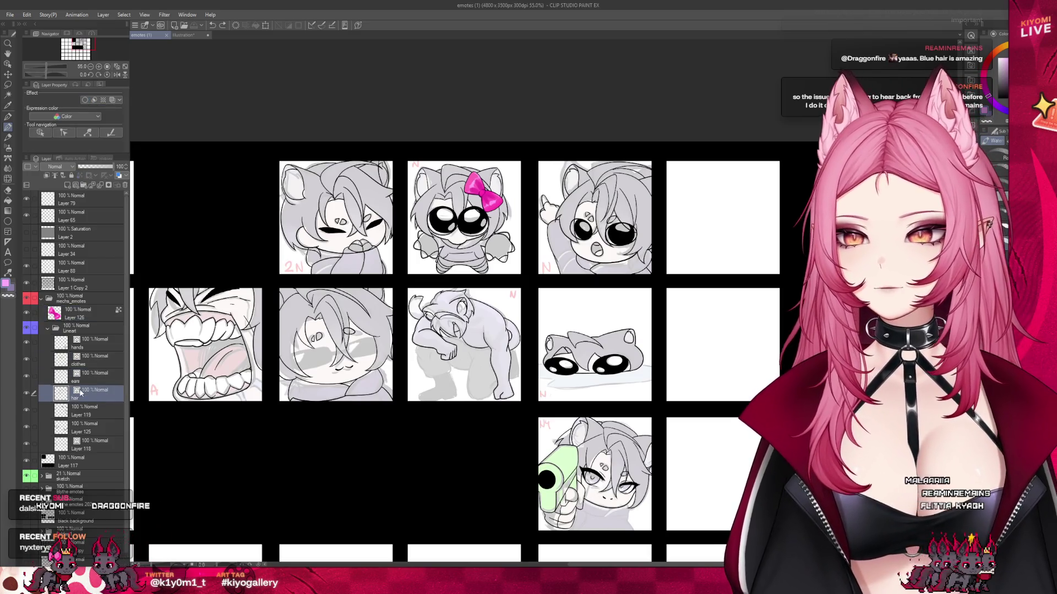
{"action": "left_click", "coordinate": [84, 408]}
{"action": "left_click", "coordinate": [87, 381]}
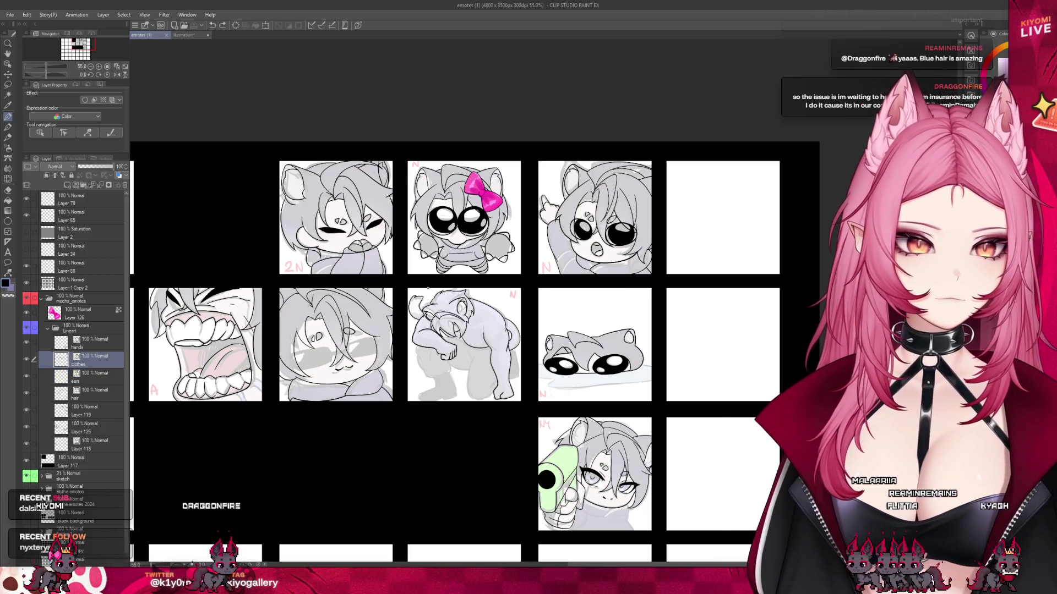
{"action": "scroll", "coordinate": [382, 284], "scroll_direction": "down", "scroll_amount": 3}
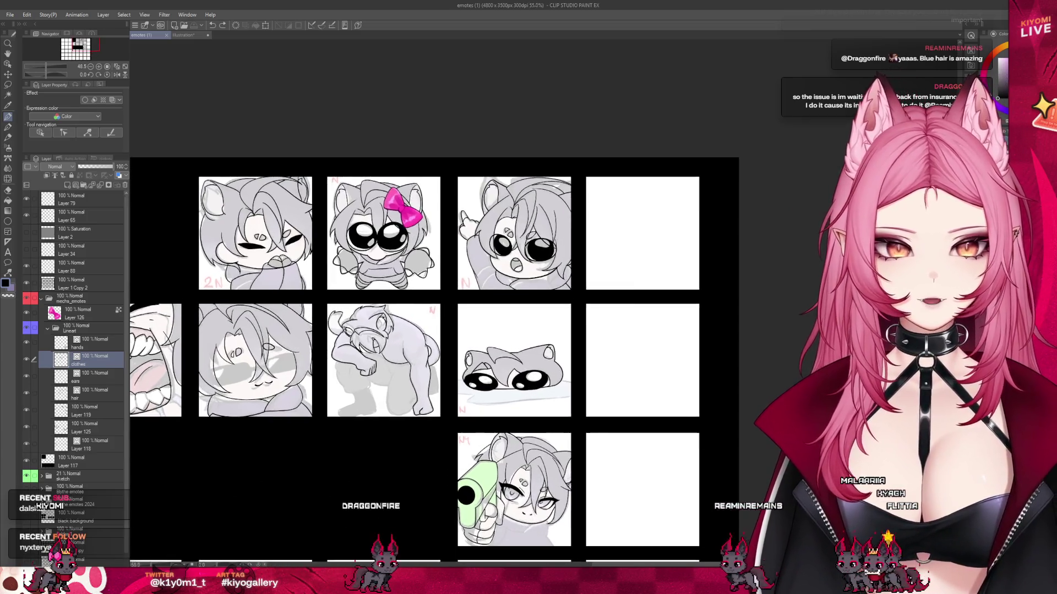
{"action": "scroll", "coordinate": [213, 358], "scroll_direction": "down", "scroll_amount": 1}
{"action": "scroll", "coordinate": [297, 330], "scroll_direction": "up", "scroll_amount": 2}
{"action": "scroll", "coordinate": [440, 319], "scroll_direction": "up", "scroll_amount": 1}
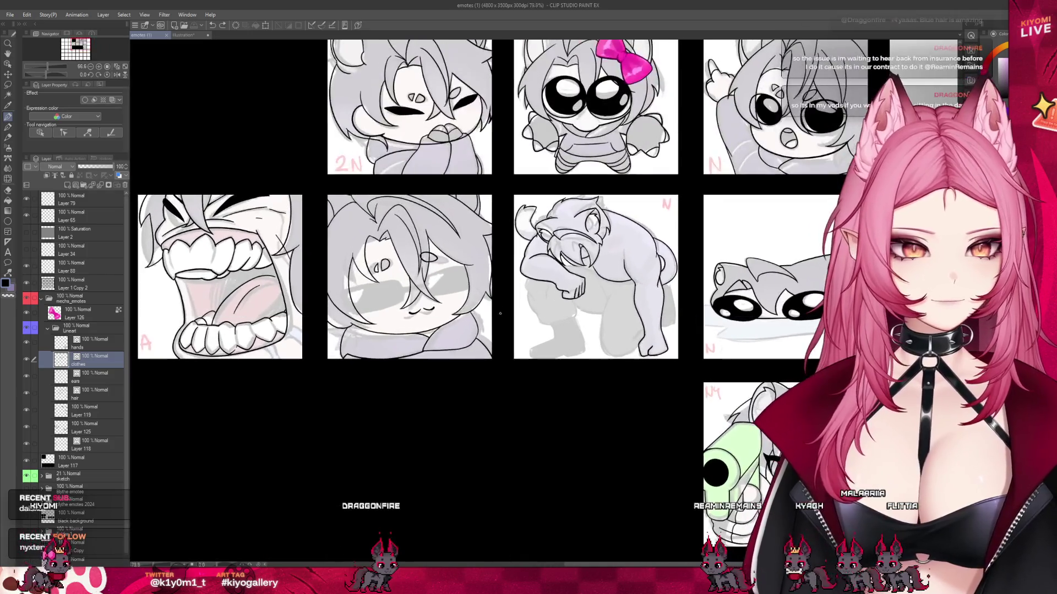
{"action": "scroll", "coordinate": [500, 314], "scroll_direction": "up", "scroll_amount": 2}
{"action": "scroll", "coordinate": [499, 313], "scroll_direction": "up", "scroll_amount": 1}
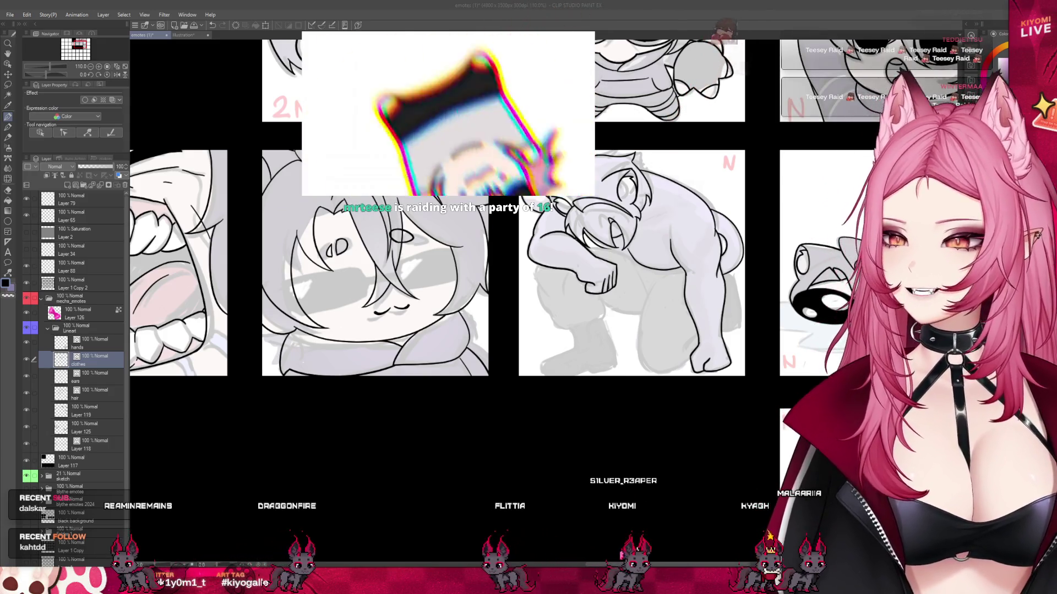
{"action": "scroll", "coordinate": [507, 168], "scroll_direction": "down", "scroll_amount": 3}
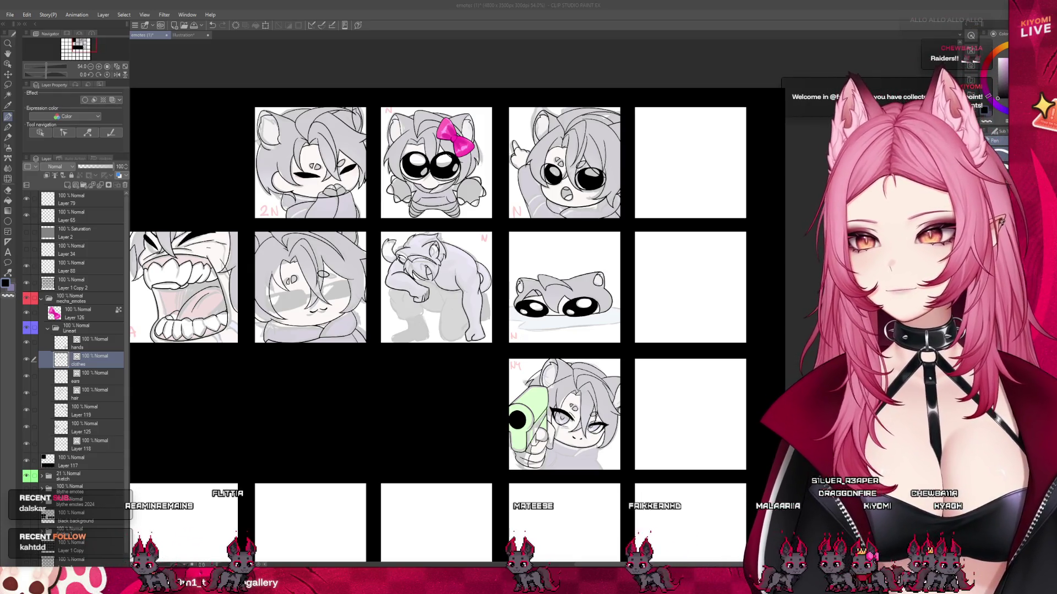
{"action": "key", "text": "ctrl+minus"}
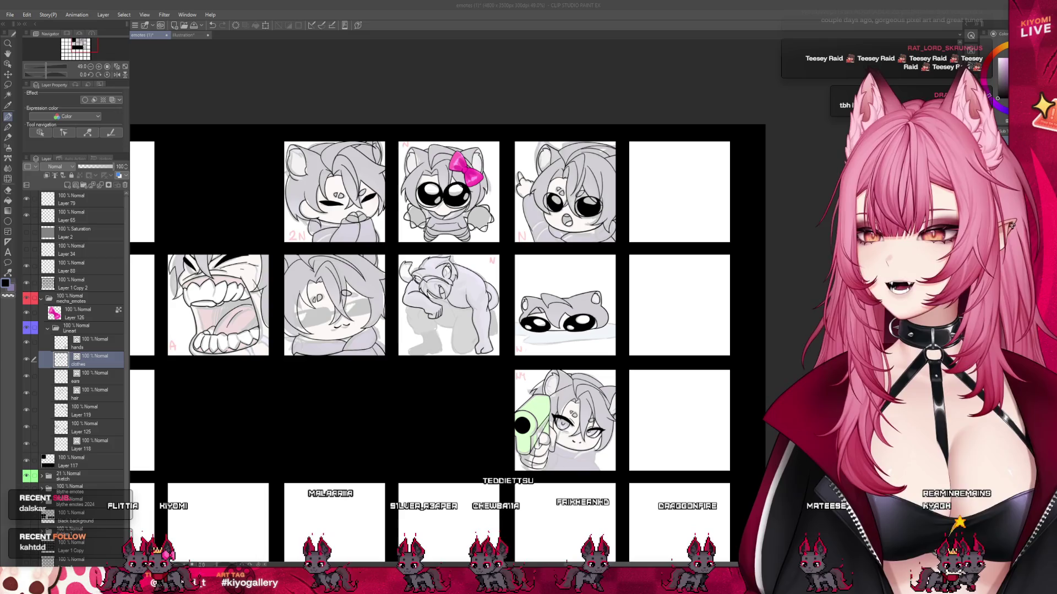
{"action": "scroll", "coordinate": [506, 293], "scroll_direction": "up", "scroll_amount": 1}
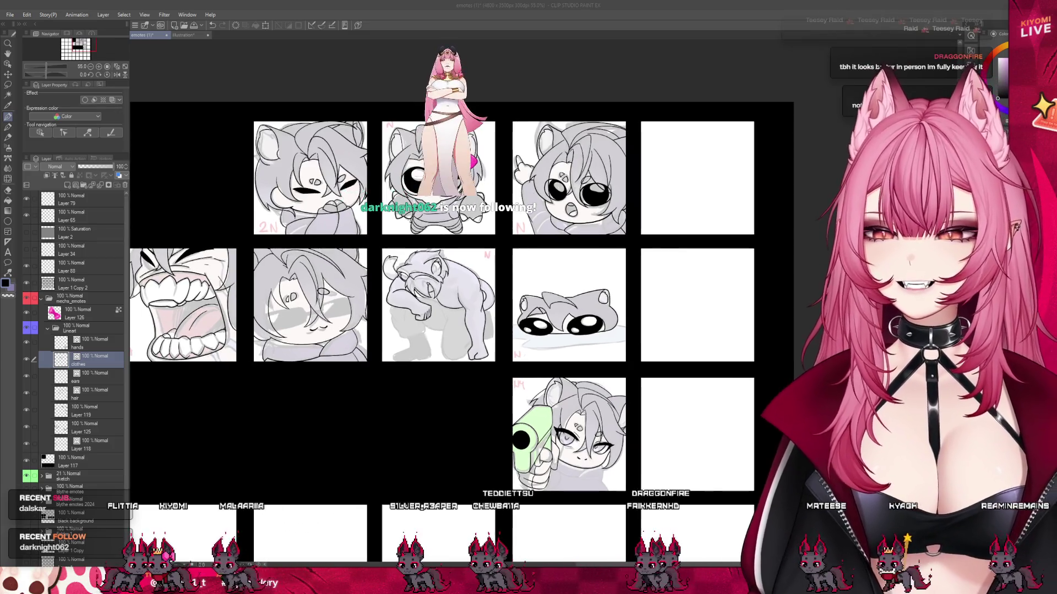
{"action": "scroll", "coordinate": [506, 294], "scroll_direction": "up", "scroll_amount": 1}
{"action": "scroll", "coordinate": [482, 288], "scroll_direction": "down", "scroll_amount": 2}
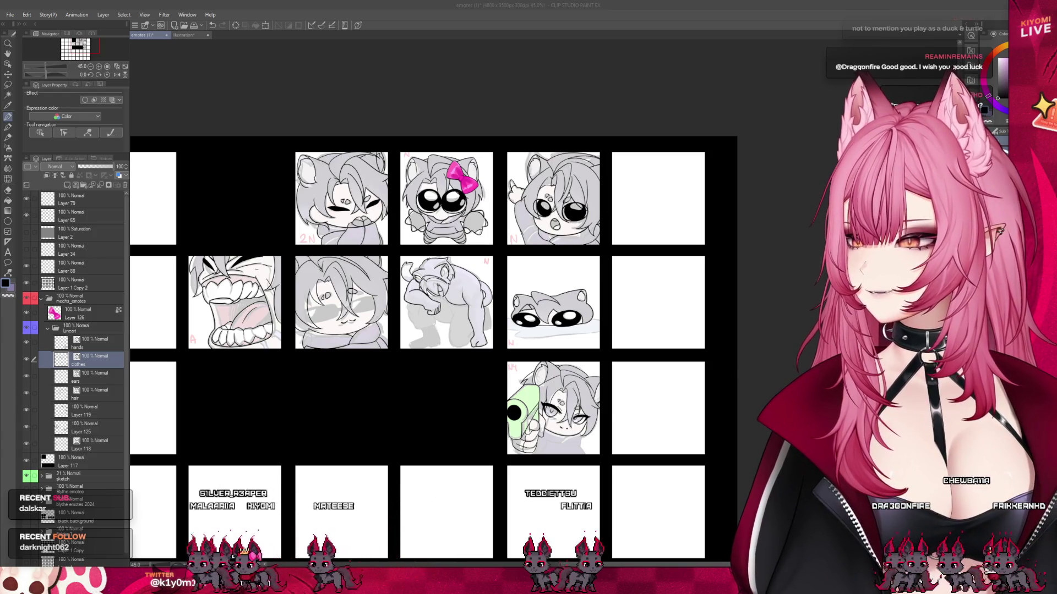
{"action": "scroll", "coordinate": [433, 347], "scroll_direction": "down", "scroll_amount": 3}
{"action": "scroll", "coordinate": [433, 347], "scroll_direction": "up", "scroll_amount": 3}
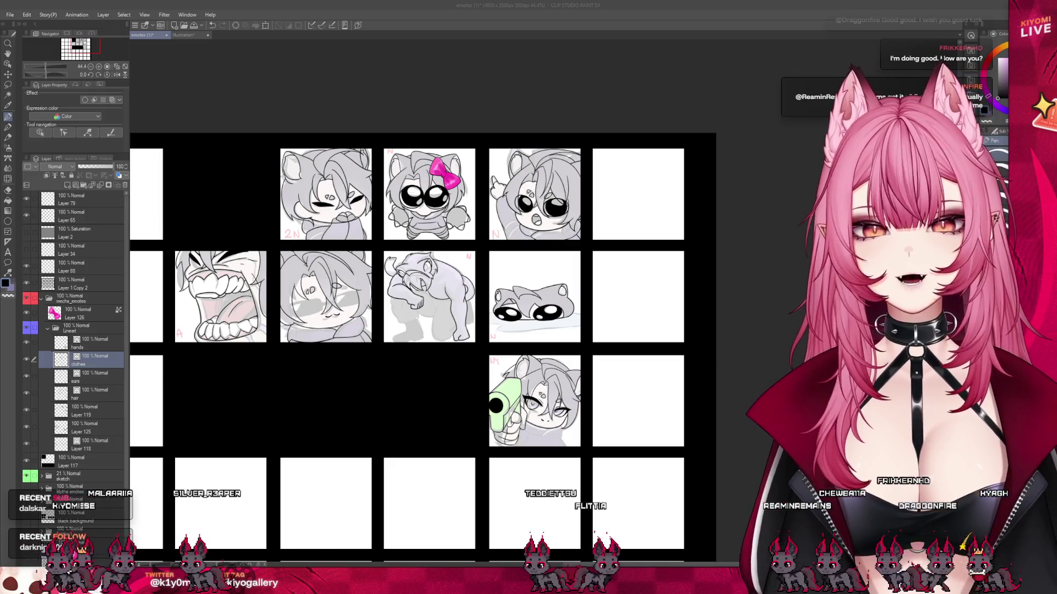
{"action": "scroll", "coordinate": [286, 300], "scroll_direction": "up", "scroll_amount": 1}
{"action": "scroll", "coordinate": [286, 300], "scroll_direction": "up", "scroll_amount": 2}
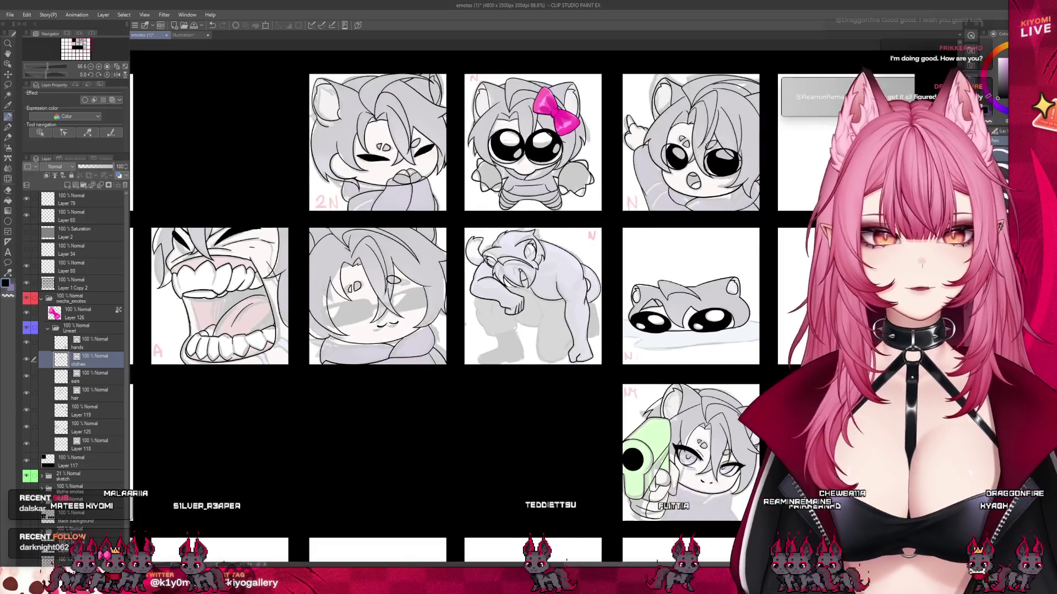
{"action": "scroll", "coordinate": [286, 300], "scroll_direction": "up", "scroll_amount": 2}
{"action": "scroll", "coordinate": [417, 299], "scroll_direction": "down", "scroll_amount": 1}
{"action": "scroll", "coordinate": [418, 299], "scroll_direction": "up", "scroll_amount": 2}
{"action": "scroll", "coordinate": [418, 299], "scroll_direction": "up", "scroll_amount": 2}
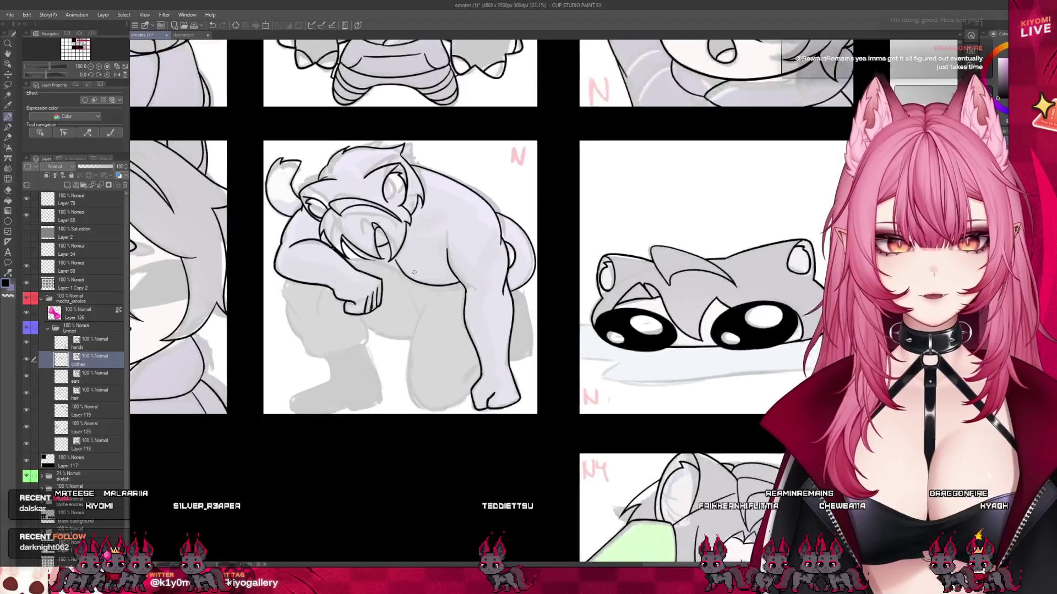
- Ink a curved belly line on the creature, discarding repeated attempts at the long front-leg contour
{"action": "scroll", "coordinate": [418, 299], "scroll_direction": "up", "scroll_amount": 2}
{"action": "scroll", "coordinate": [418, 299], "scroll_direction": "up", "scroll_amount": 1}
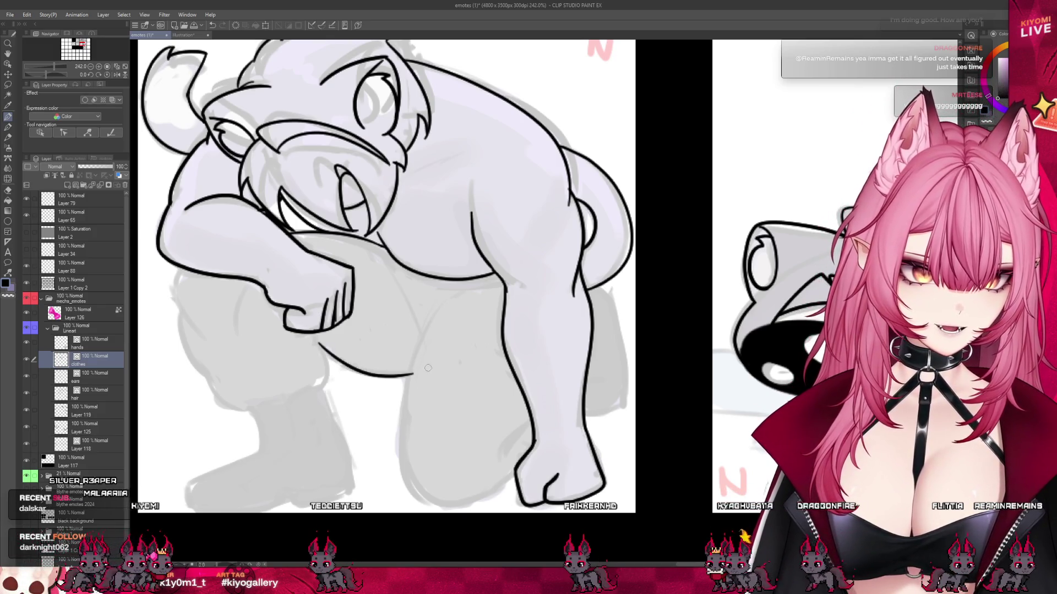
{"action": "left_click_drag", "start_coordinate": [381, 255], "coordinate": [423, 333]}
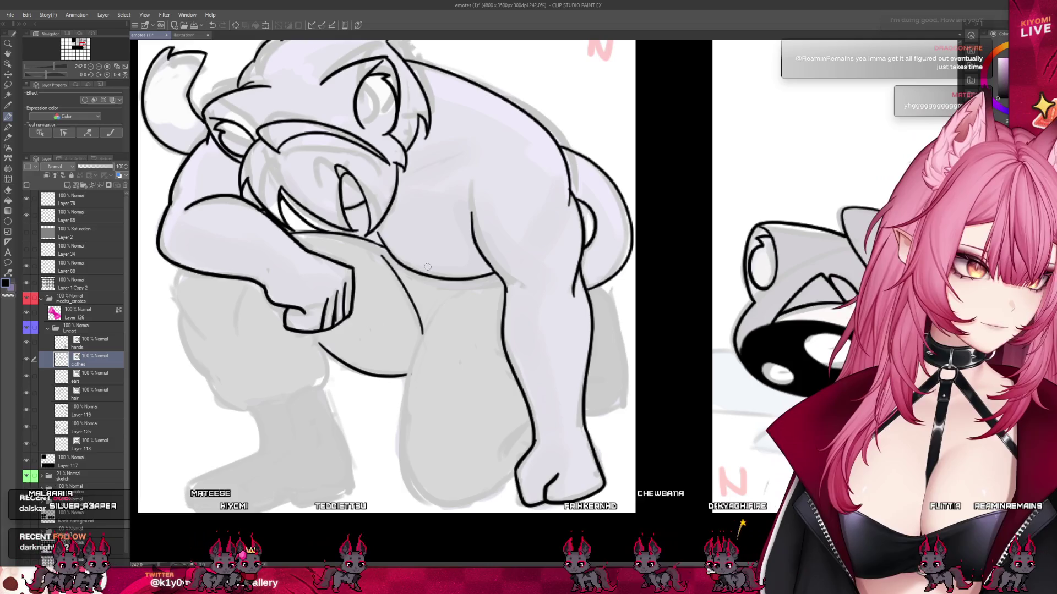
{"action": "left_click_drag", "start_coordinate": [453, 291], "coordinate": [409, 478]}
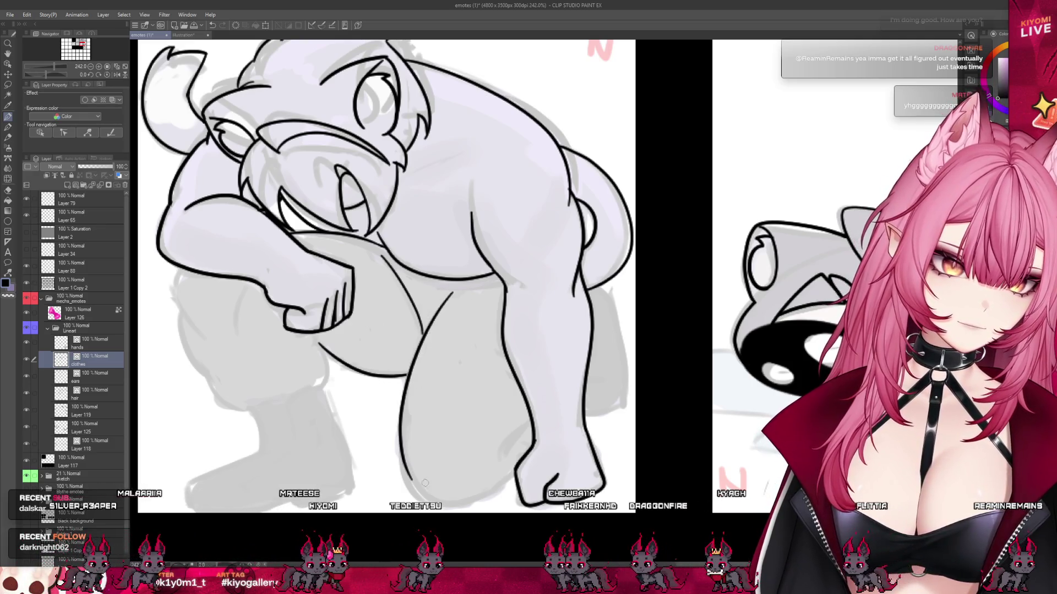
{"action": "key", "text": "ctrl+z"}
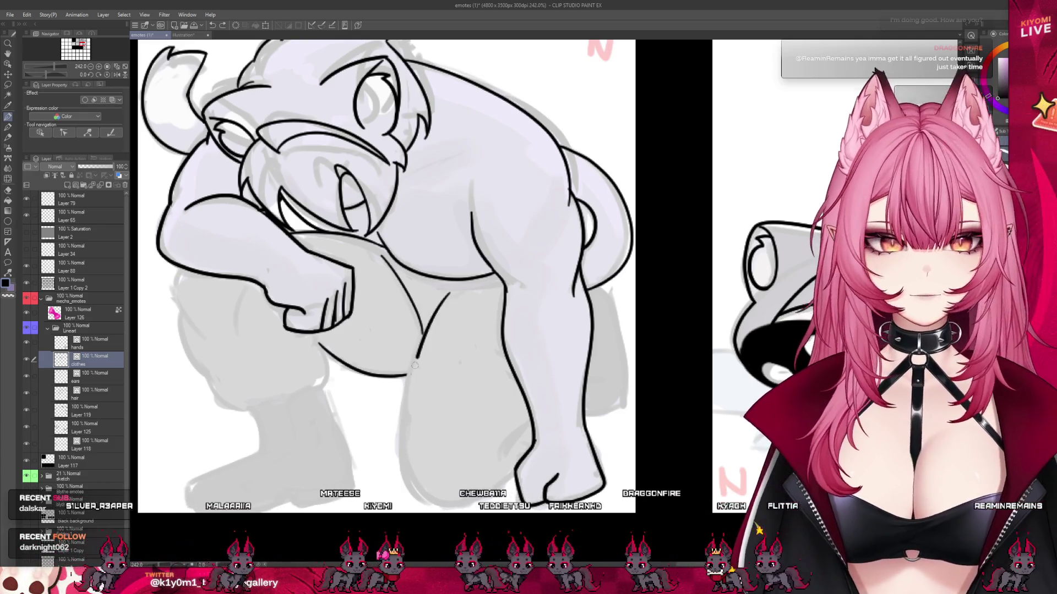
{"action": "left_click_drag", "start_coordinate": [454, 299], "coordinate": [409, 478]}
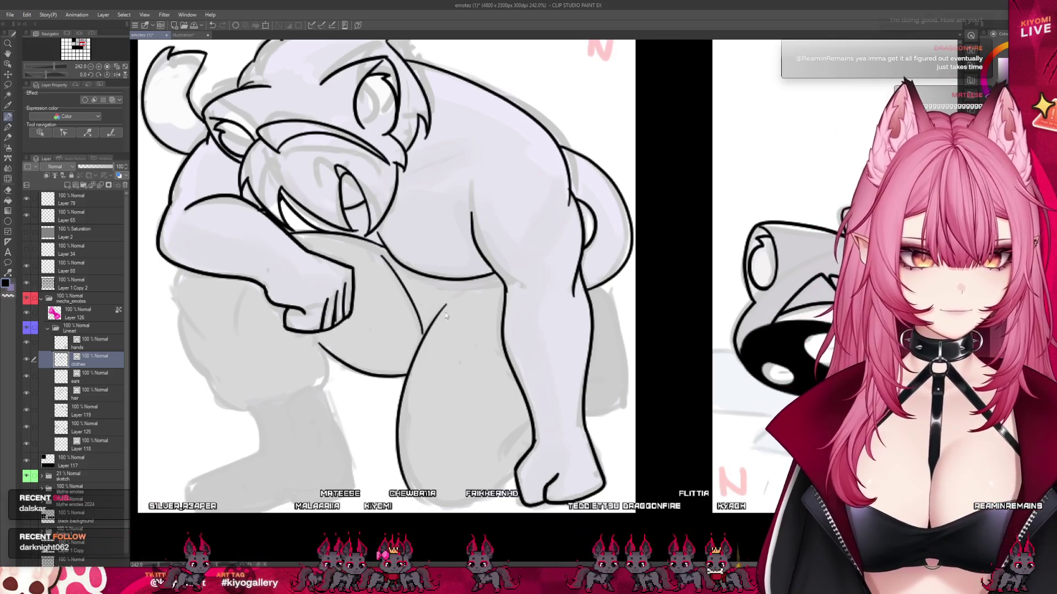
{"action": "key", "text": "ctrl+z"}
{"action": "left_click_drag", "start_coordinate": [432, 371], "coordinate": [407, 479]}
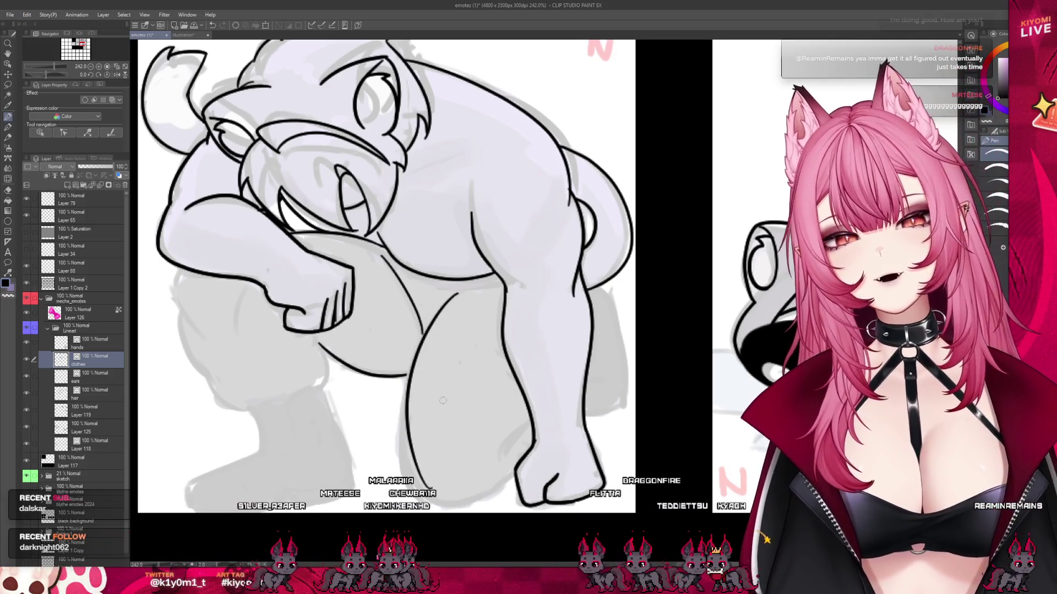
{"action": "key", "text": "ctrl+z"}
{"action": "left_click_drag", "start_coordinate": [455, 300], "coordinate": [407, 477]}
{"action": "key", "text": "ctrl+z"}
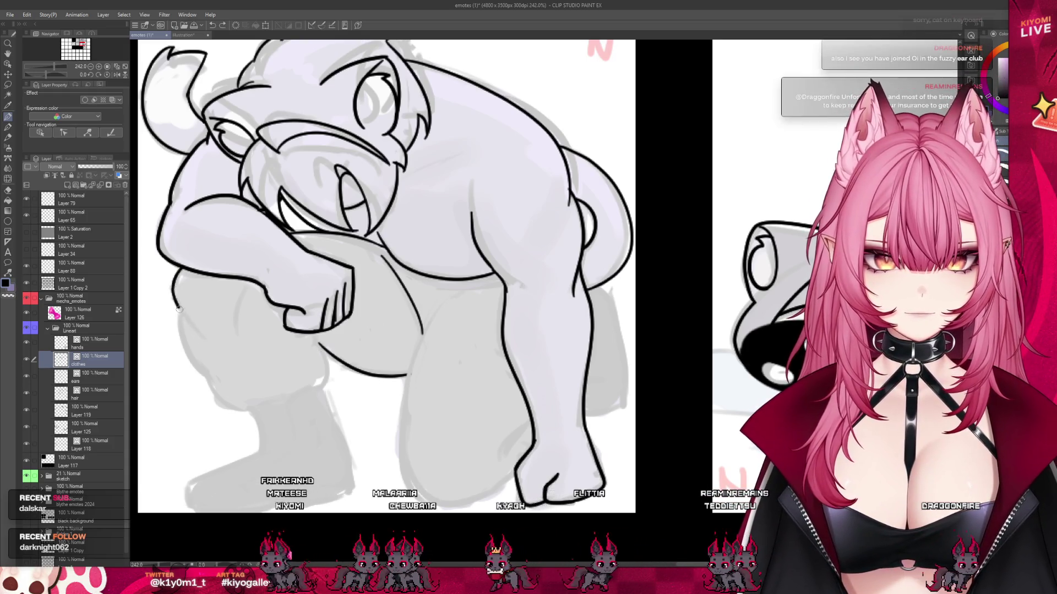
- Ink contours down the left leg and around the knee, then zoom out slightly
{"action": "left_click_drag", "start_coordinate": [182, 322], "coordinate": [231, 408]}
{"action": "left_click_drag", "start_coordinate": [248, 285], "coordinate": [241, 311]}
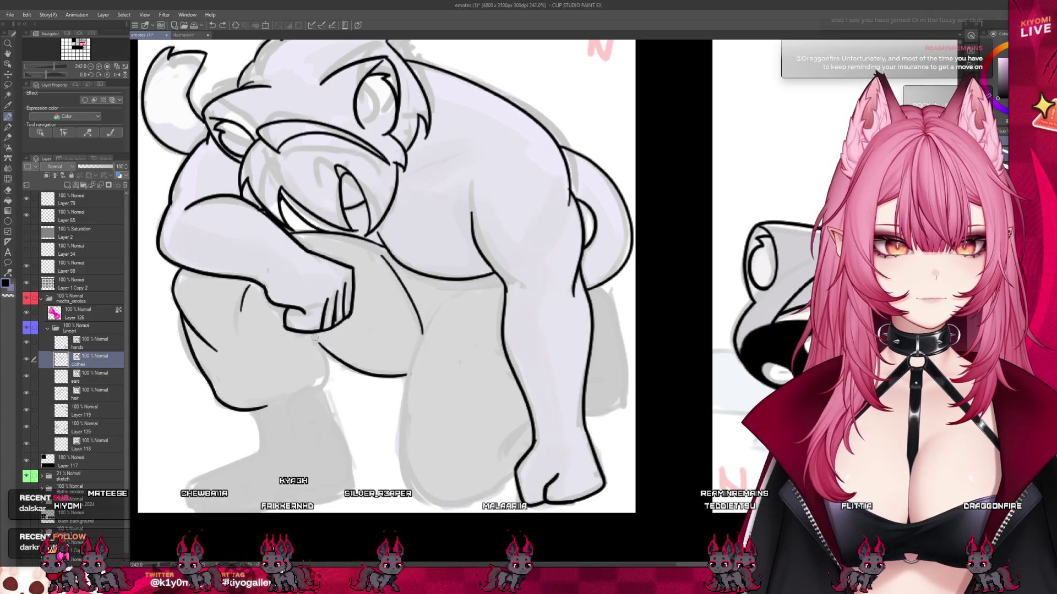
{"action": "left_click_drag", "start_coordinate": [324, 357], "coordinate": [310, 389]}
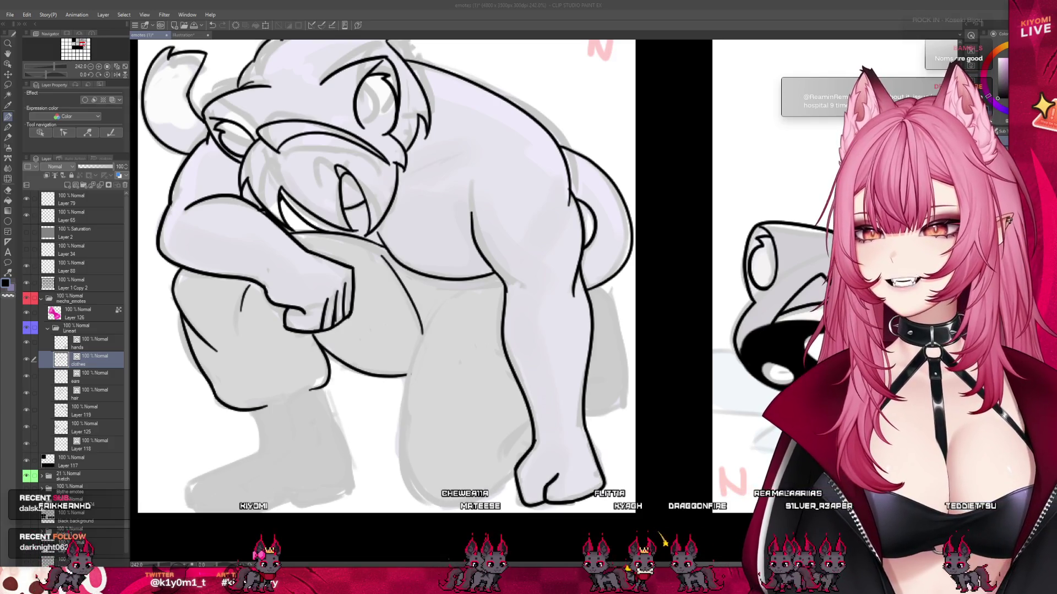
{"action": "key", "text": "ctrl+minus"}
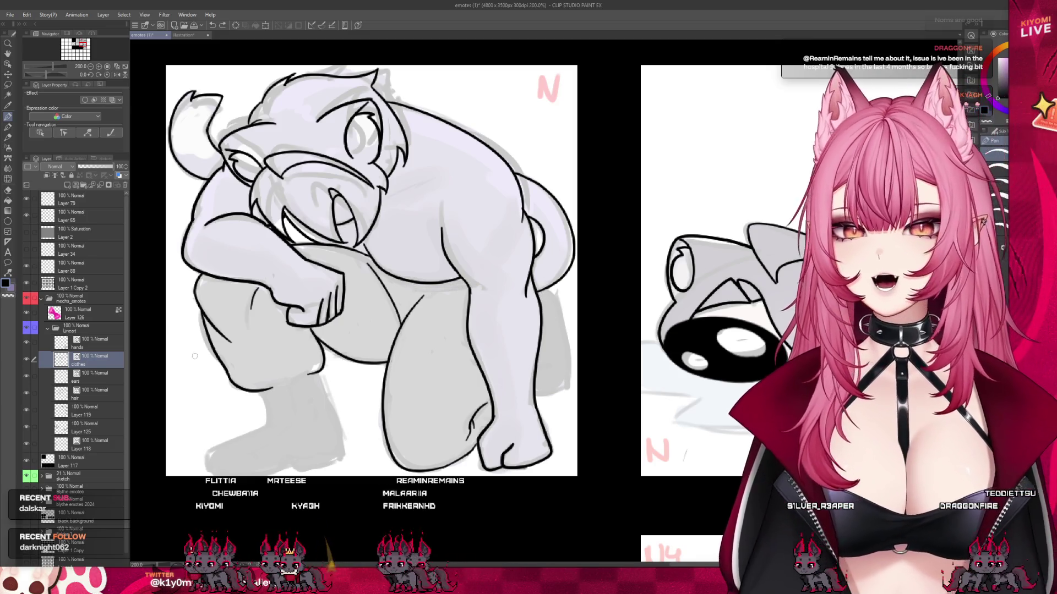
{"action": "left_click", "coordinate": [83, 329]}
{"action": "scroll", "coordinate": [78, 460], "scroll_direction": "down", "scroll_amount": 1}
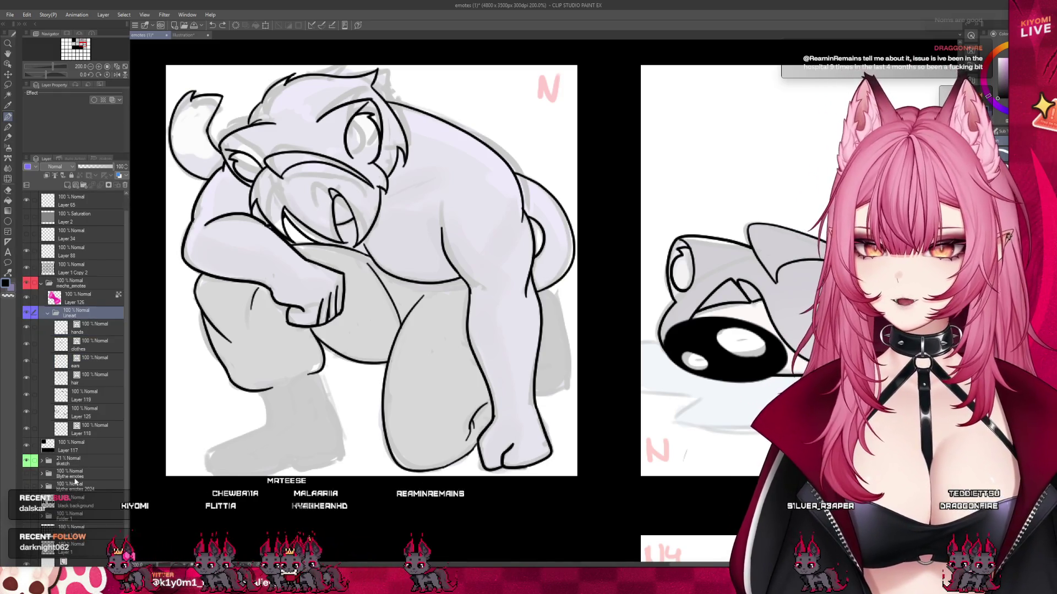
{"action": "left_click", "coordinate": [48, 483]}
{"action": "left_click", "coordinate": [42, 461]}
{"action": "scroll", "coordinate": [39, 440], "scroll_direction": "down", "scroll_amount": 2}
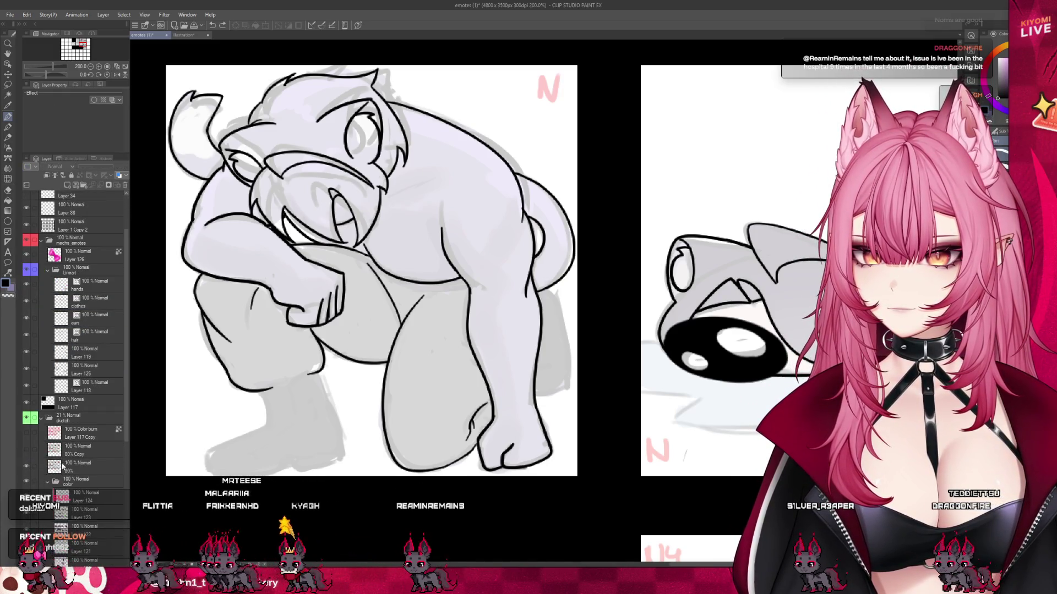
{"action": "left_click", "coordinate": [30, 451]}
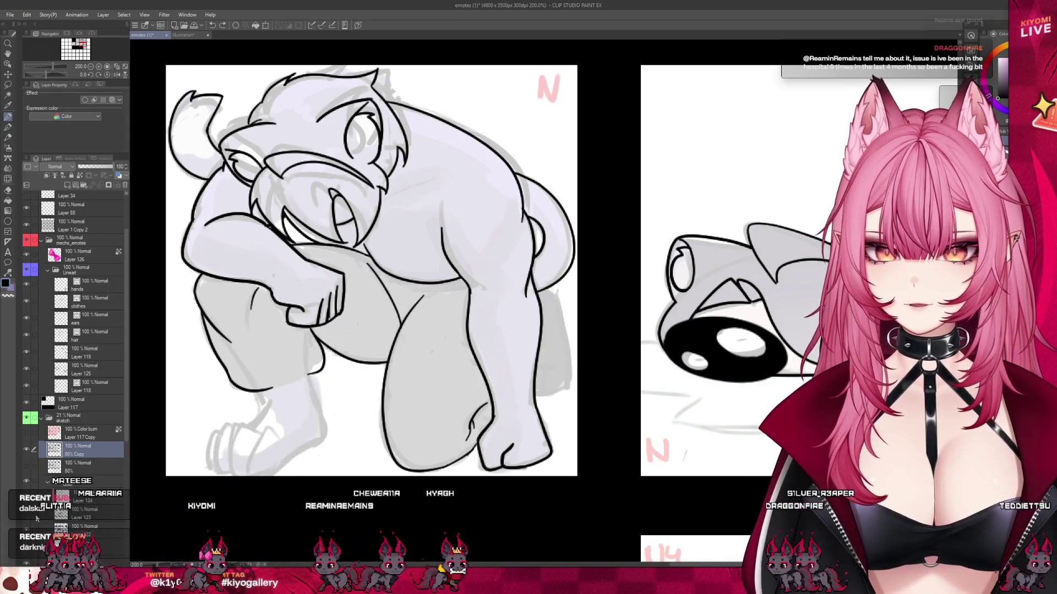
{"action": "key", "text": "ctrl+minus"}
{"action": "left_click", "coordinate": [92, 319]}
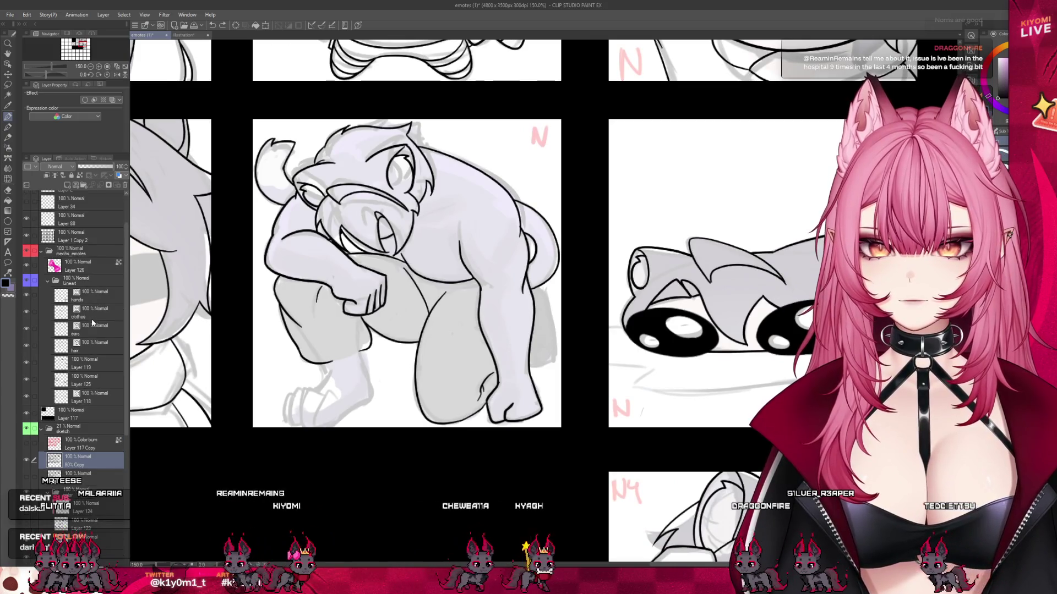
{"action": "scroll", "coordinate": [422, 330], "scroll_direction": "up", "scroll_amount": 1}
{"action": "scroll", "coordinate": [422, 330], "scroll_direction": "up", "scroll_amount": 1}
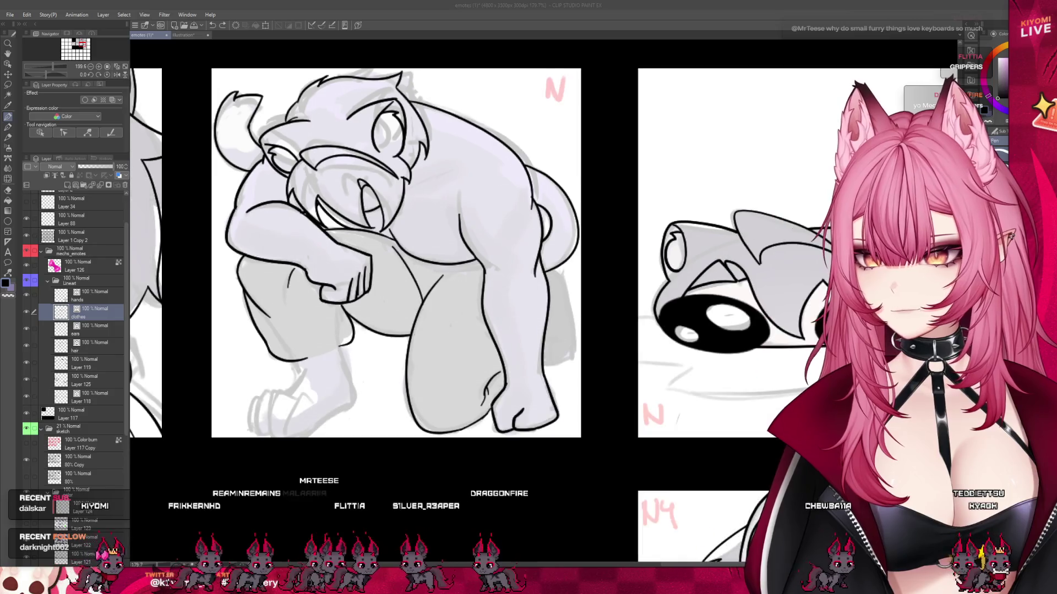
{"action": "scroll", "coordinate": [402, 252], "scroll_direction": "down", "scroll_amount": 3}
{"action": "scroll", "coordinate": [402, 252], "scroll_direction": "up", "scroll_amount": 5}
{"action": "scroll", "coordinate": [388, 322], "scroll_direction": "up", "scroll_amount": 2}
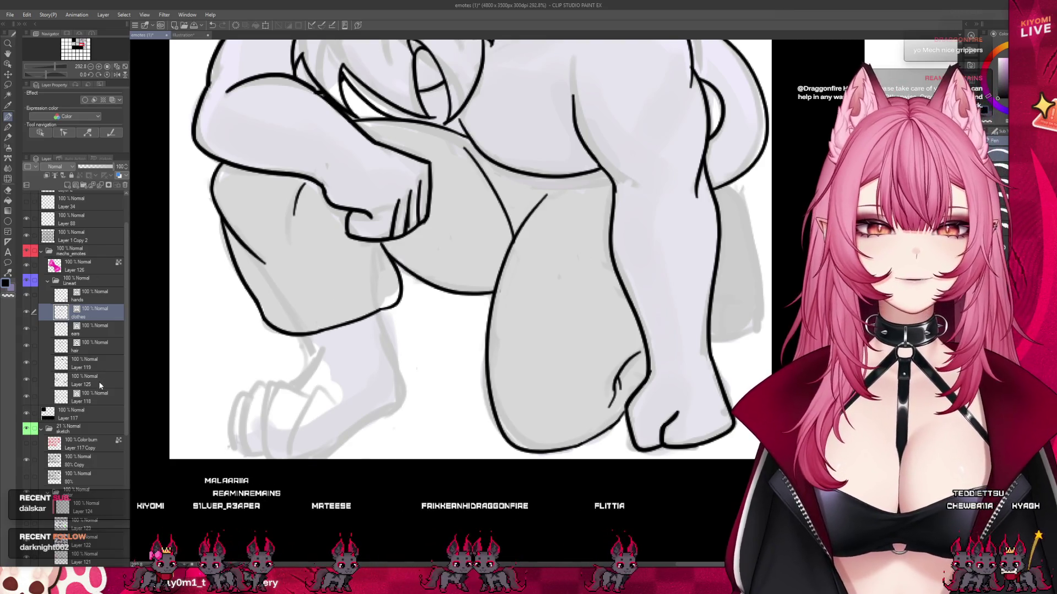
- On Layer 118, ink the left foot's bottom, top and left edge plus the back of the leg
{"action": "left_click", "coordinate": [98, 381]}
{"action": "left_click", "coordinate": [100, 394]}
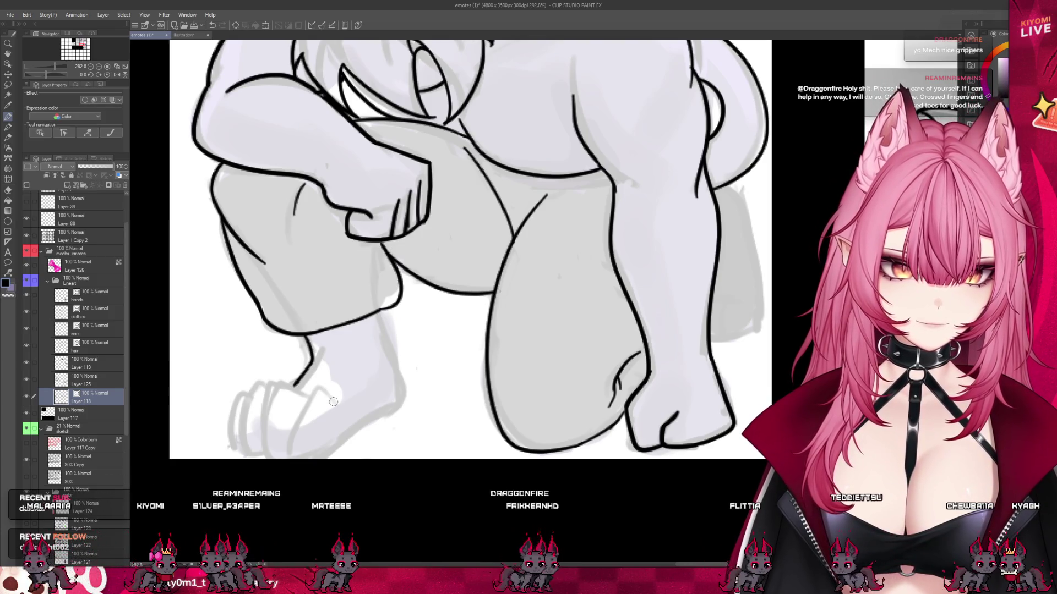
{"action": "mouse_move", "coordinate": [285, 434]}
{"action": "left_mouse_down"}
{"action": "mouse_move", "coordinate": [288, 405]}
{"action": "mouse_move", "coordinate": [285, 453]}
{"action": "left_mouse_up"}
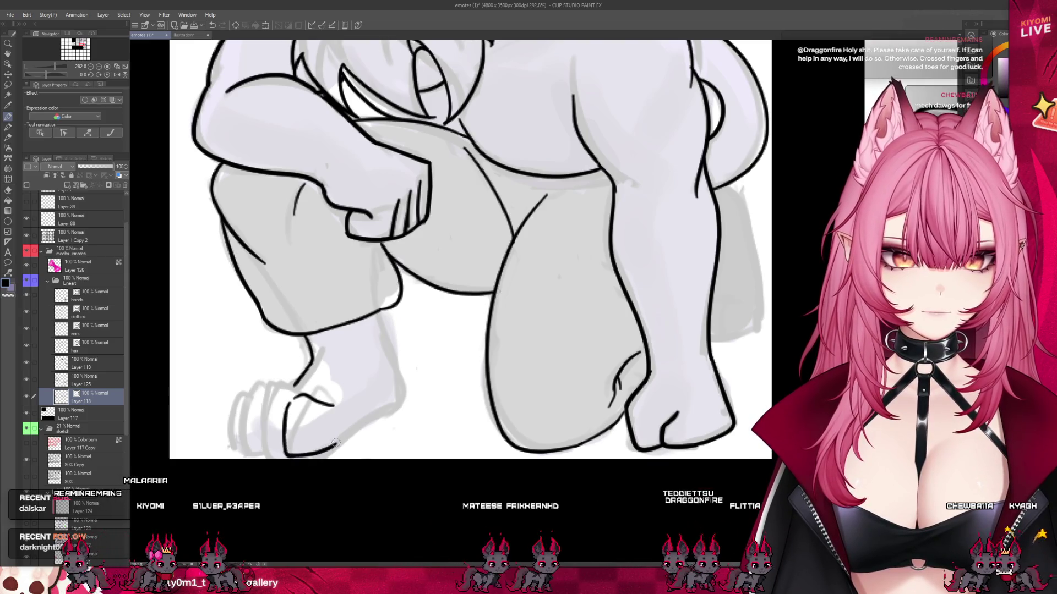
{"action": "key", "text": "ctrl+z"}
{"action": "left_click_drag", "start_coordinate": [348, 434], "coordinate": [394, 406]}
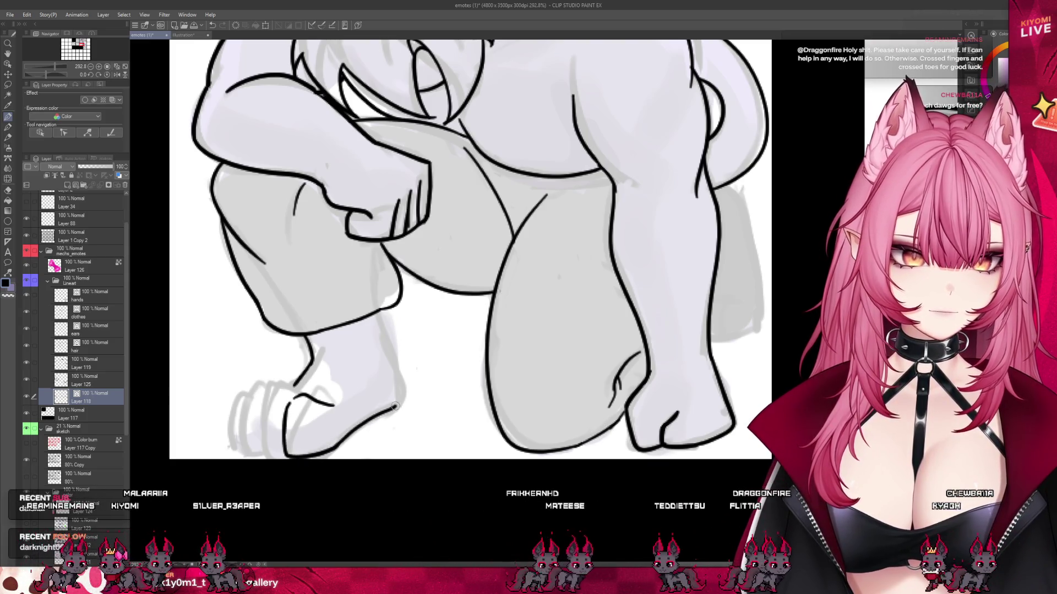
{"action": "left_click_drag", "start_coordinate": [376, 312], "coordinate": [386, 350]}
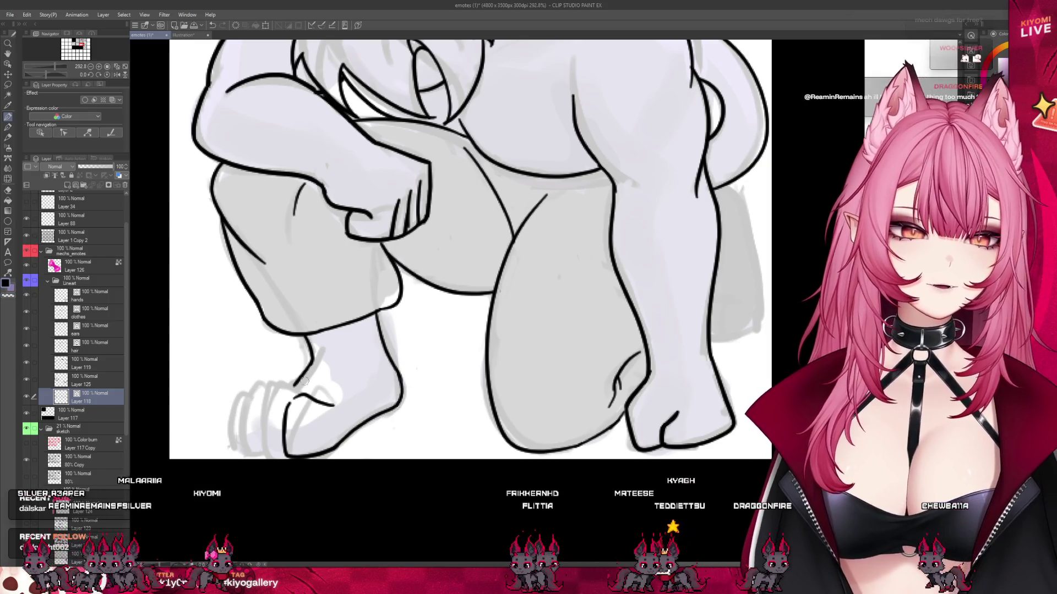
{"action": "mouse_move", "coordinate": [306, 391]}
{"action": "left_mouse_down"}
{"action": "mouse_move", "coordinate": [273, 385]}
{"action": "mouse_move", "coordinate": [288, 454]}
{"action": "left_mouse_up"}
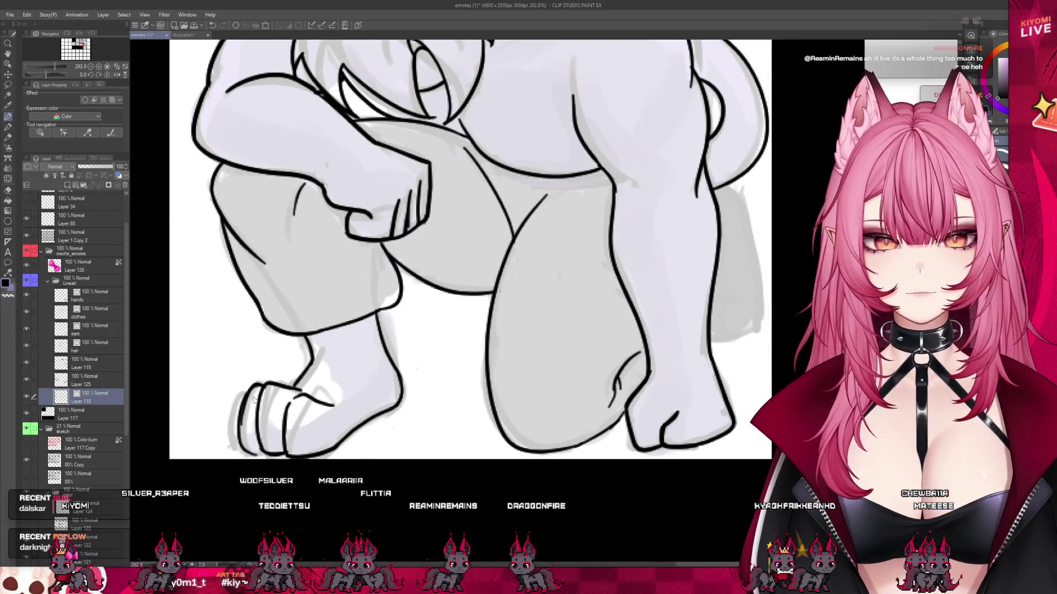
{"action": "key", "text": "ctrl+z"}
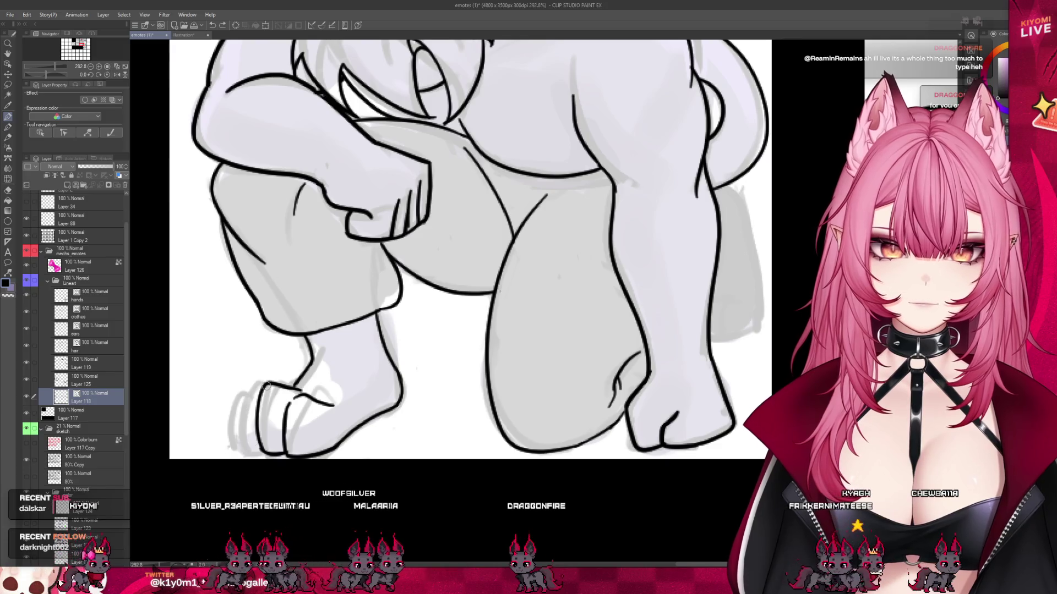
{"action": "left_click_drag", "start_coordinate": [266, 385], "coordinate": [246, 441]}
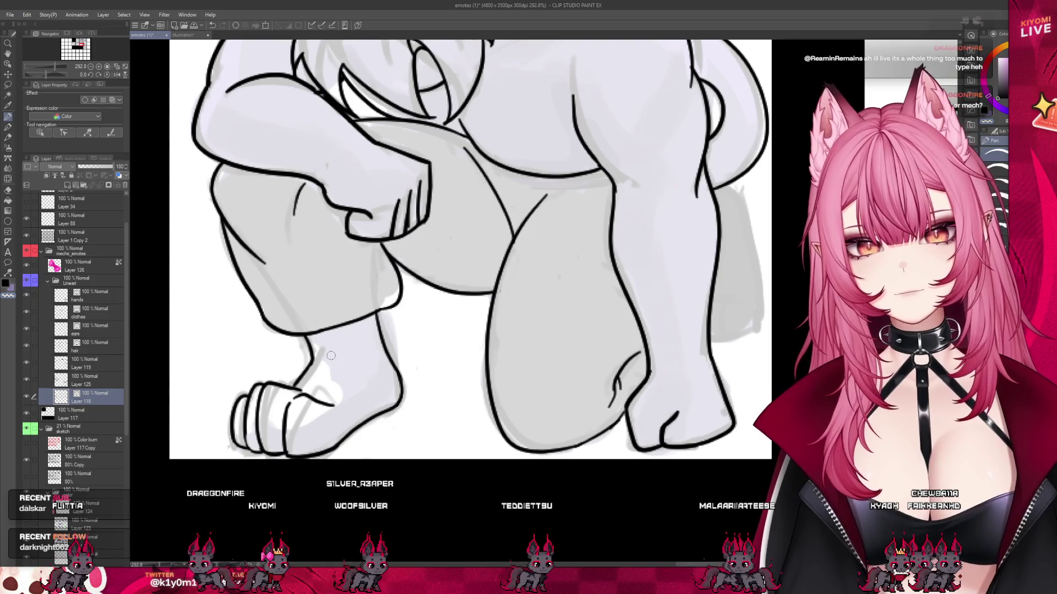
- Erase the leftmost toe stroke and retry its outline, undoing the attempt
{"action": "scroll", "coordinate": [274, 402], "scroll_direction": "up", "scroll_amount": 2}
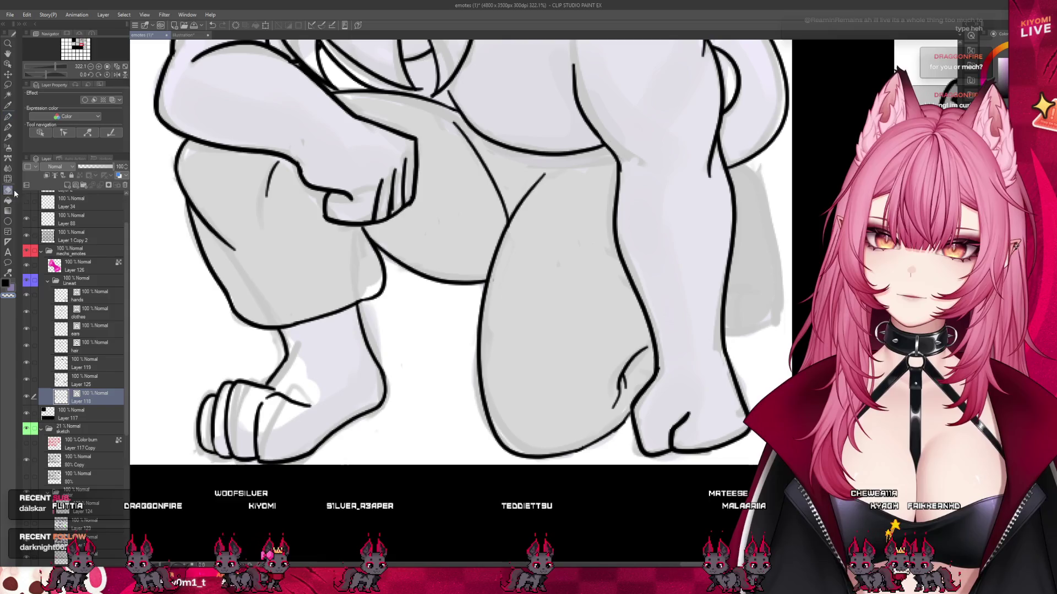
{"action": "left_click_drag", "start_coordinate": [201, 392], "coordinate": [203, 449]}
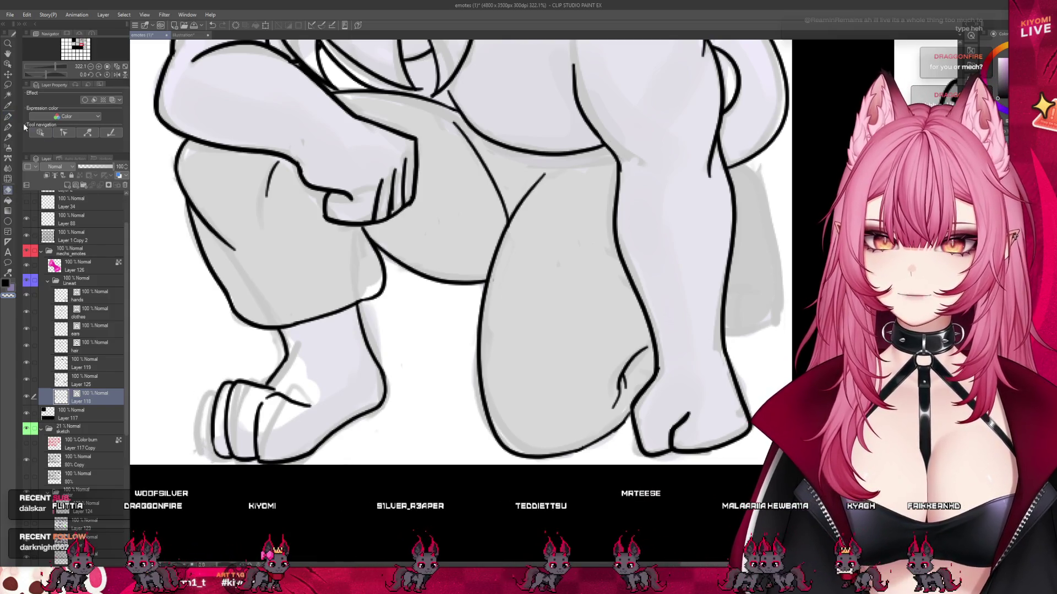
{"action": "key", "text": "p"}
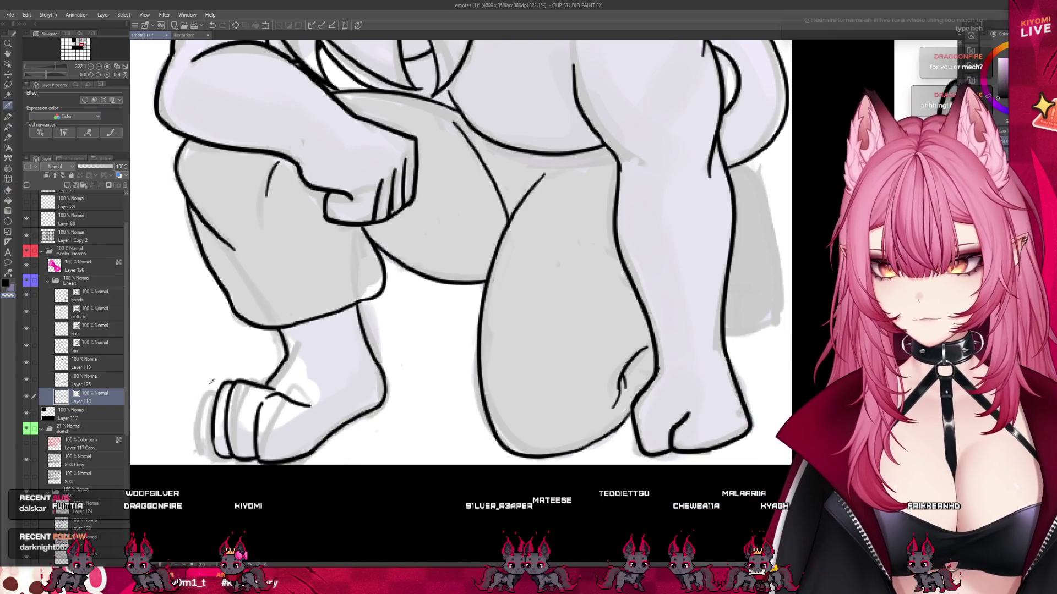
{"action": "key", "text": "p"}
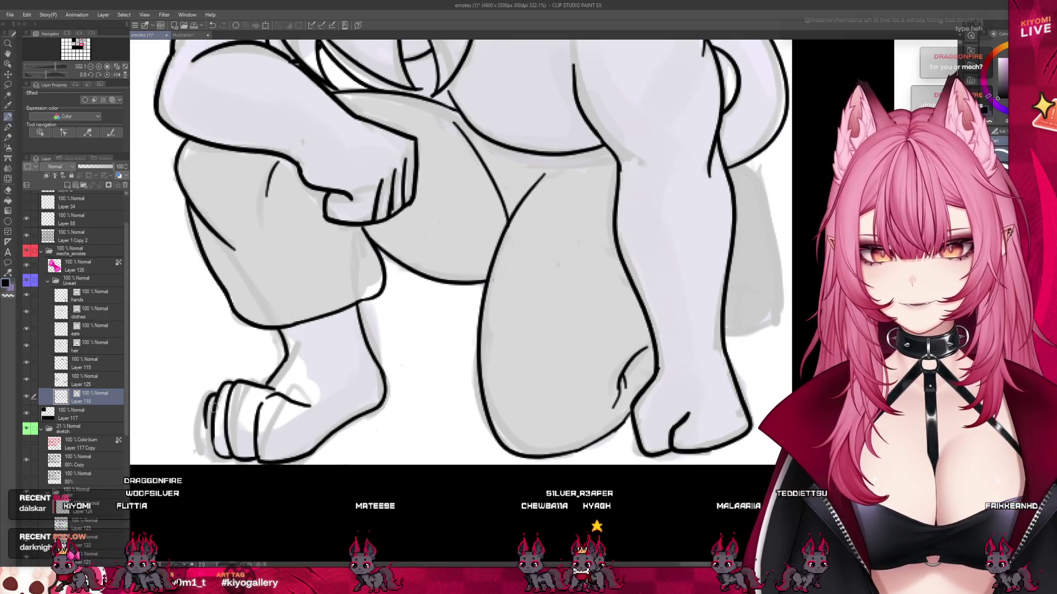
{"action": "left_click_drag", "start_coordinate": [215, 392], "coordinate": [204, 444]}
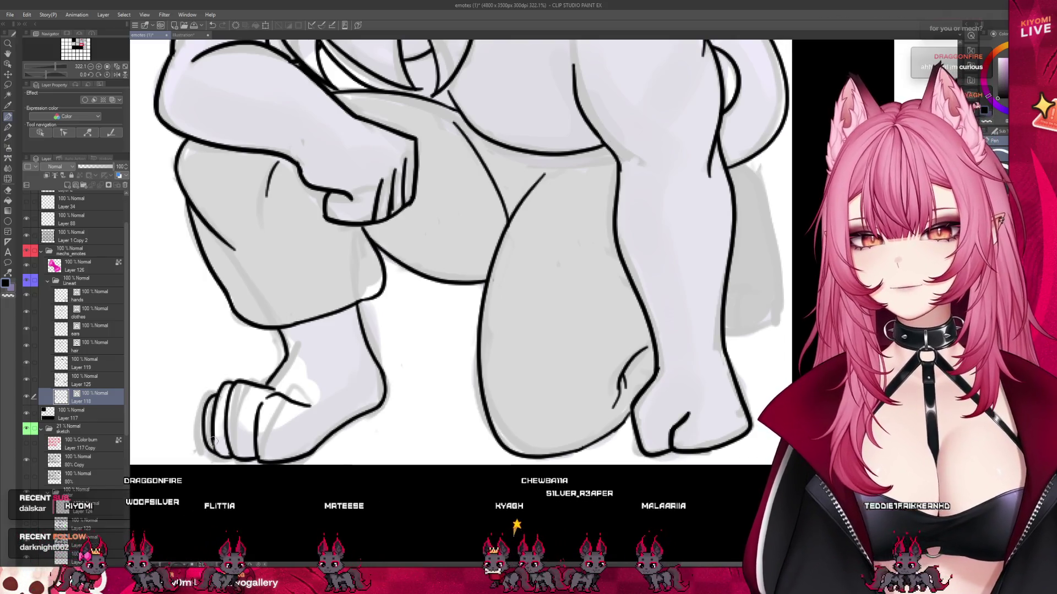
{"action": "key", "text": "ctrl+z"}
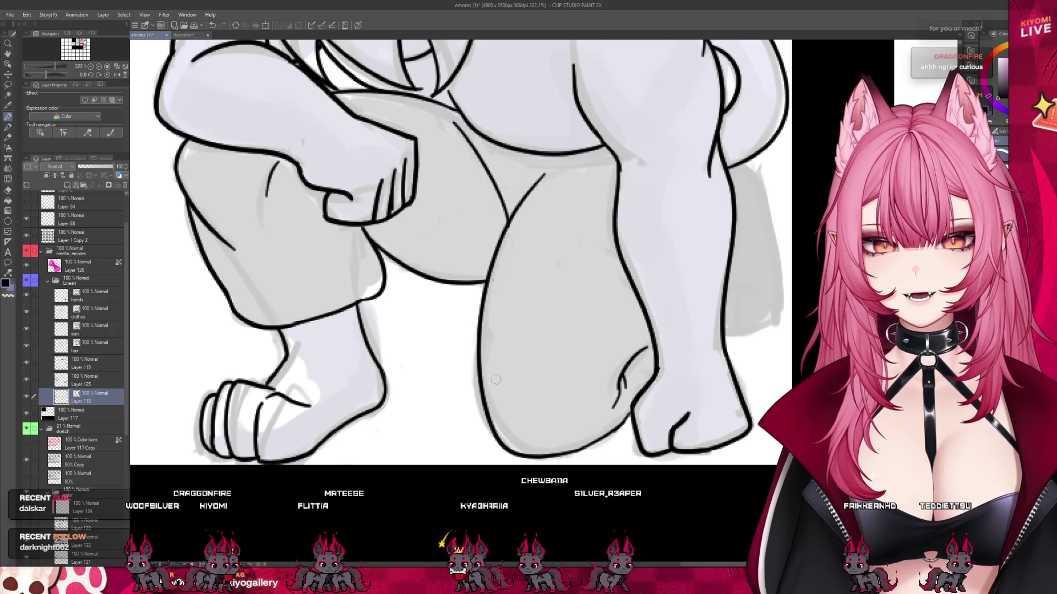
{"action": "scroll", "coordinate": [307, 393], "scroll_direction": "down", "scroll_amount": 5}
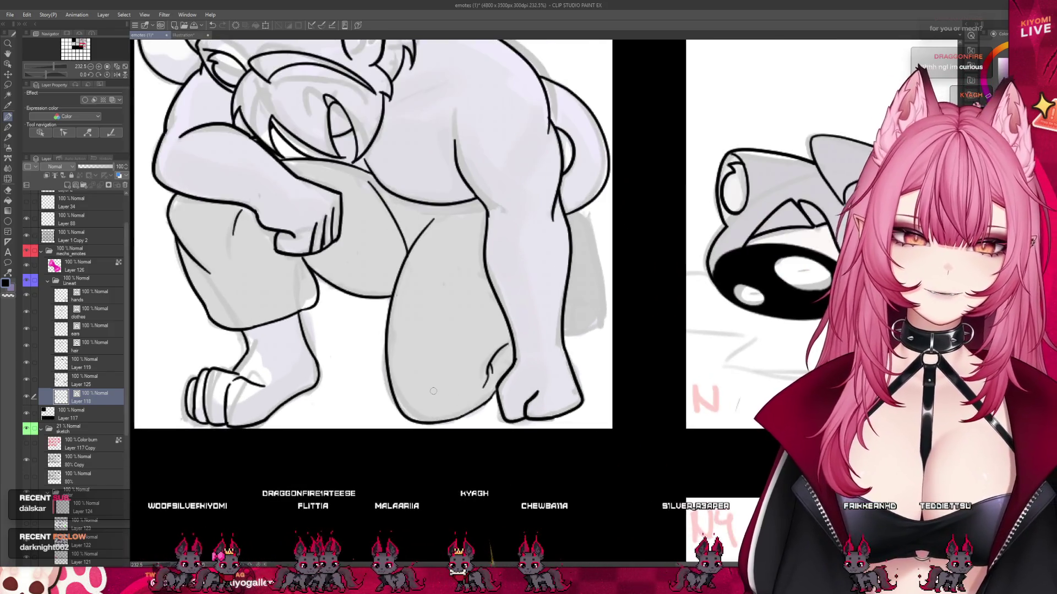
- Ink a curved back contour along the rear leg, replacing the stray first arc, then zoom out
{"action": "scroll", "coordinate": [433, 391], "scroll_direction": "up", "scroll_amount": 5}
{"action": "scroll", "coordinate": [385, 354], "scroll_direction": "down", "scroll_amount": 5}
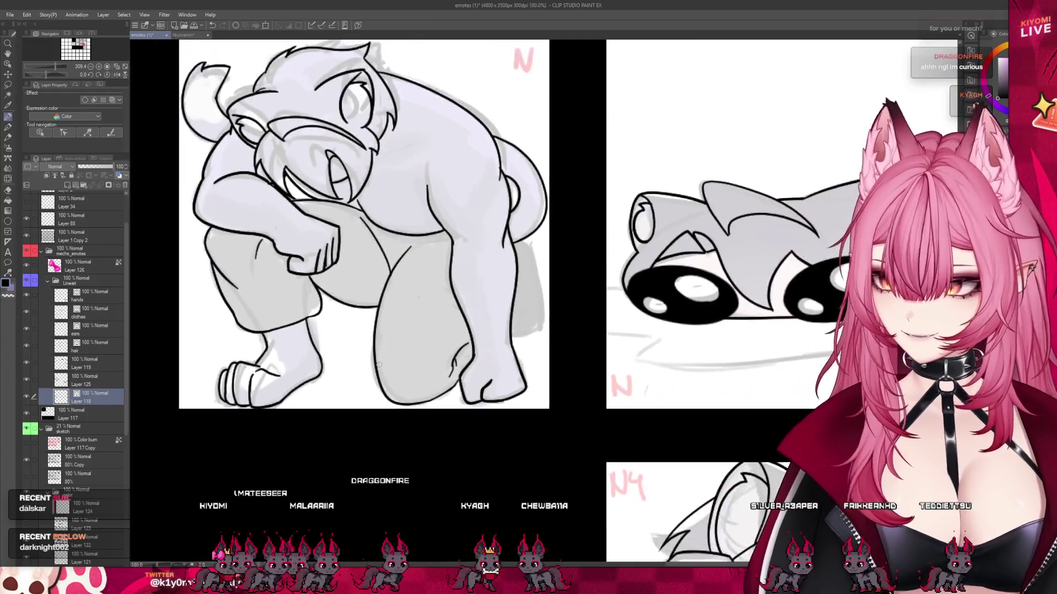
{"action": "scroll", "coordinate": [597, 242], "scroll_direction": "up", "scroll_amount": 2}
{"action": "scroll", "coordinate": [598, 241], "scroll_direction": "up", "scroll_amount": 3}
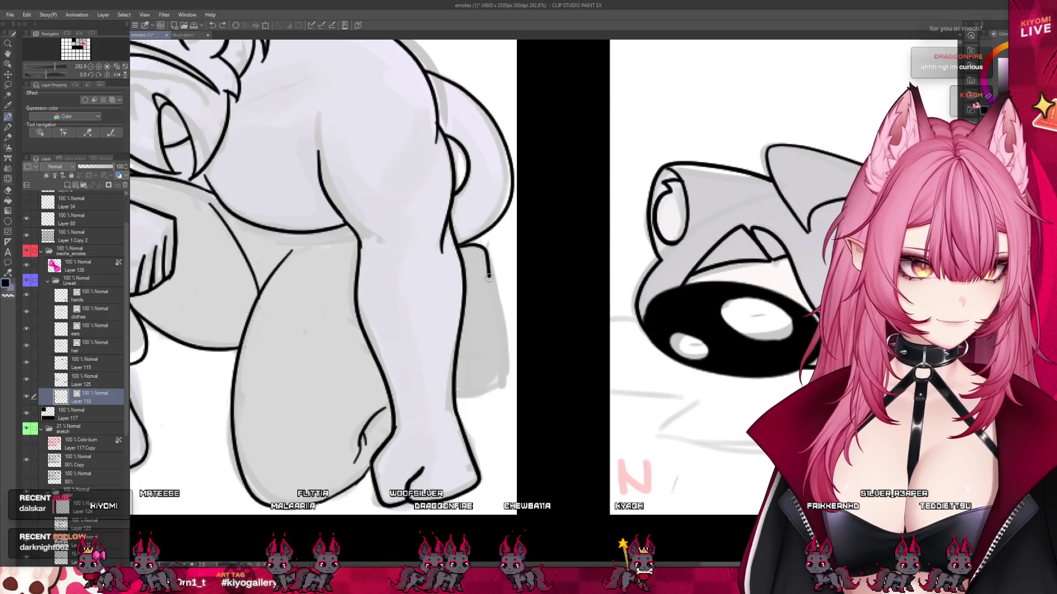
{"action": "left_click_drag", "start_coordinate": [489, 275], "coordinate": [498, 381]}
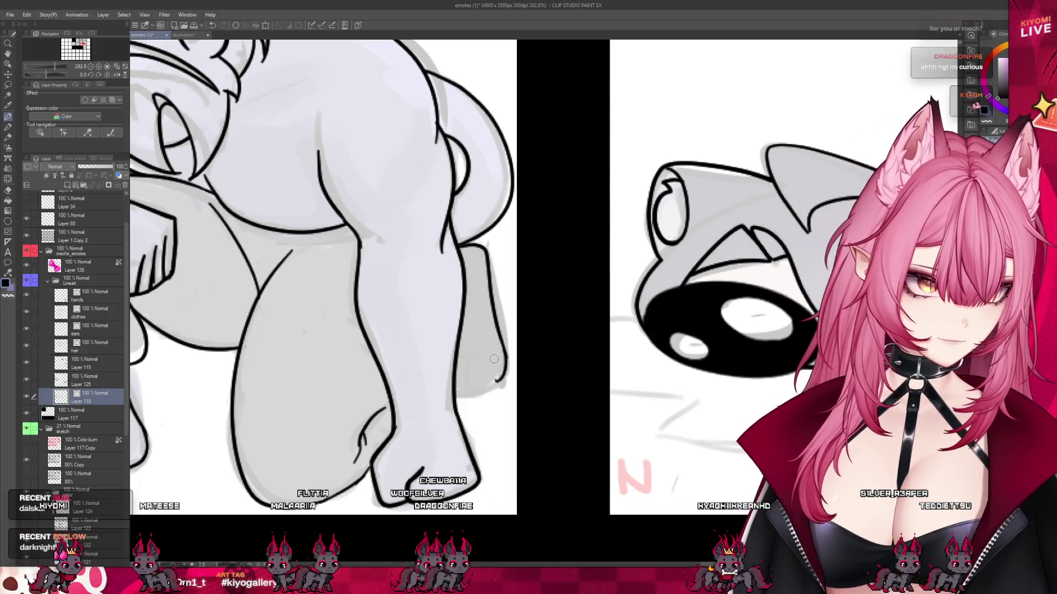
{"action": "key", "text": "ctrl+z"}
{"action": "left_click_drag", "start_coordinate": [486, 345], "coordinate": [476, 392]}
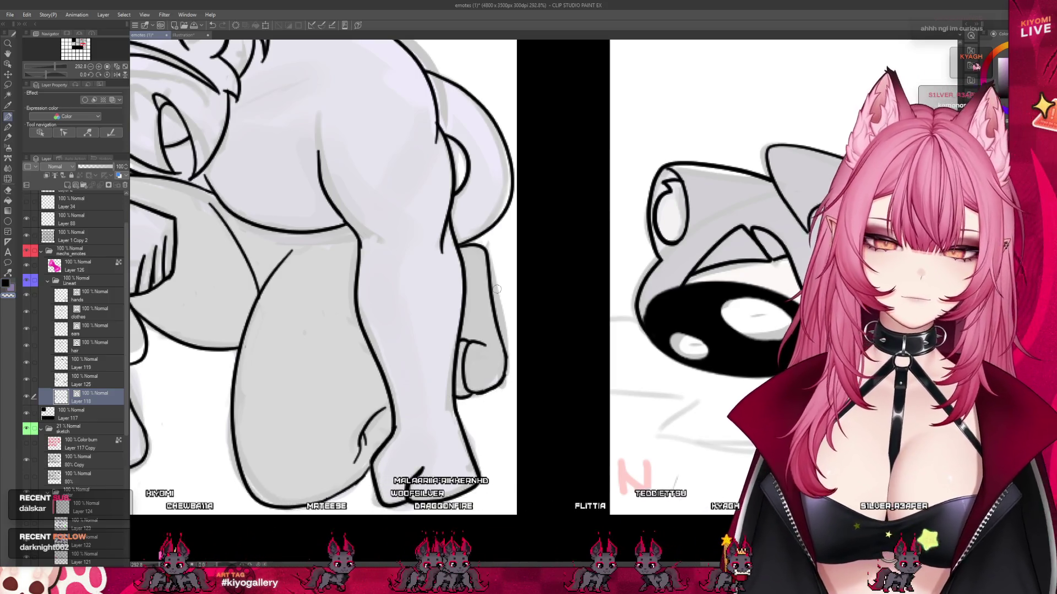
{"action": "scroll", "coordinate": [505, 334], "scroll_direction": "down", "scroll_amount": 5}
{"action": "scroll", "coordinate": [486, 351], "scroll_direction": "down", "scroll_amount": 3}
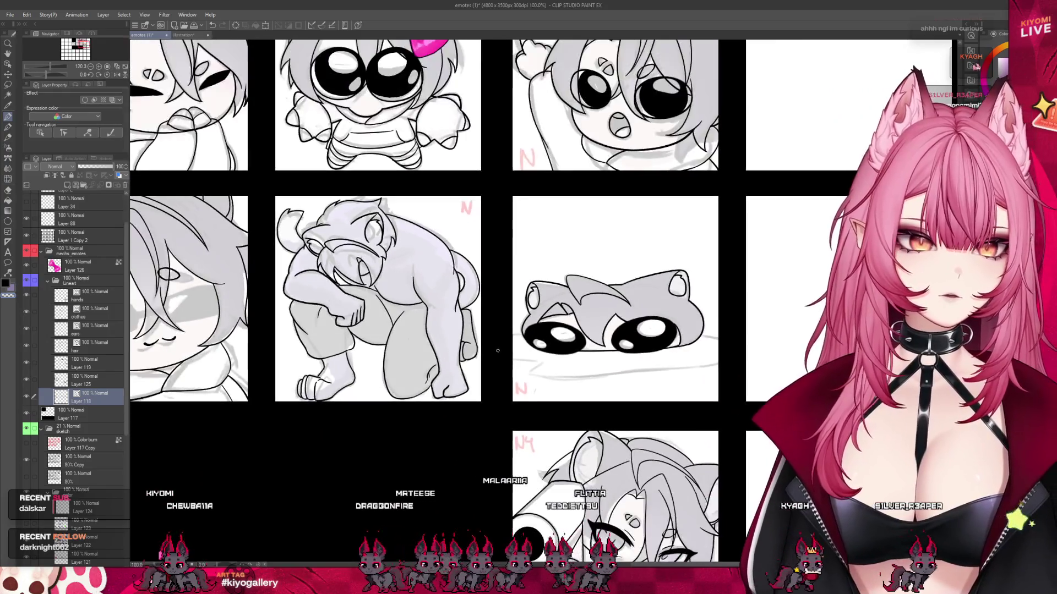
{"action": "scroll", "coordinate": [486, 351], "scroll_direction": "down", "scroll_amount": 1}
{"action": "scroll", "coordinate": [404, 310], "scroll_direction": "up", "scroll_amount": 2}
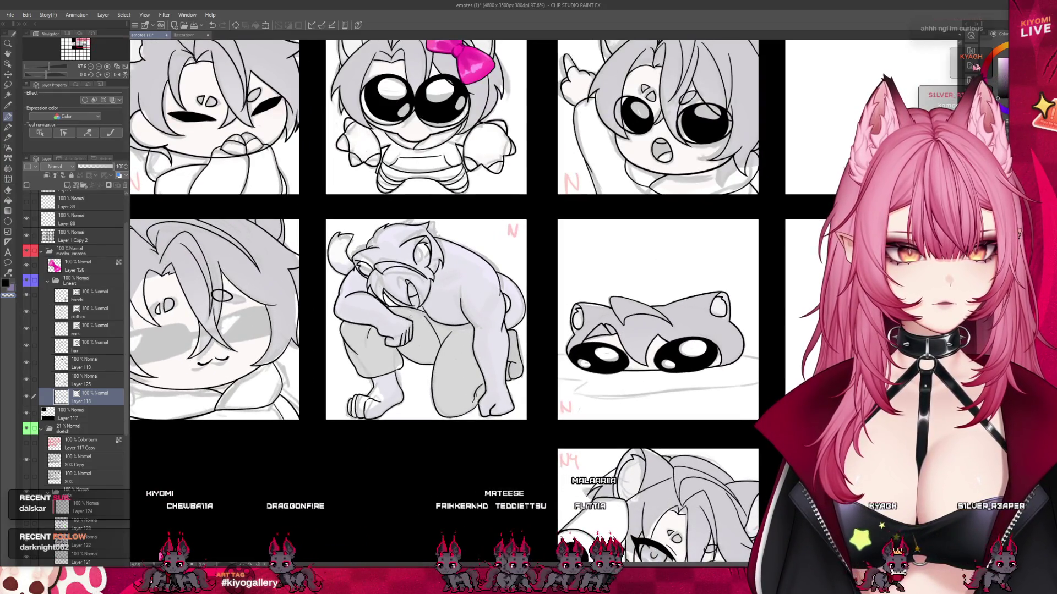
{"action": "scroll", "coordinate": [418, 367], "scroll_direction": "up", "scroll_amount": 2}
{"action": "scroll", "coordinate": [418, 330], "scroll_direction": "down", "scroll_amount": 4}
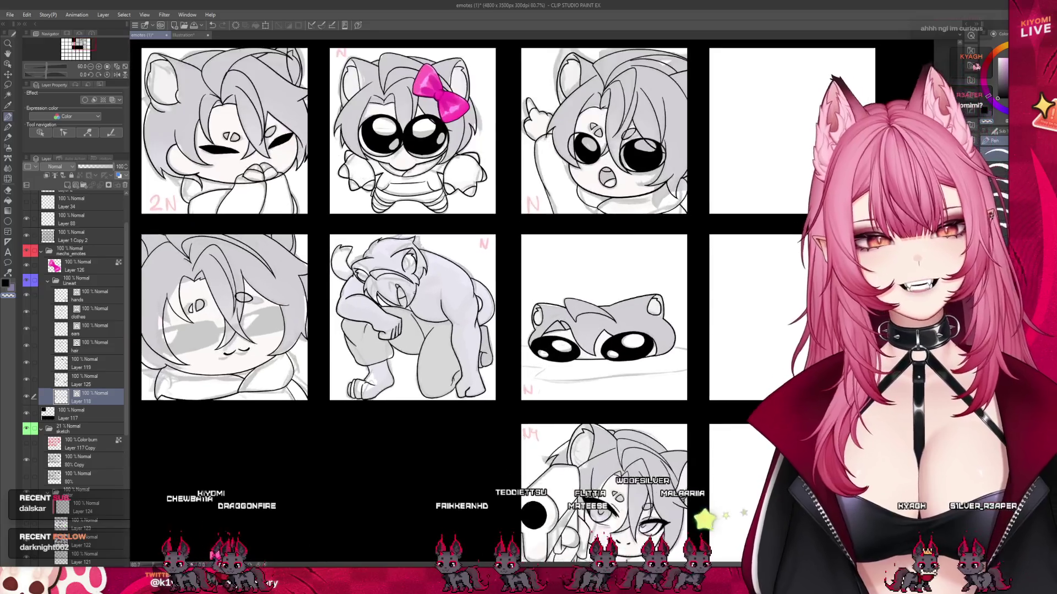
{"action": "scroll", "coordinate": [288, 252], "scroll_direction": "up", "scroll_amount": 1}
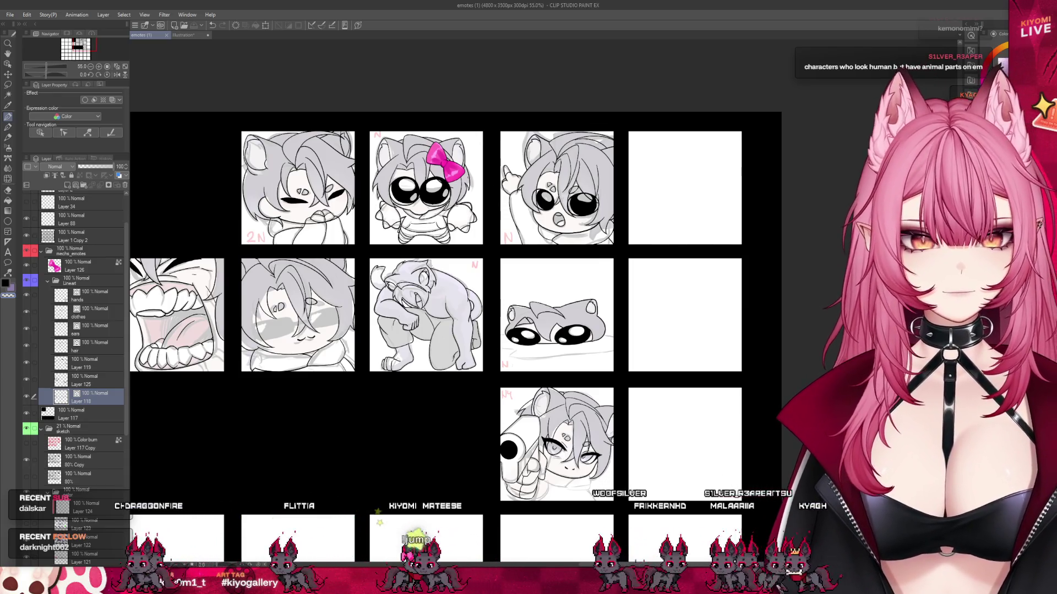
{"action": "key", "text": "ctrl+minus"}
{"action": "key", "text": "ctrl+minus"}
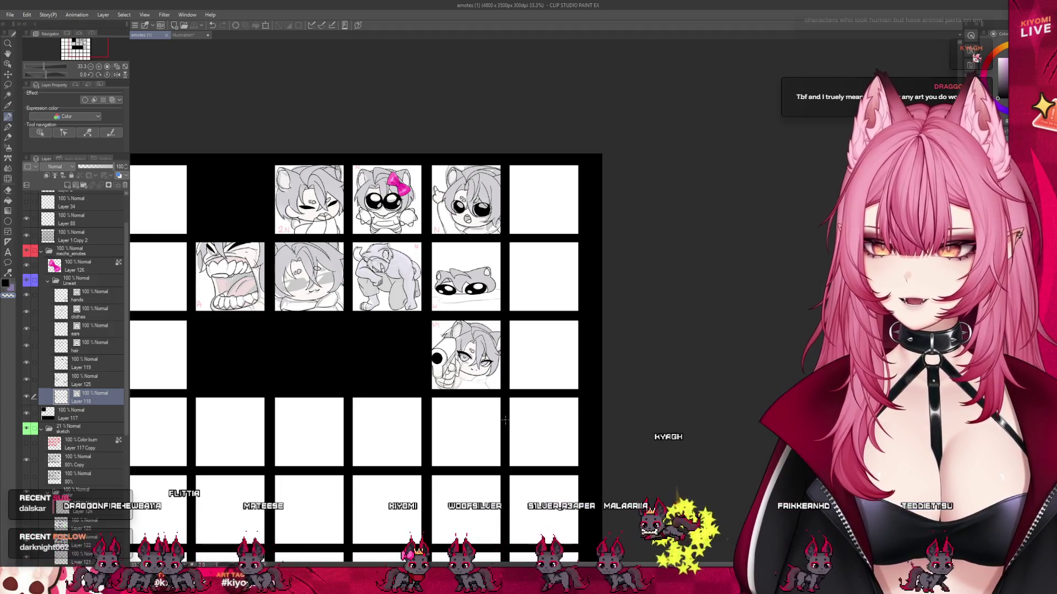
{"action": "key", "text": "ctrl+plus"}
{"action": "scroll", "coordinate": [498, 399], "scroll_direction": "up", "scroll_amount": 2}
{"action": "scroll", "coordinate": [185, 317], "scroll_direction": "up", "scroll_amount": 2}
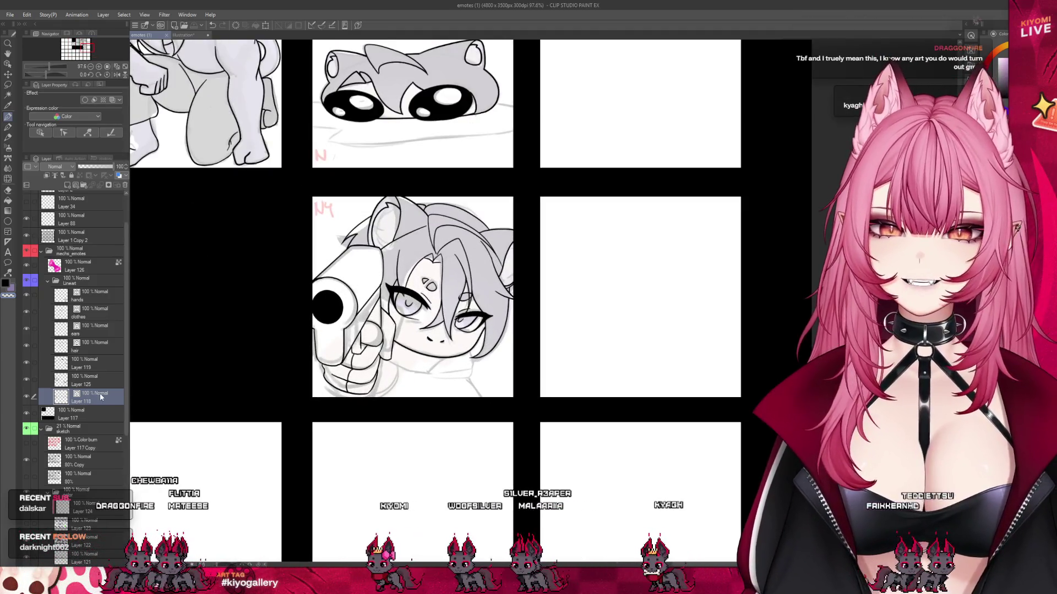
- On the clothes layer, zoom in and ink the chin line down to the left
{"action": "left_click", "coordinate": [97, 311]}
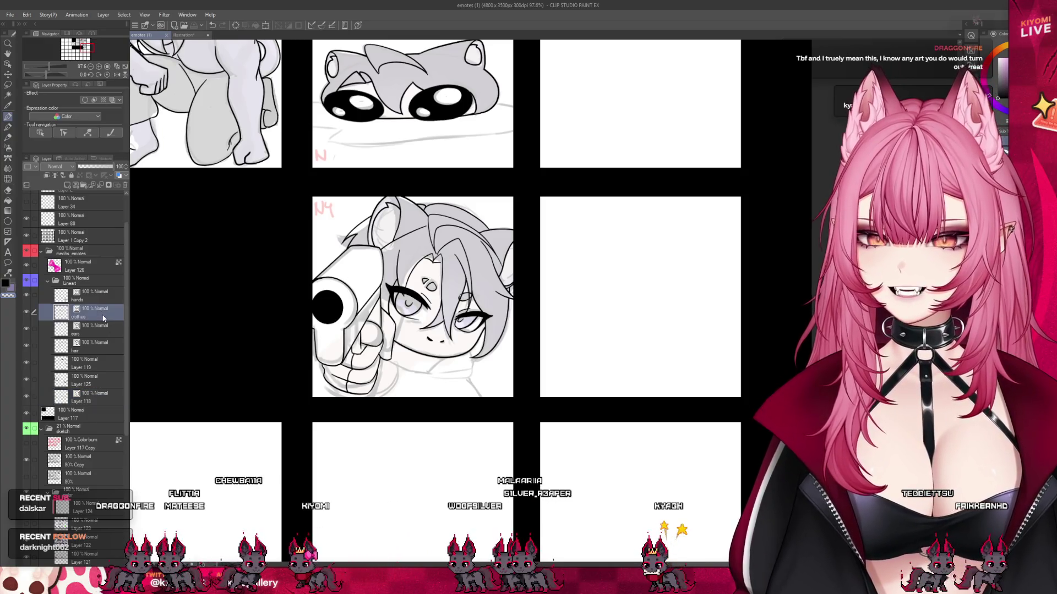
{"action": "scroll", "coordinate": [430, 334], "scroll_direction": "up", "scroll_amount": 4}
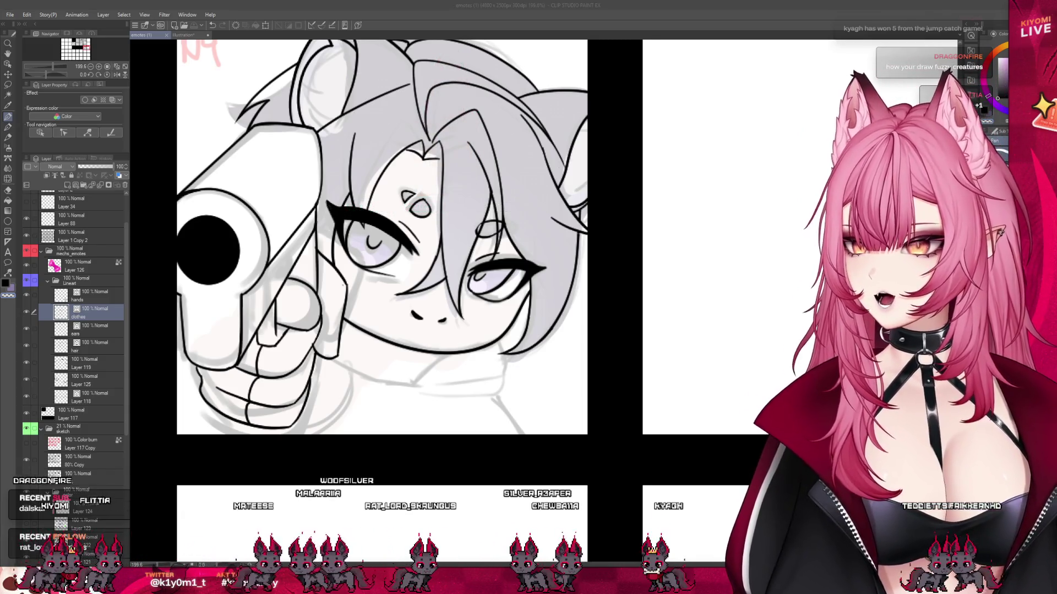
{"action": "scroll", "coordinate": [446, 372], "scroll_direction": "up", "scroll_amount": 2}
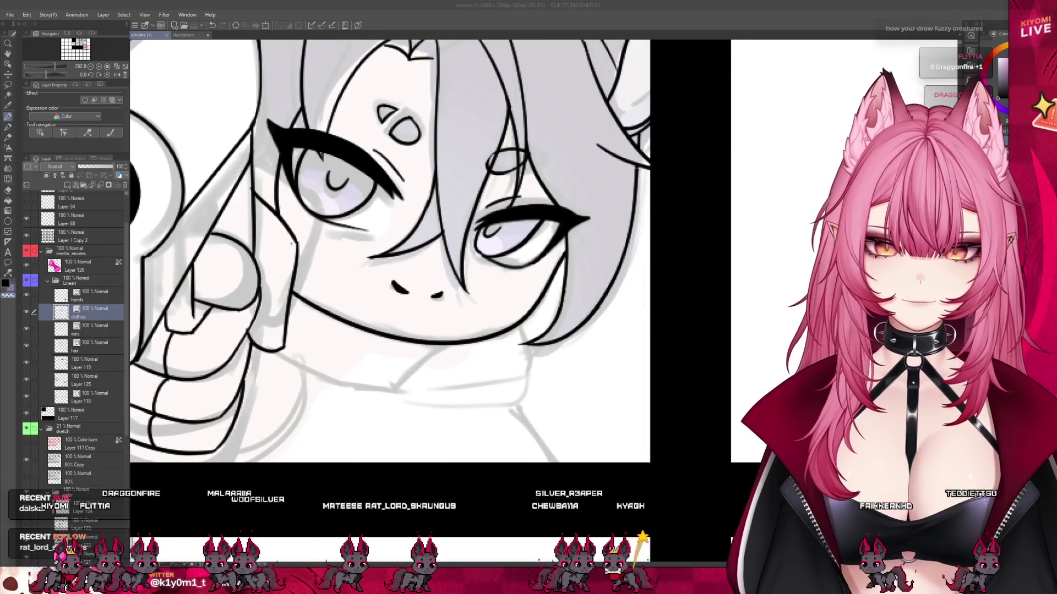
{"action": "left_click", "coordinate": [449, 343]}
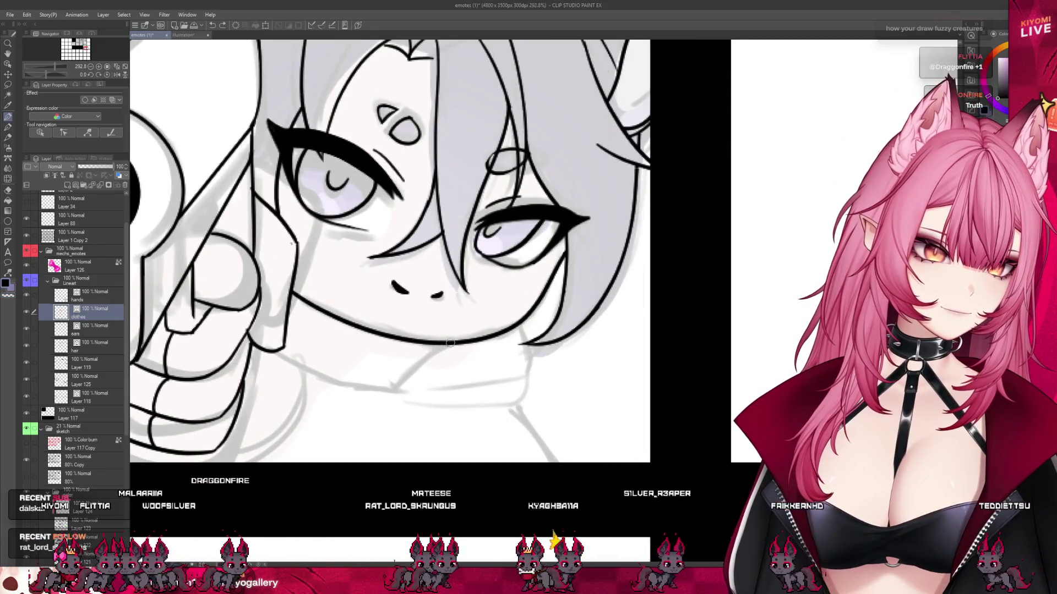
{"action": "left_click_drag", "start_coordinate": [449, 342], "coordinate": [374, 385]}
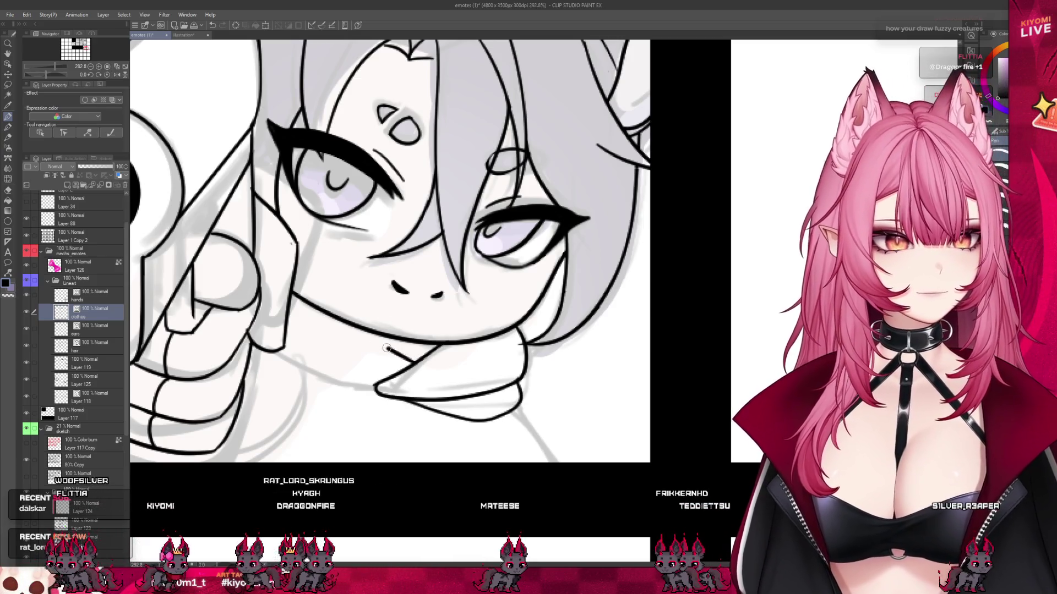
- Ink the gun hand's edge, trial the collar line and erase it, then zoom out
{"action": "left_click_drag", "start_coordinate": [414, 360], "coordinate": [332, 319]}
{"action": "key", "text": "ctrl+z"}
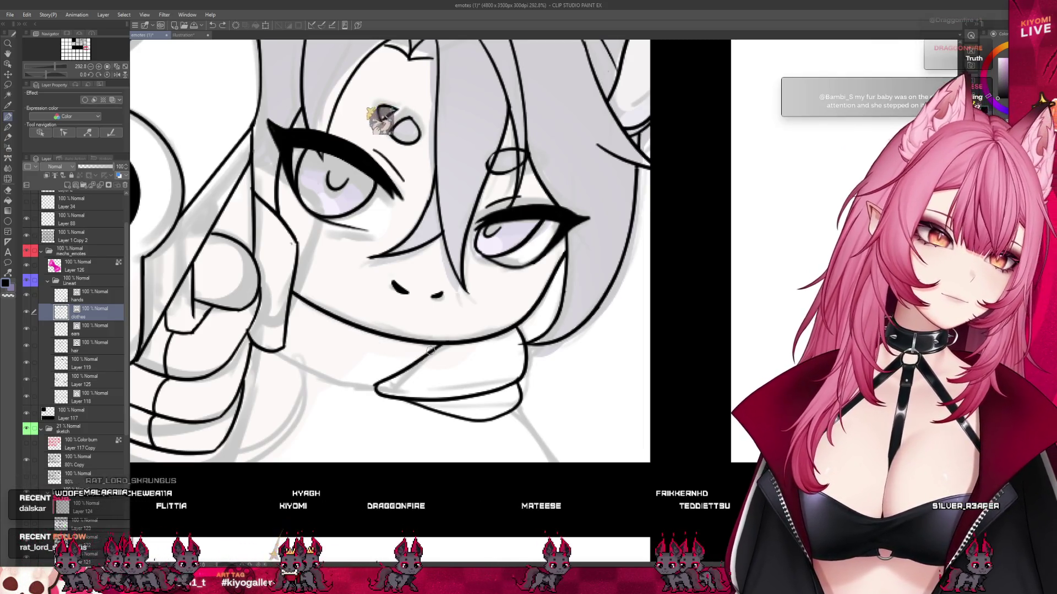
{"action": "left_click_drag", "start_coordinate": [374, 383], "coordinate": [318, 374]}
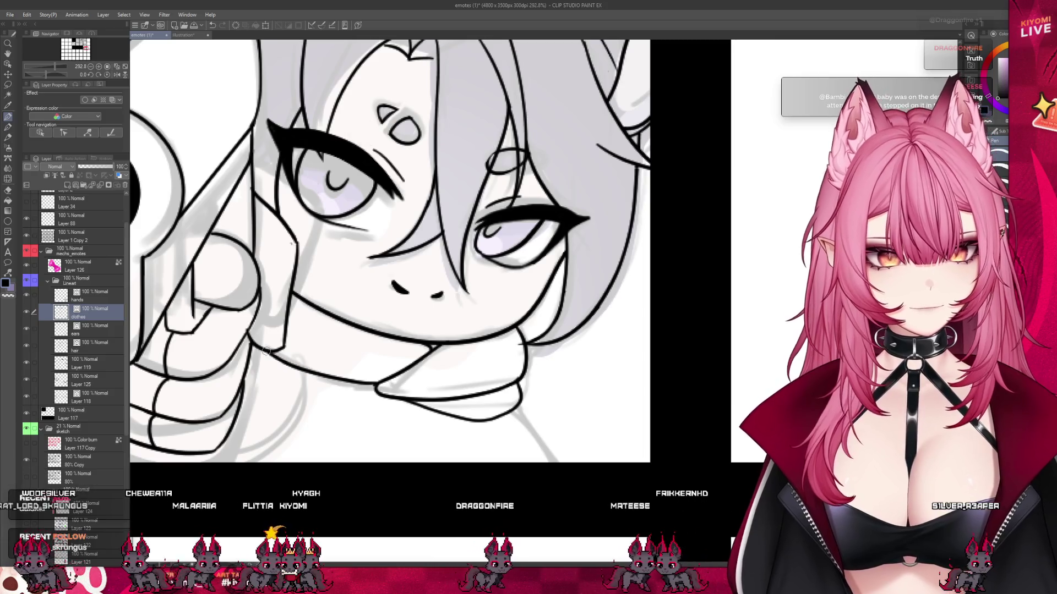
{"action": "left_click_drag", "start_coordinate": [283, 342], "coordinate": [286, 423]}
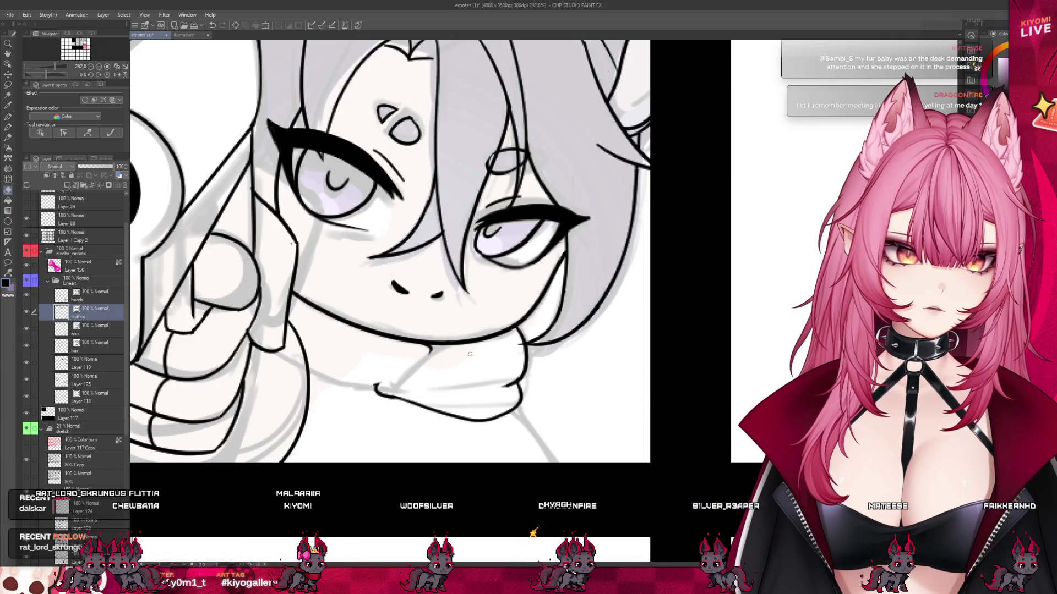
{"action": "mouse_move", "coordinate": [379, 388]}
{"action": "left_mouse_down"}
{"action": "mouse_move", "coordinate": [445, 402]}
{"action": "mouse_move", "coordinate": [501, 368]}
{"action": "left_mouse_up"}
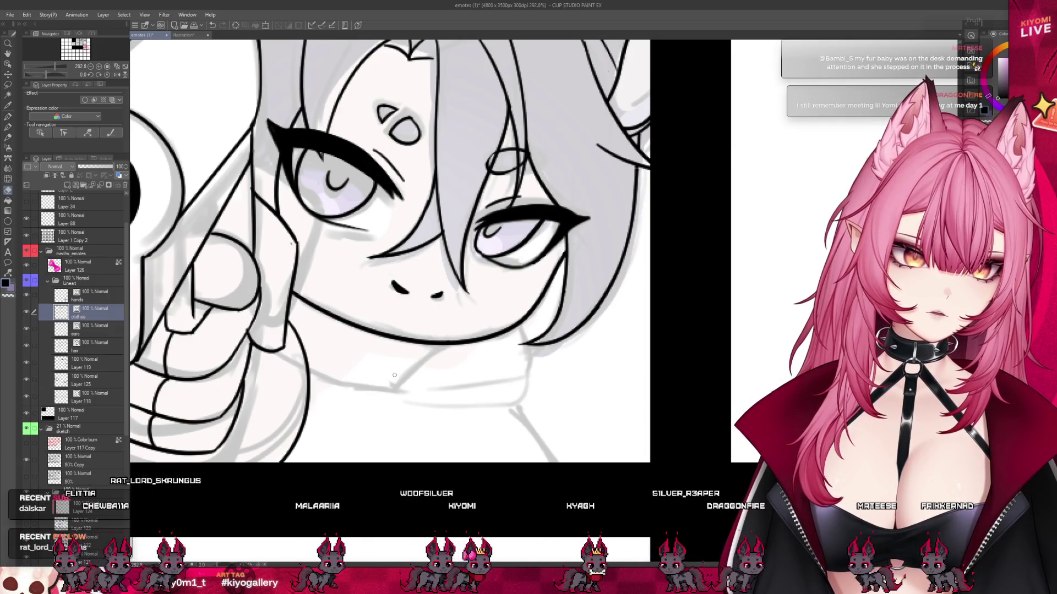
{"action": "key", "text": "ctrl+minus"}
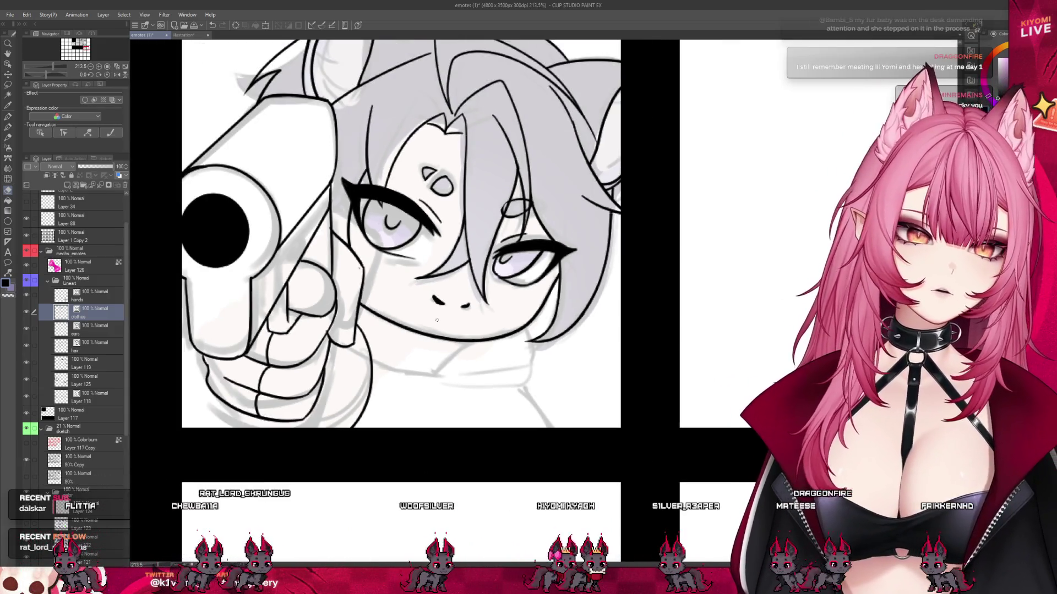
{"action": "key", "text": "p"}
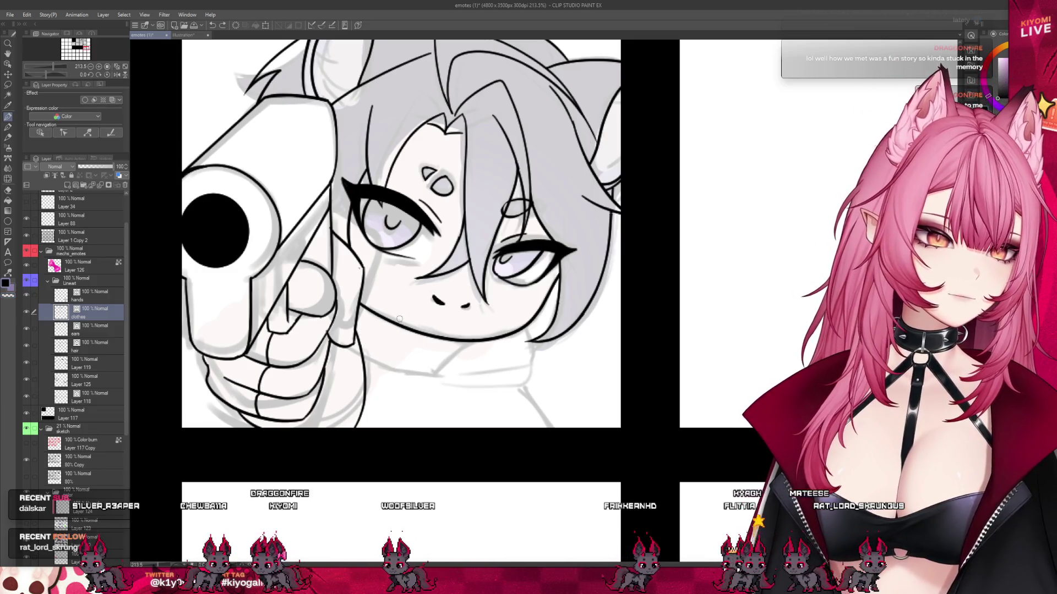
{"action": "left_click_drag", "start_coordinate": [462, 343], "coordinate": [477, 362]}
{"action": "key", "text": "ctrl+z"}
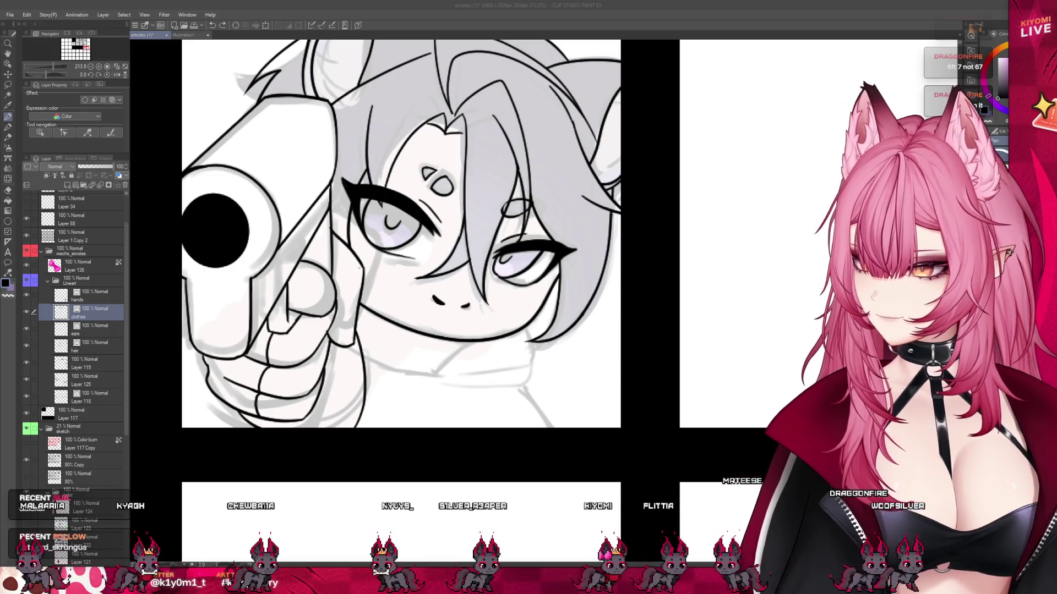
- Zoom in and ink a short neck line below the gun-pointing emote's chin
{"action": "scroll", "coordinate": [460, 367], "scroll_direction": "up", "scroll_amount": 2}
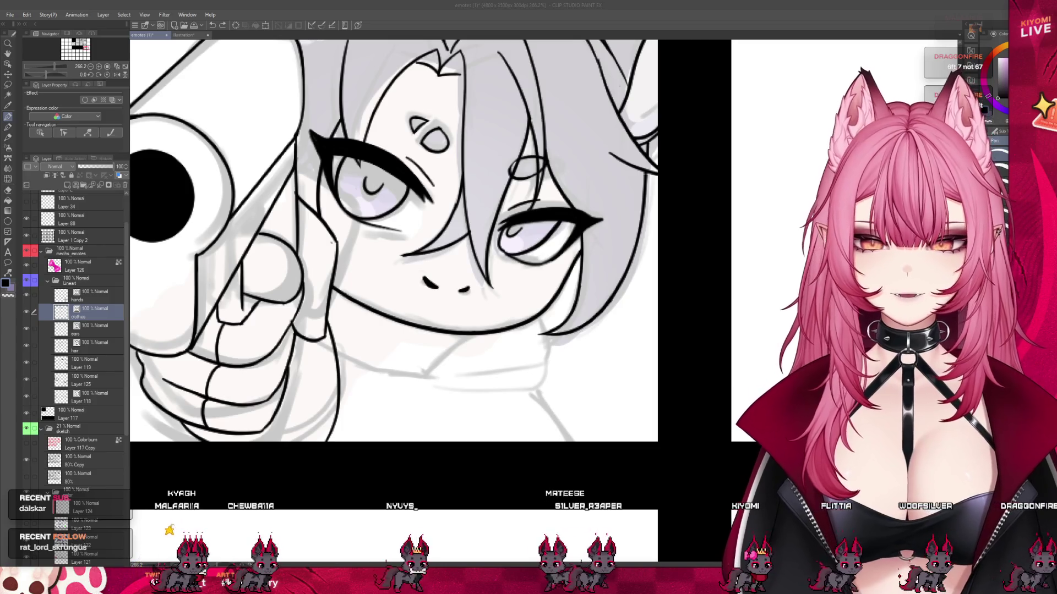
{"action": "left_click_drag", "start_coordinate": [462, 337], "coordinate": [394, 392]}
{"action": "key", "text": "ctrl+z"}
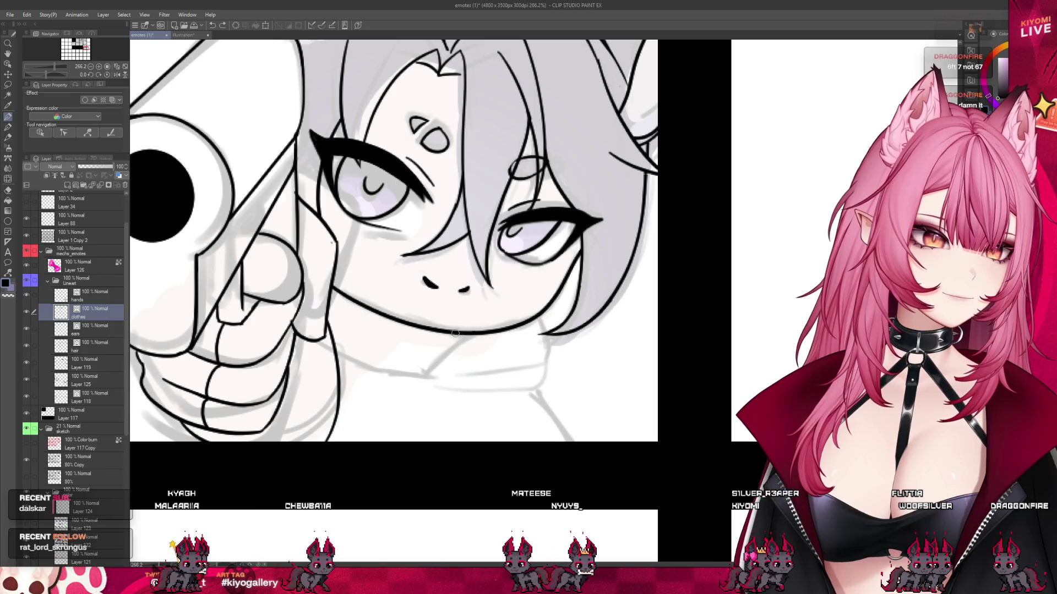
{"action": "key", "text": "ctrl+z"}
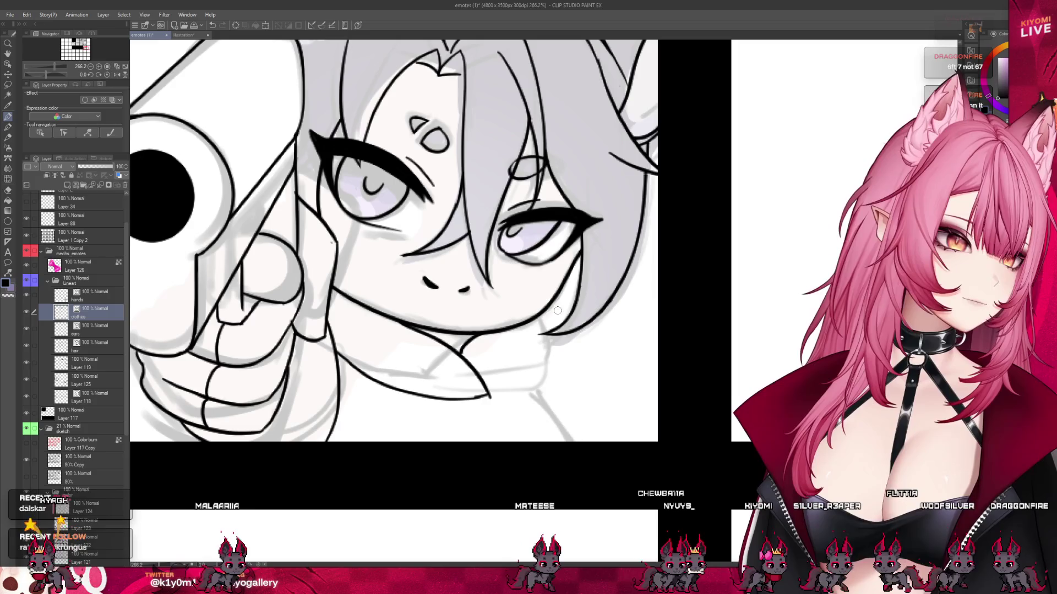
{"action": "mouse_move", "coordinate": [545, 313]}
{"action": "left_mouse_down"}
{"action": "mouse_move", "coordinate": [556, 355]}
{"action": "mouse_move", "coordinate": [490, 399]}
{"action": "left_mouse_up"}
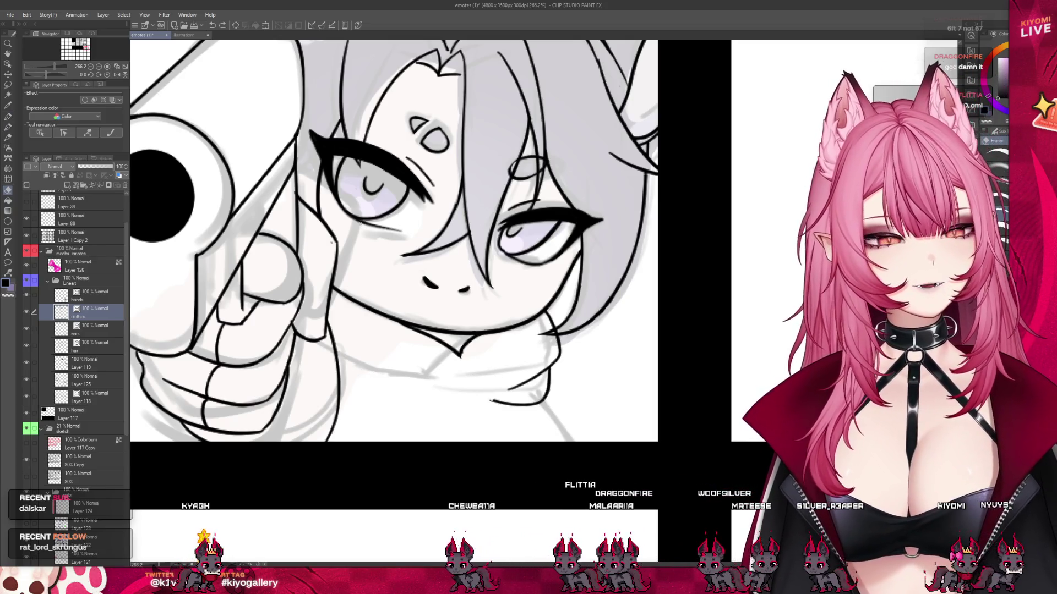
{"action": "key", "text": "p"}
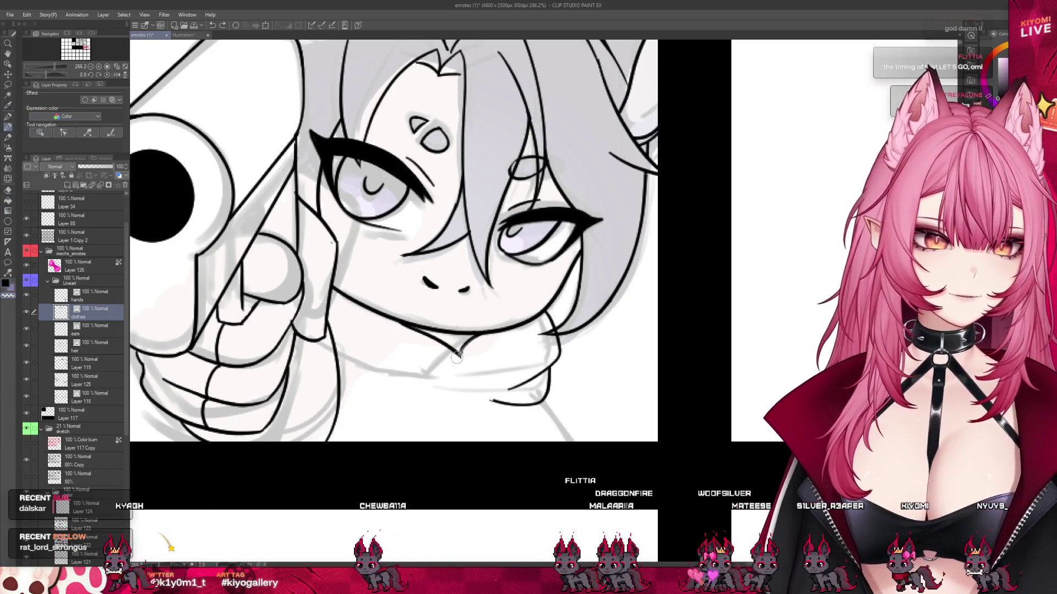
{"action": "key", "text": "p"}
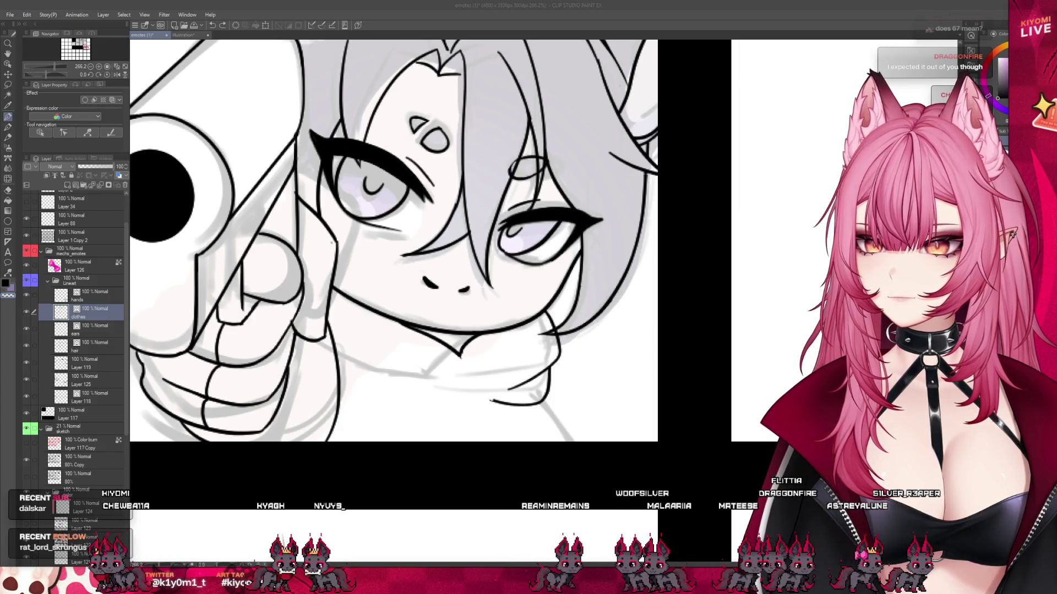
- Ink the collar line below the chin and a contour down to the panel's bottom edge
{"action": "scroll", "coordinate": [212, 258], "scroll_direction": "down", "scroll_amount": 1}
{"action": "scroll", "coordinate": [212, 259], "scroll_direction": "down", "scroll_amount": 1}
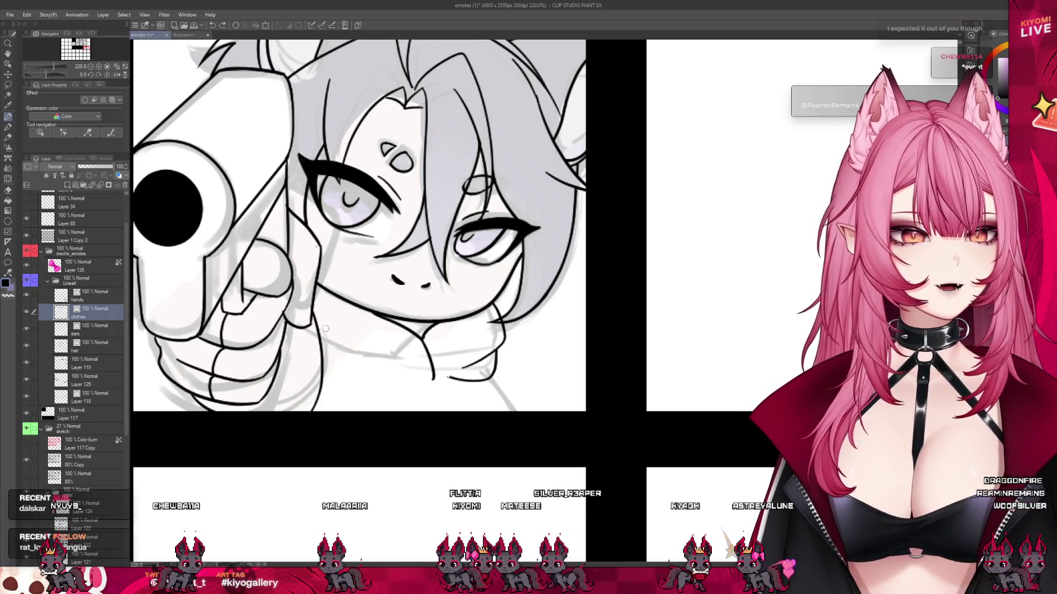
{"action": "left_click_drag", "start_coordinate": [435, 379], "coordinate": [328, 348]}
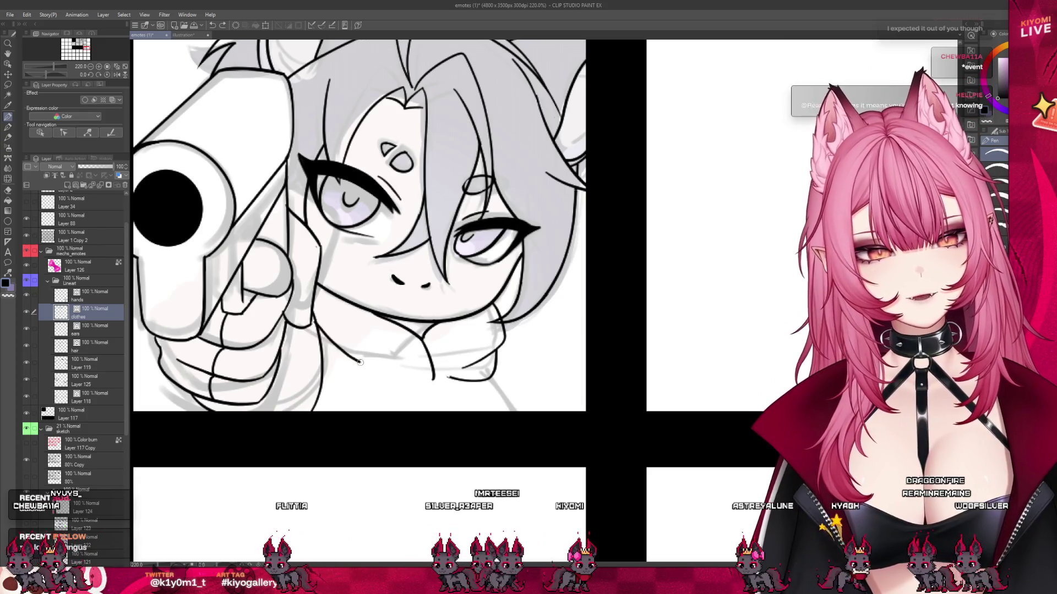
{"action": "key", "text": "ctrl+z"}
{"action": "left_click_drag", "start_coordinate": [434, 379], "coordinate": [332, 353]}
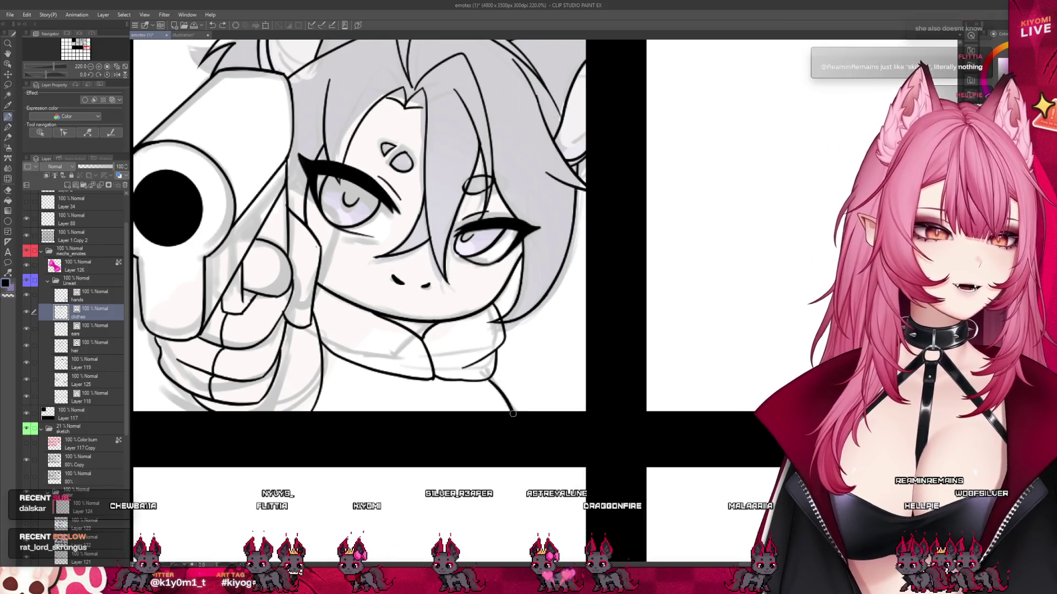
{"action": "left_click_drag", "start_coordinate": [494, 388], "coordinate": [522, 448]}
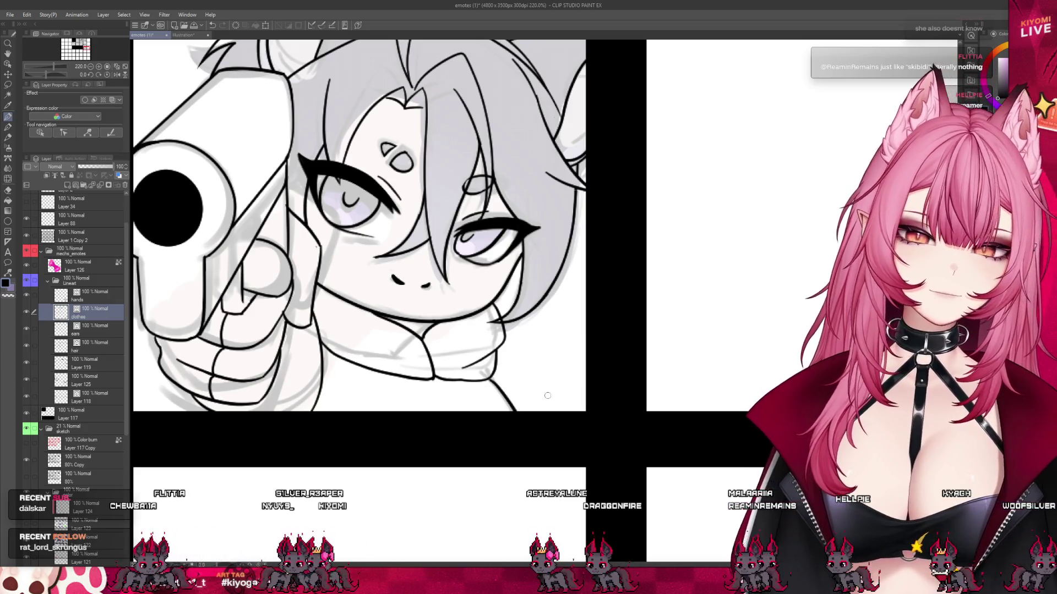
- Zoom out to review the whole emote grid and save the sheet with Ctrl+S
{"action": "scroll", "coordinate": [542, 396], "scroll_direction": "down", "scroll_amount": 1}
{"action": "scroll", "coordinate": [548, 404], "scroll_direction": "down", "scroll_amount": 1}
{"action": "scroll", "coordinate": [556, 415], "scroll_direction": "down", "scroll_amount": 1}
{"action": "scroll", "coordinate": [564, 425], "scroll_direction": "down", "scroll_amount": 1}
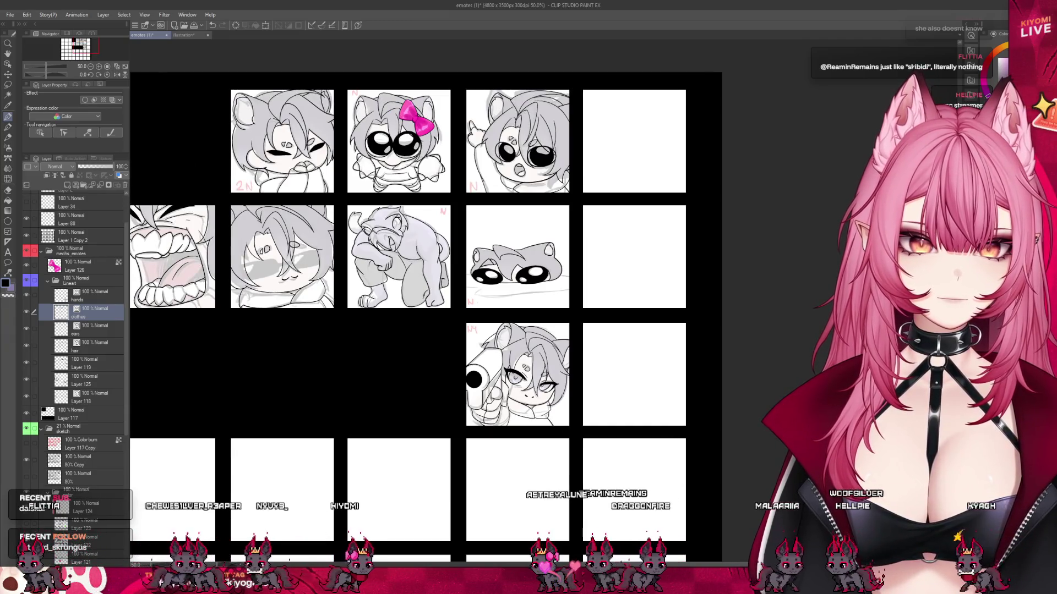
{"action": "scroll", "coordinate": [533, 390], "scroll_direction": "up", "scroll_amount": 1}
{"action": "scroll", "coordinate": [533, 391], "scroll_direction": "up", "scroll_amount": 1}
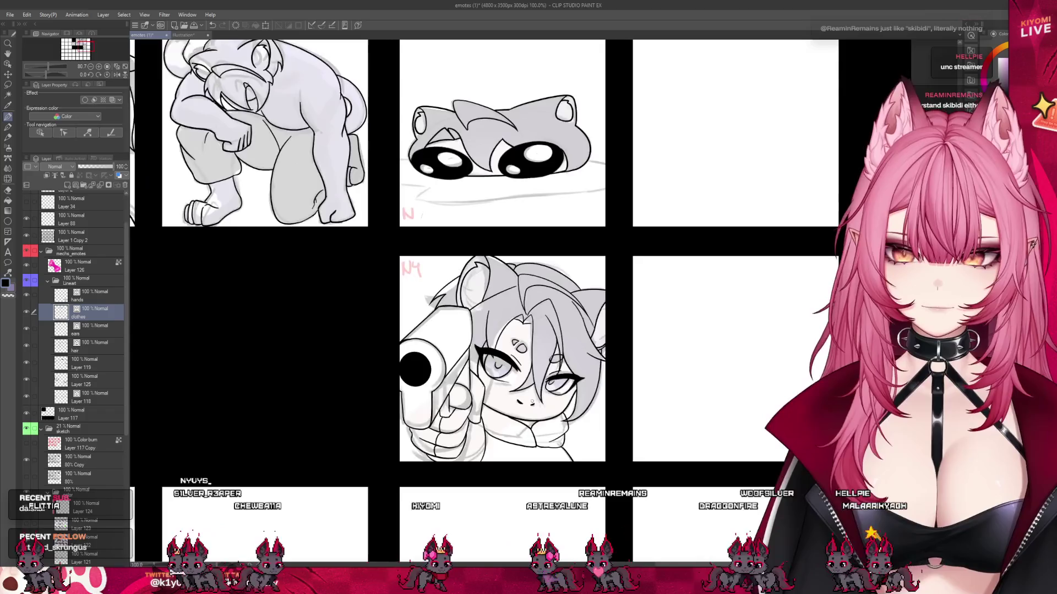
{"action": "scroll", "coordinate": [532, 405], "scroll_direction": "up", "scroll_amount": 1}
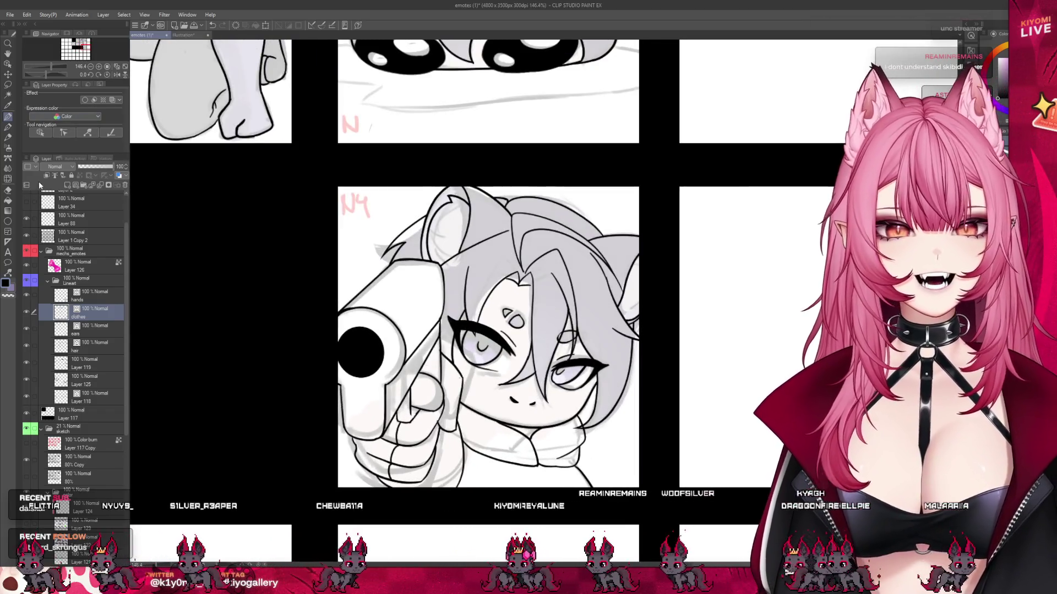
{"action": "key", "text": "e"}
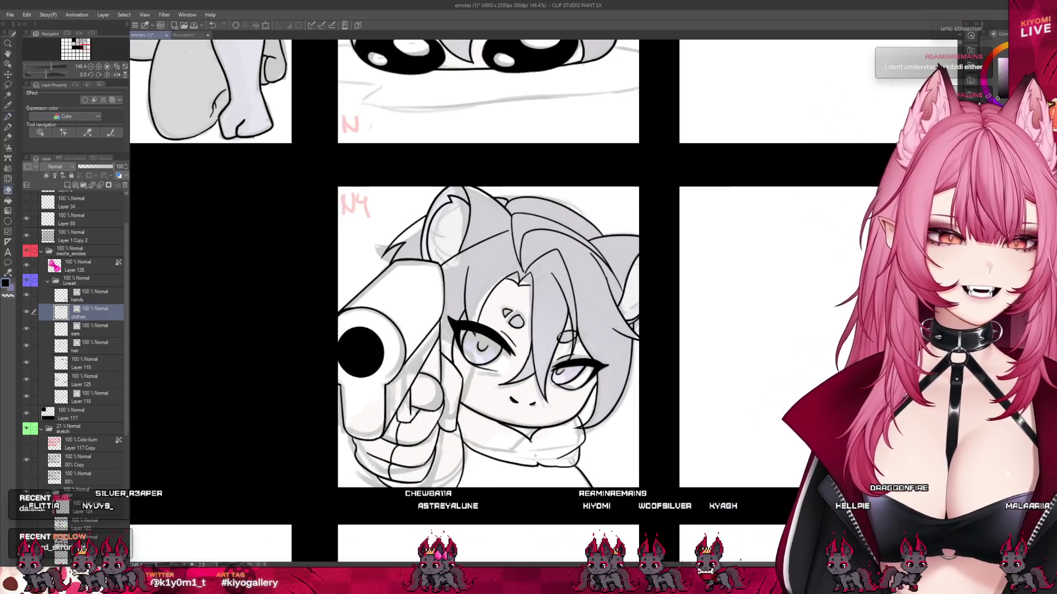
{"action": "key", "text": "p"}
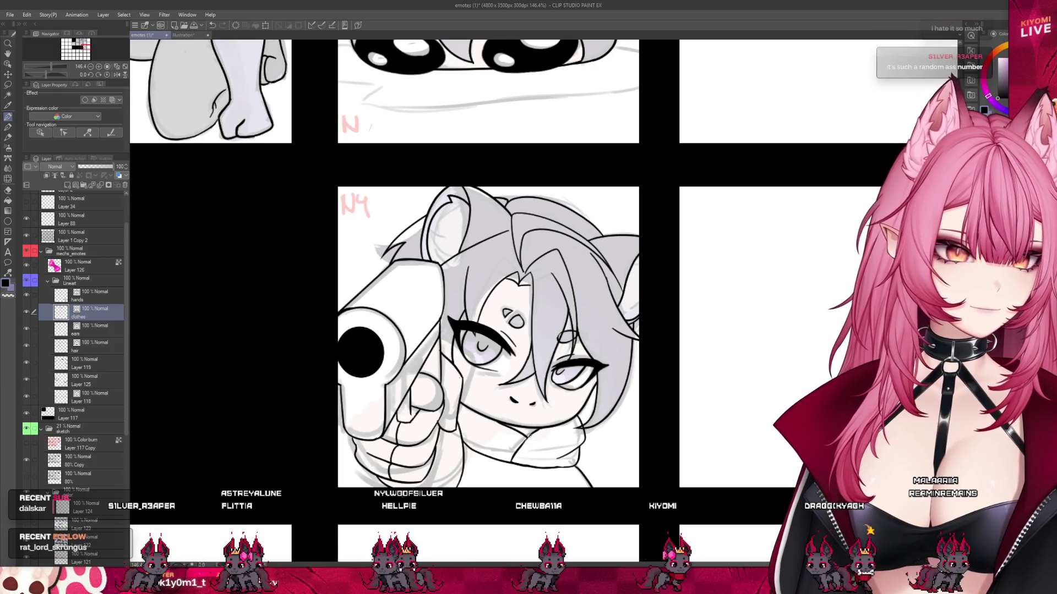
{"action": "scroll", "coordinate": [579, 386], "scroll_direction": "down", "scroll_amount": 4}
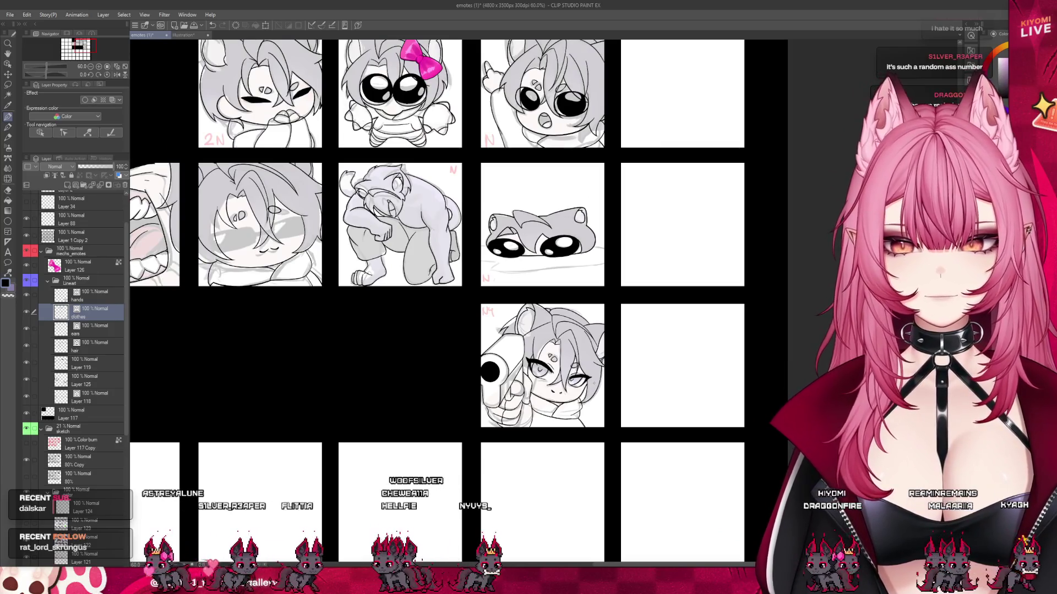
{"action": "scroll", "coordinate": [622, 425], "scroll_direction": "down", "scroll_amount": 2}
{"action": "scroll", "coordinate": [621, 424], "scroll_direction": "up", "scroll_amount": 1}
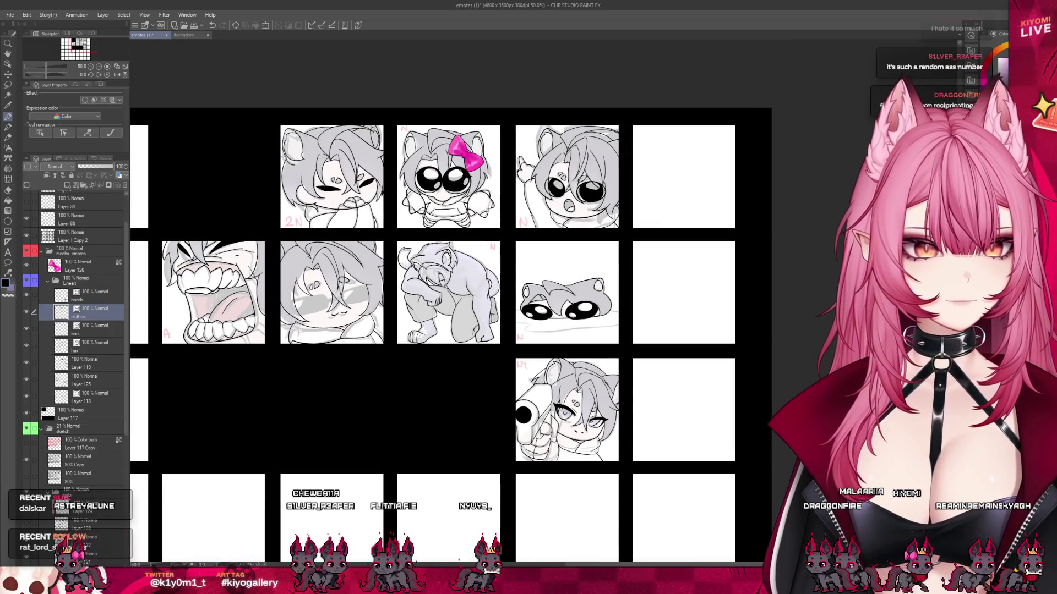
{"action": "scroll", "coordinate": [621, 424], "scroll_direction": "down", "scroll_amount": 2}
{"action": "scroll", "coordinate": [588, 379], "scroll_direction": "down", "scroll_amount": 1}
{"action": "scroll", "coordinate": [587, 379], "scroll_direction": "up", "scroll_amount": 2}
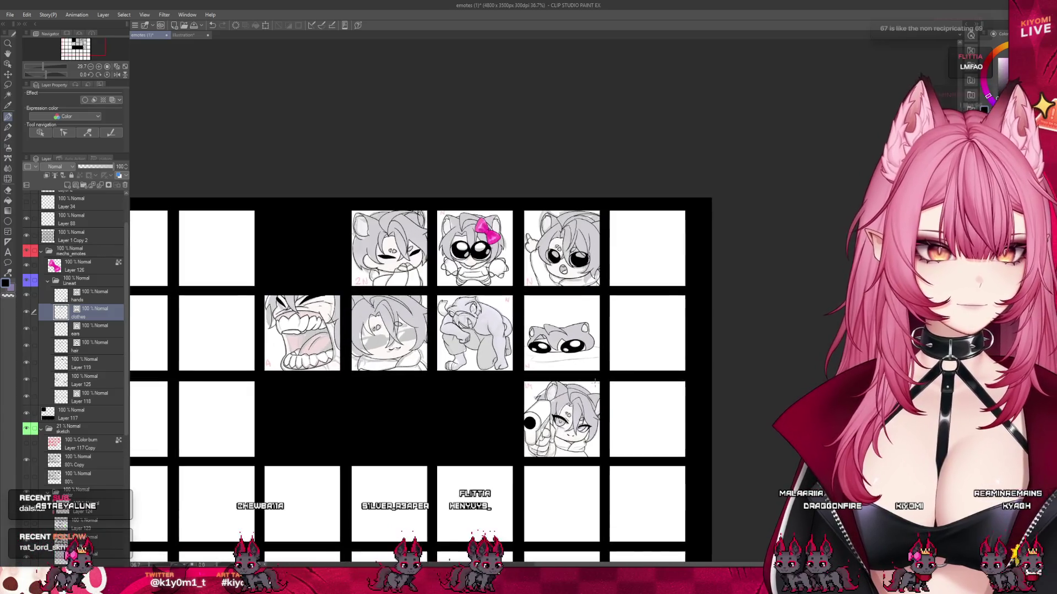
{"action": "key", "text": "ctrl+s"}
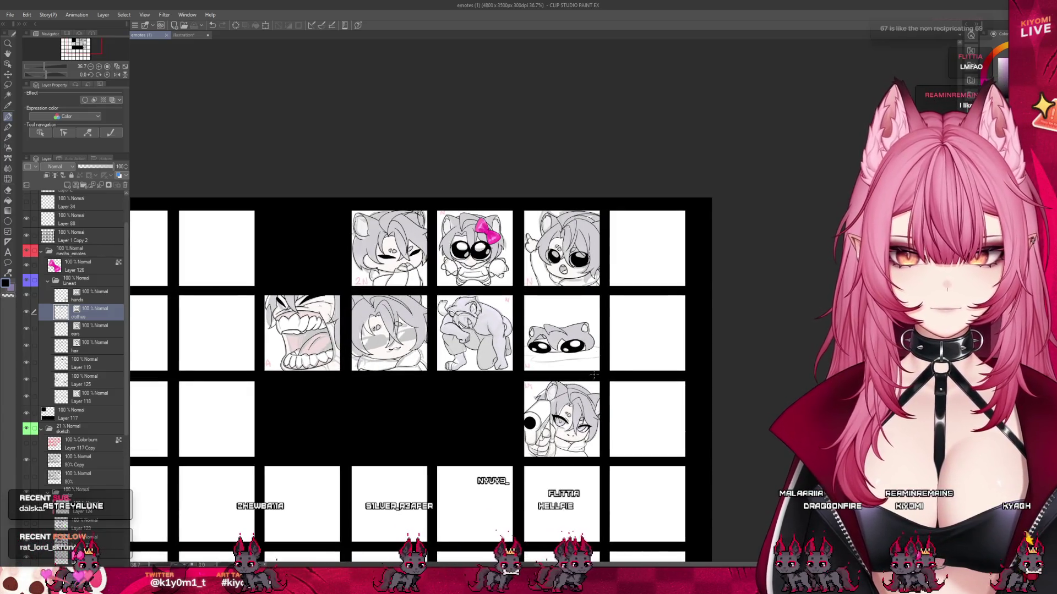
{"action": "scroll", "coordinate": [428, 257], "scroll_direction": "up", "scroll_amount": 2}
{"action": "scroll", "coordinate": [427, 257], "scroll_direction": "up", "scroll_amount": 2}
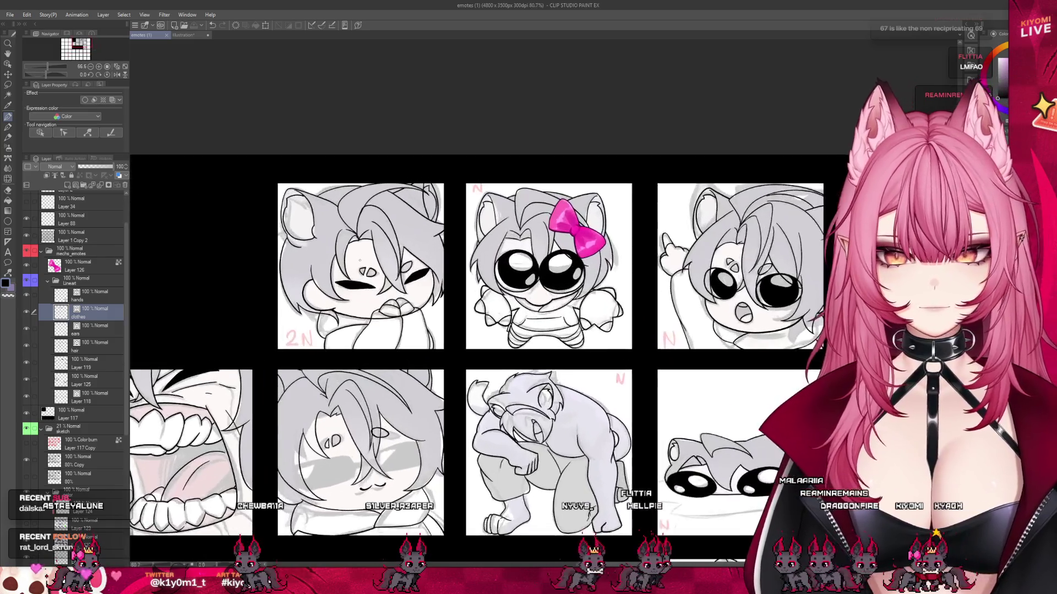
{"action": "scroll", "coordinate": [428, 257], "scroll_direction": "up", "scroll_amount": 1}
{"action": "scroll", "coordinate": [428, 257], "scroll_direction": "up", "scroll_amount": 1}
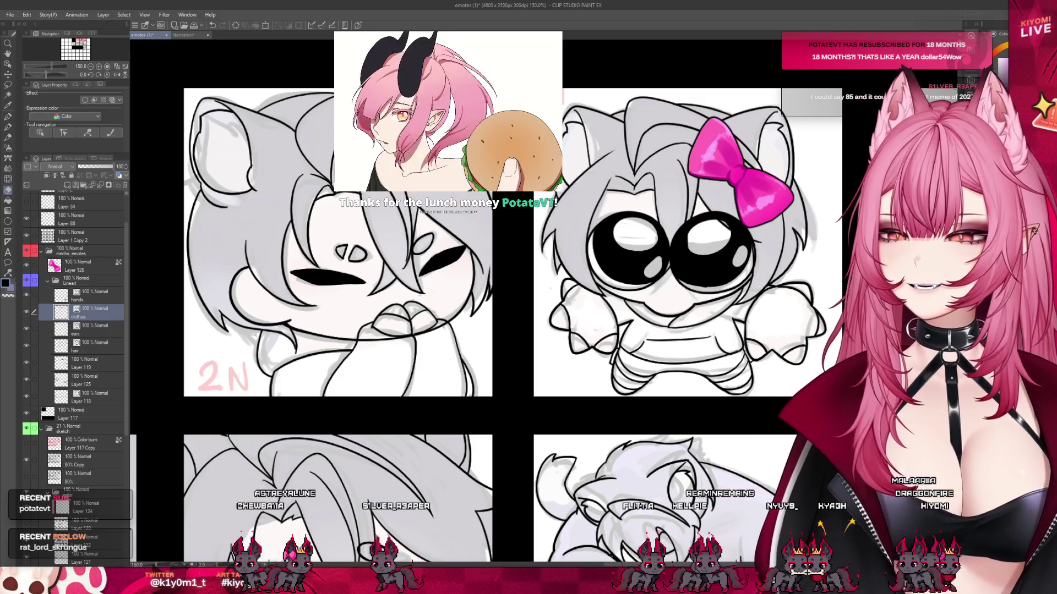
- Select Layer 118, then switch to the hands layer while zoomed on the hooded chibi
{"action": "left_click", "coordinate": [93, 400]}
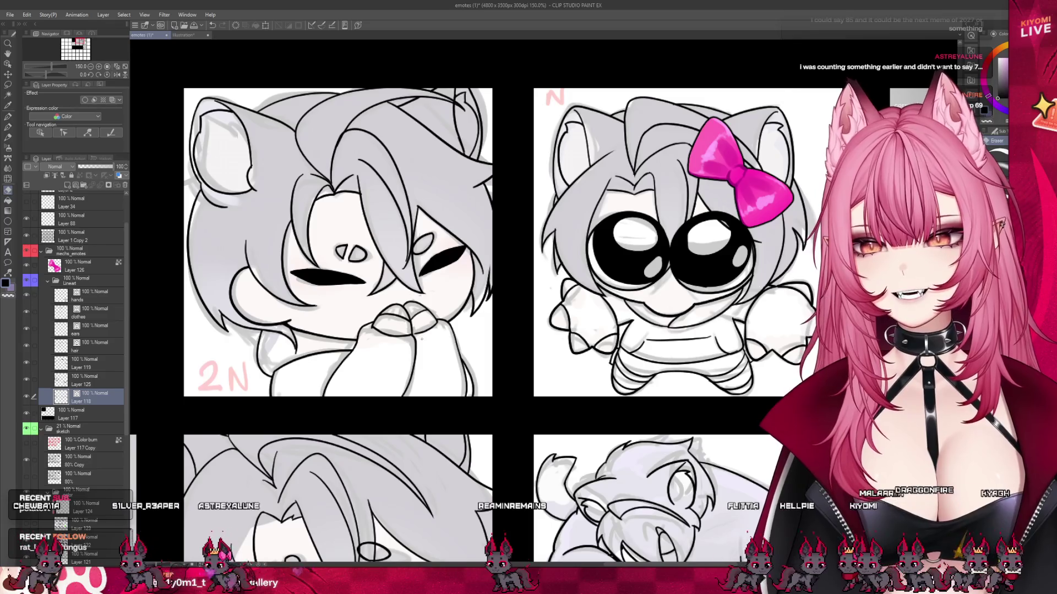
{"action": "scroll", "coordinate": [380, 197], "scroll_direction": "down", "scroll_amount": 1}
{"action": "scroll", "coordinate": [380, 197], "scroll_direction": "down", "scroll_amount": 2}
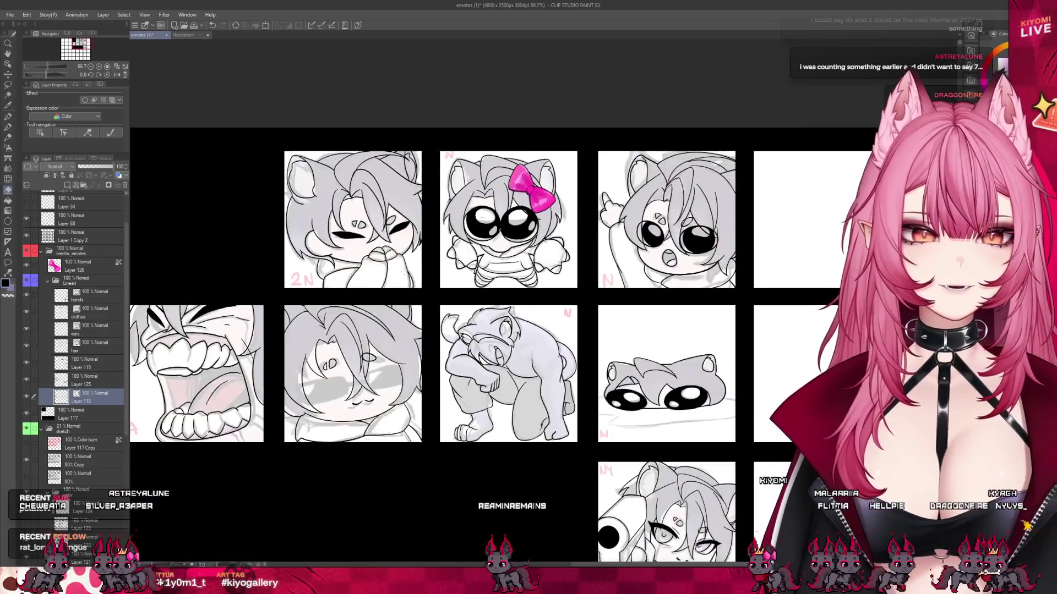
{"action": "scroll", "coordinate": [380, 197], "scroll_direction": "down", "scroll_amount": 1}
{"action": "scroll", "coordinate": [380, 197], "scroll_direction": "down", "scroll_amount": 1}
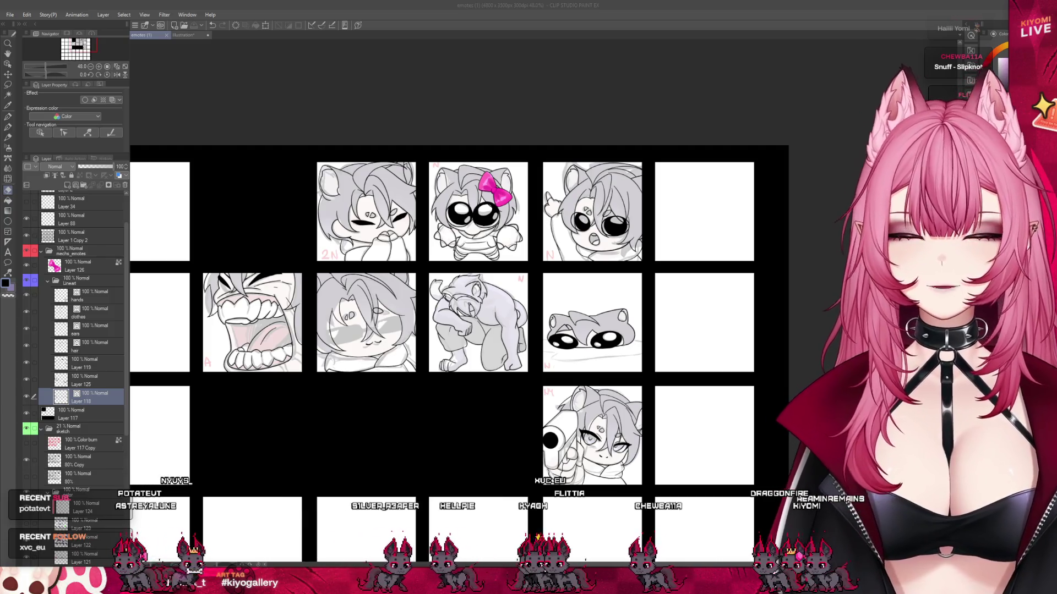
{"action": "scroll", "coordinate": [328, 287], "scroll_direction": "up", "scroll_amount": 1}
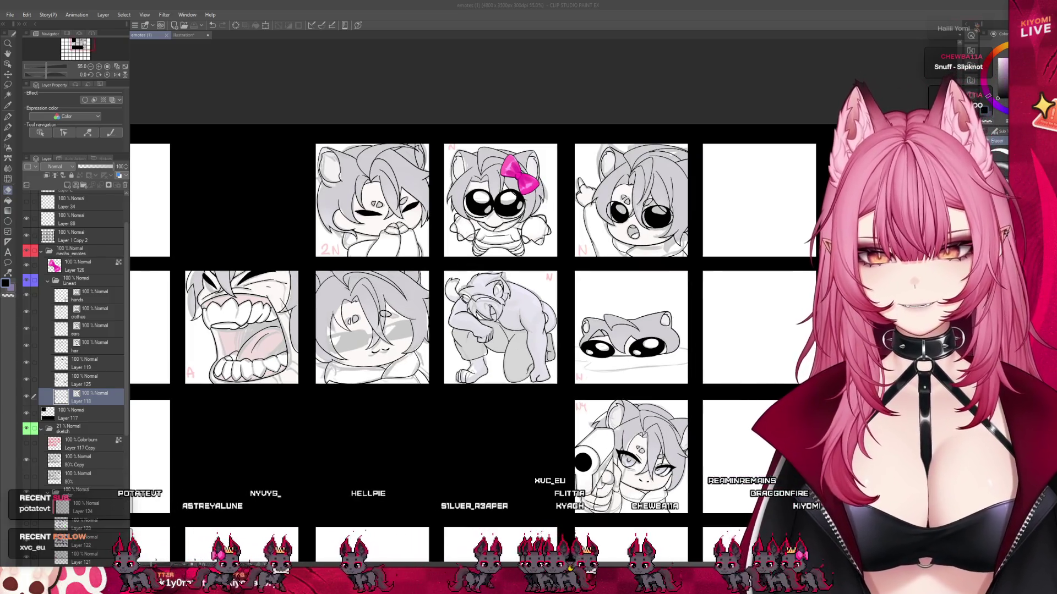
{"action": "left_click", "coordinate": [88, 296]}
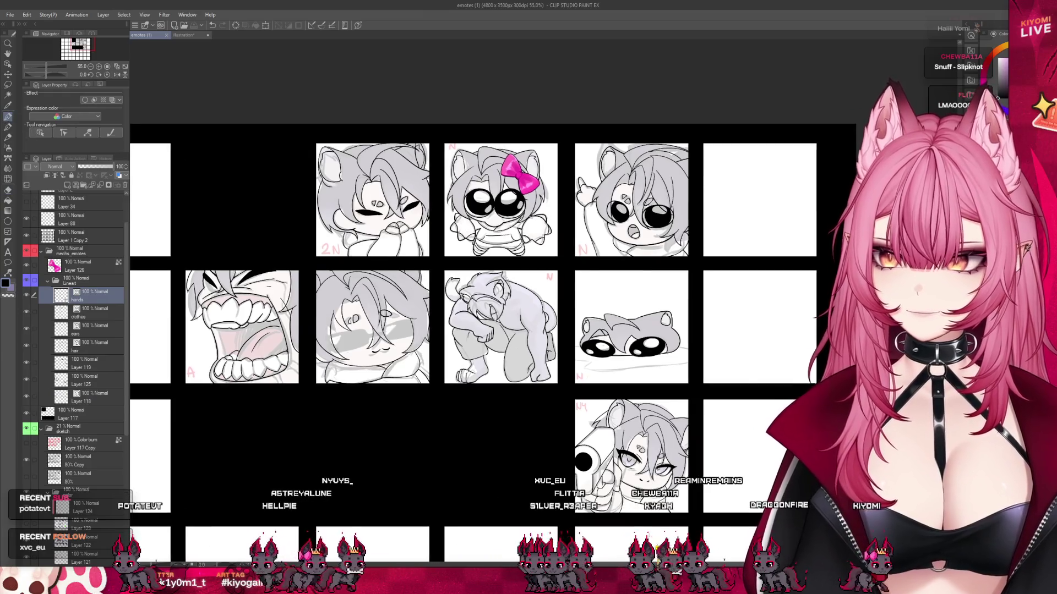
{"action": "scroll", "coordinate": [368, 338], "scroll_direction": "up", "scroll_amount": 2}
{"action": "scroll", "coordinate": [368, 338], "scroll_direction": "up", "scroll_amount": 2}
{"action": "scroll", "coordinate": [368, 338], "scroll_direction": "up", "scroll_amount": 2}
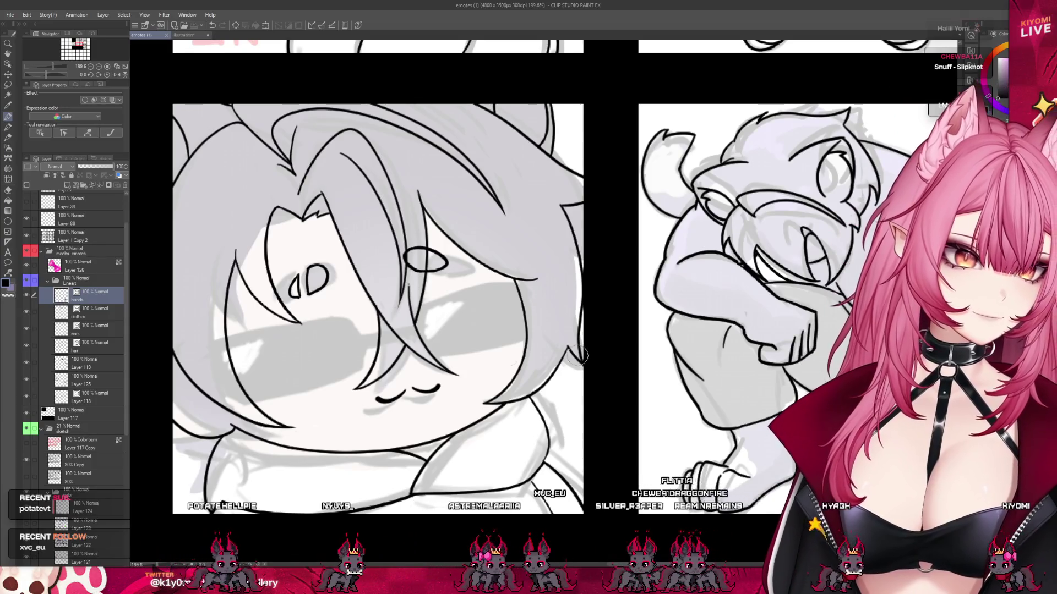
- Undo a test stroke on the hands layer and add new Layer 127 above it
{"action": "left_click_drag", "start_coordinate": [358, 344], "coordinate": [417, 331]}
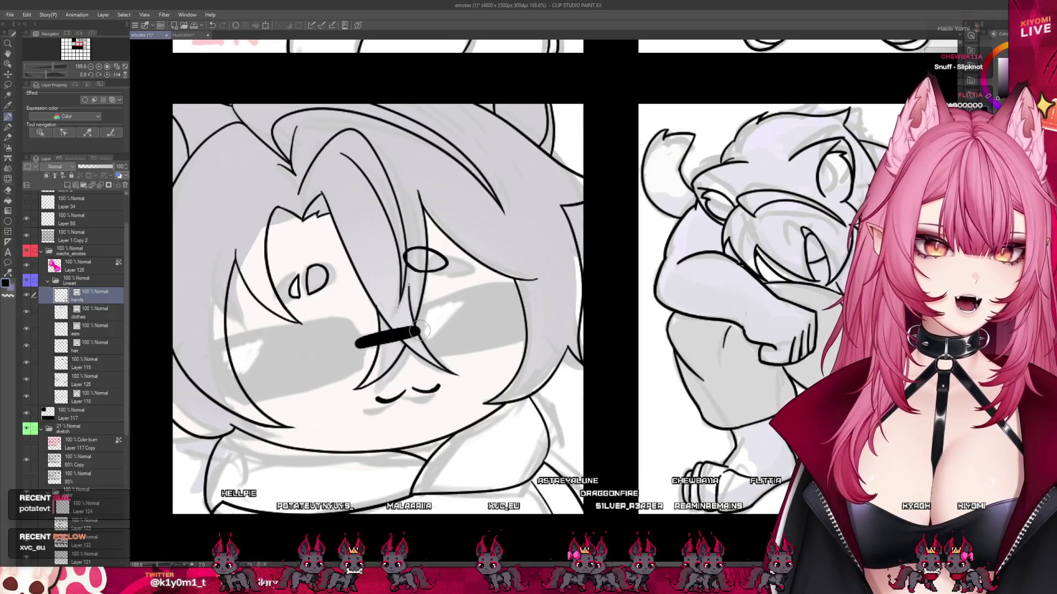
{"action": "key", "text": "ctrl+z"}
{"action": "left_click", "coordinate": [75, 186]}
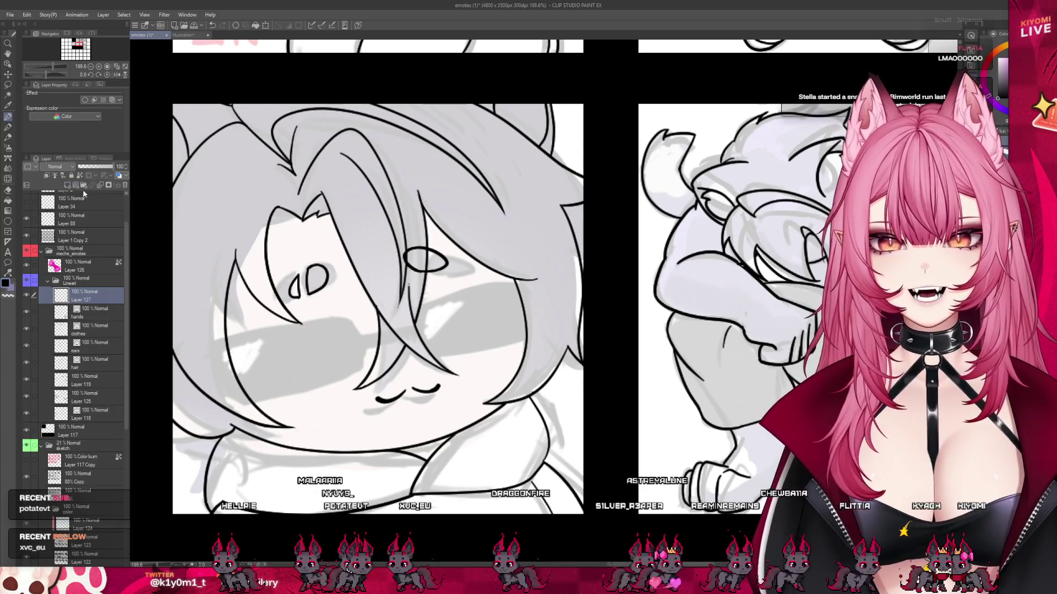
- Outline the left lens, bridge and right lens with straight black pen strokes on Layer 127
{"action": "left_click_drag", "start_coordinate": [424, 329], "coordinate": [359, 343]}
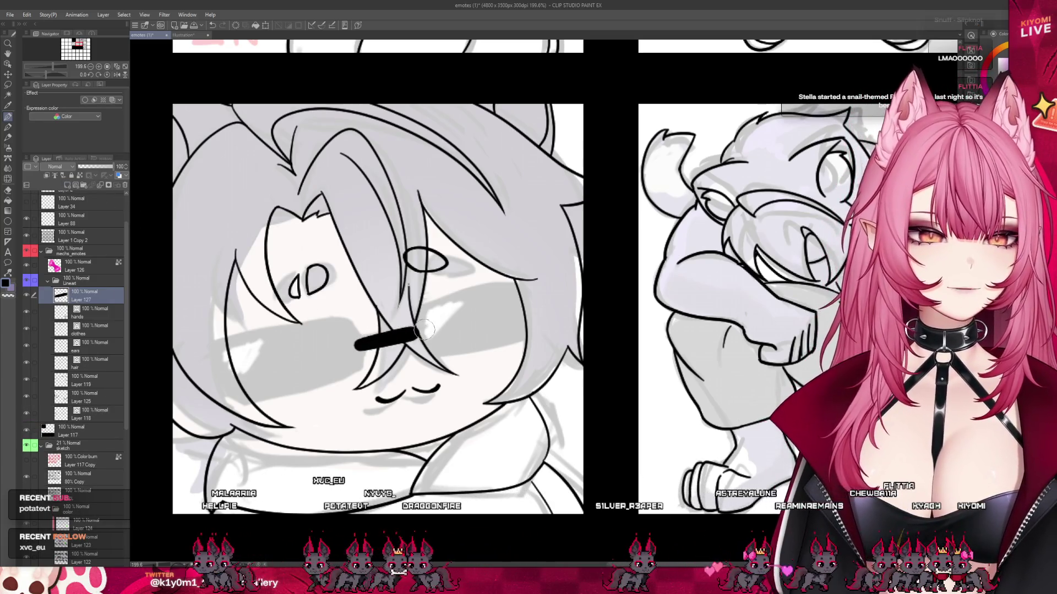
{"action": "mouse_move", "coordinate": [341, 321]}
{"action": "left_mouse_down"}
{"action": "mouse_move", "coordinate": [217, 346]}
{"action": "mouse_move", "coordinate": [341, 321]}
{"action": "left_mouse_up"}
{"action": "left_click", "coordinate": [352, 365], "text": "shift"}
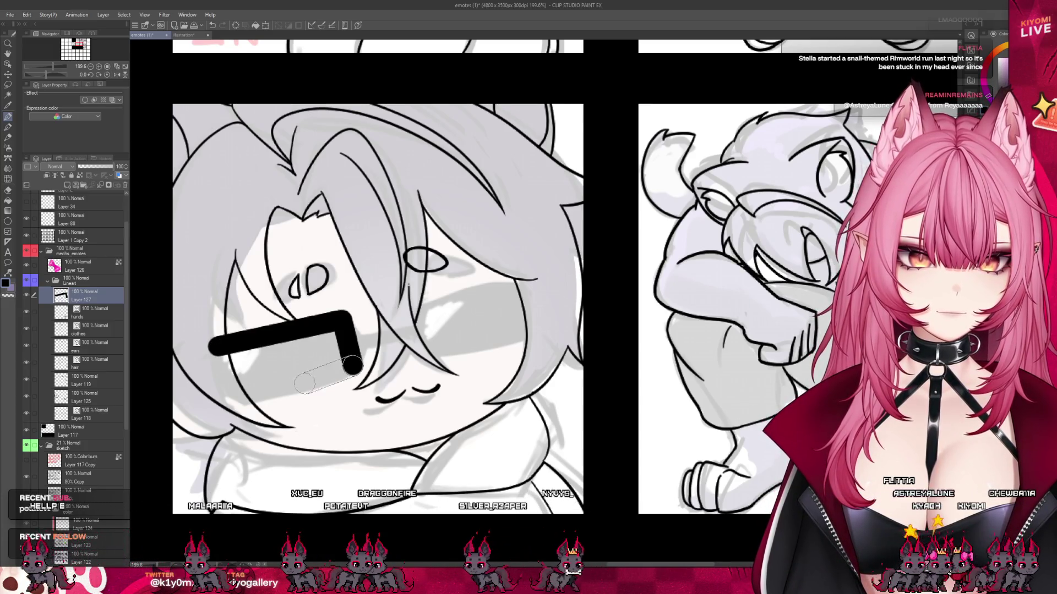
{"action": "left_click", "coordinate": [231, 395], "text": "shift"}
{"action": "left_click", "coordinate": [220, 358], "text": "shift"}
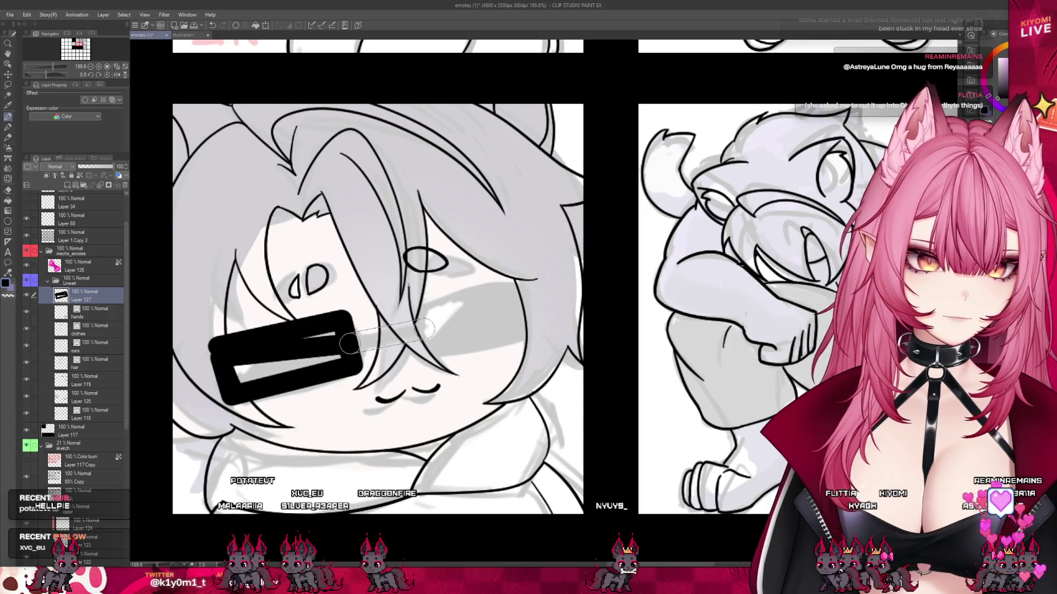
{"action": "left_click", "coordinate": [424, 329], "text": "shift"}
{"action": "key", "text": "ctrl+z"}
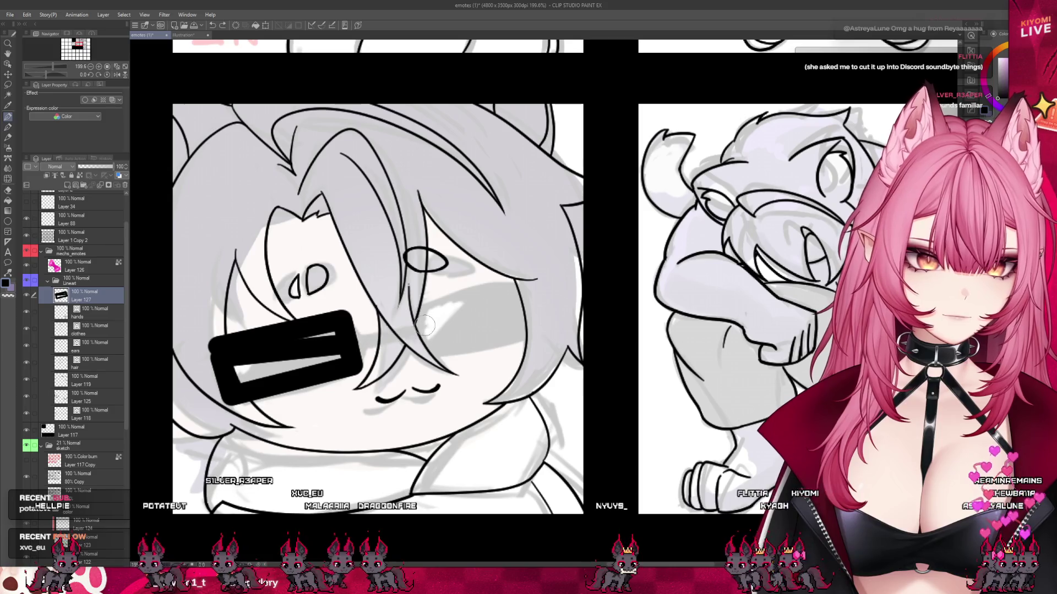
{"action": "left_click", "coordinate": [431, 327], "text": "shift"}
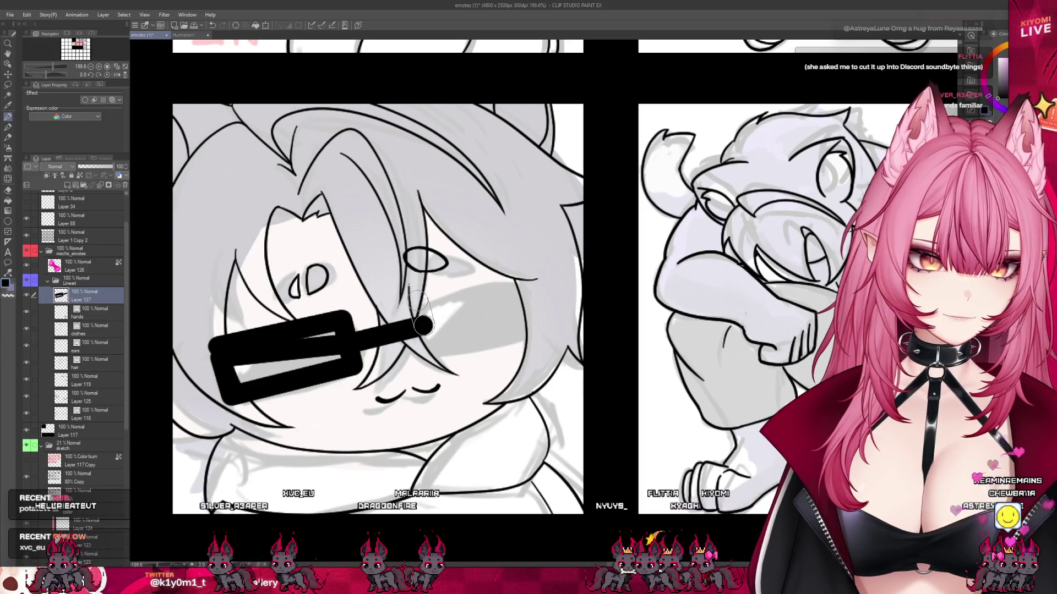
{"action": "left_click", "coordinate": [418, 301], "text": "shift"}
{"action": "left_click", "coordinate": [522, 278], "text": "shift"}
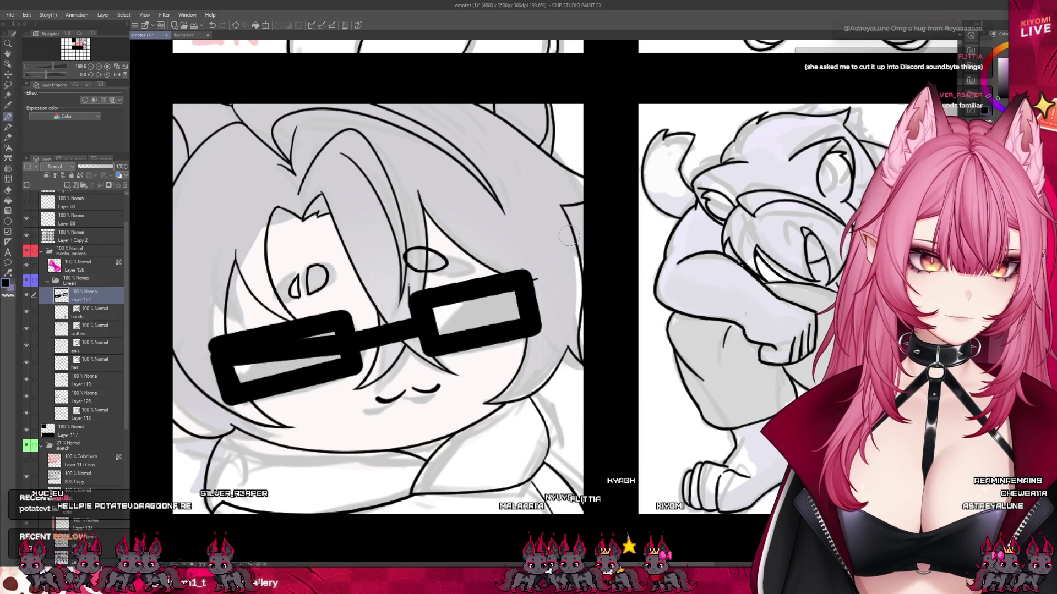
- Fill both sunglasses lenses solid black with the Fill tool
{"action": "key", "text": "g"}
{"action": "left_click", "coordinate": [308, 369]}
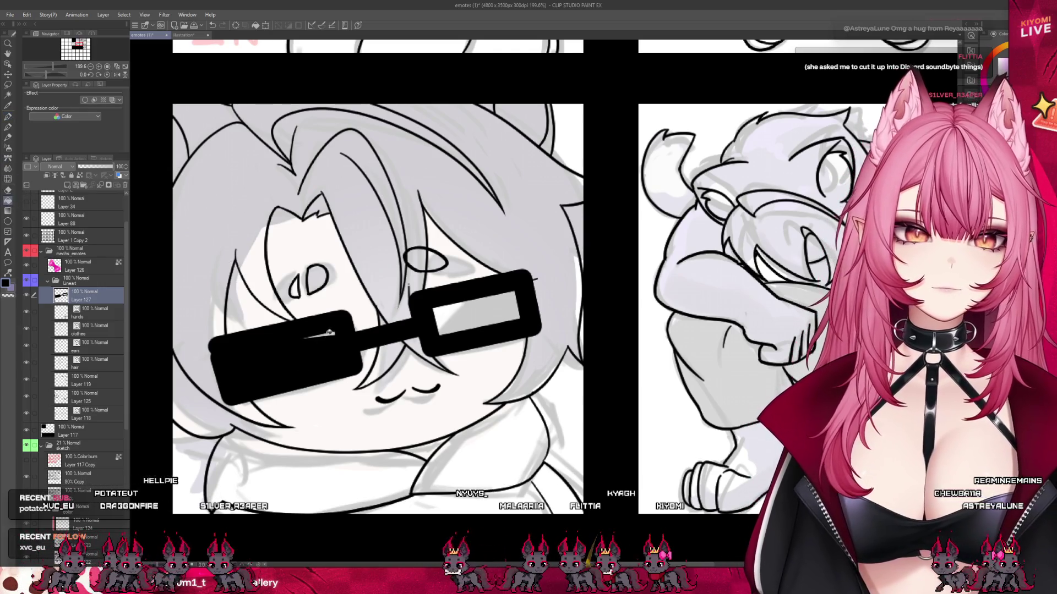
{"action": "left_click", "coordinate": [422, 310]}
{"action": "key", "text": "p"}
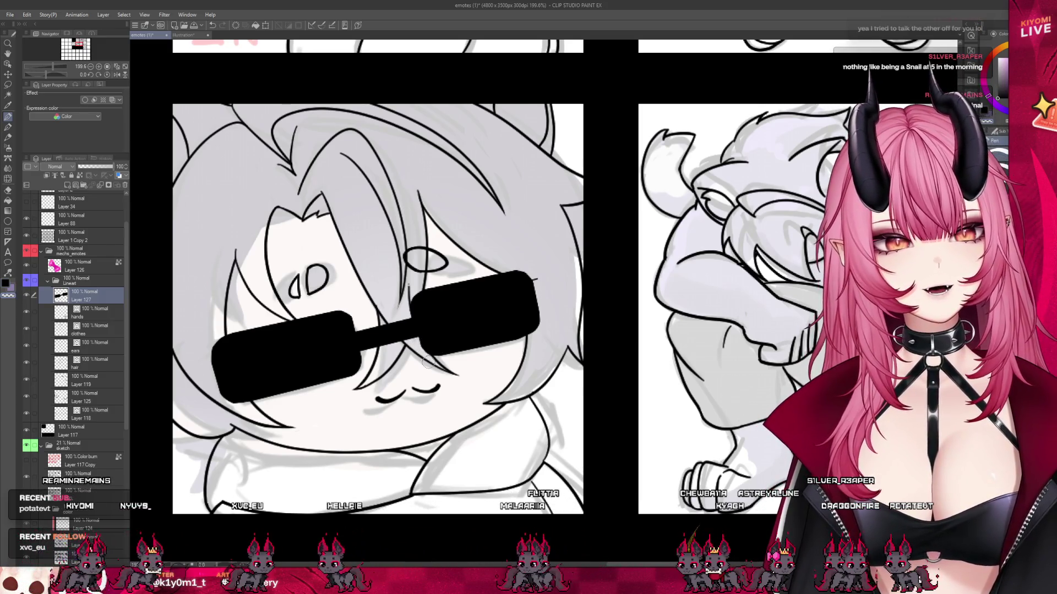
- Scroll the view over the cleaned-up rounded black sunglasses
{"action": "scroll", "coordinate": [428, 361], "scroll_direction": "down", "scroll_amount": 3}
- Nudge the sunglasses slightly right and down with the Move Layer tool
{"action": "scroll", "coordinate": [428, 361], "scroll_direction": "down", "scroll_amount": 2}
{"action": "scroll", "coordinate": [428, 361], "scroll_direction": "up", "scroll_amount": 2}
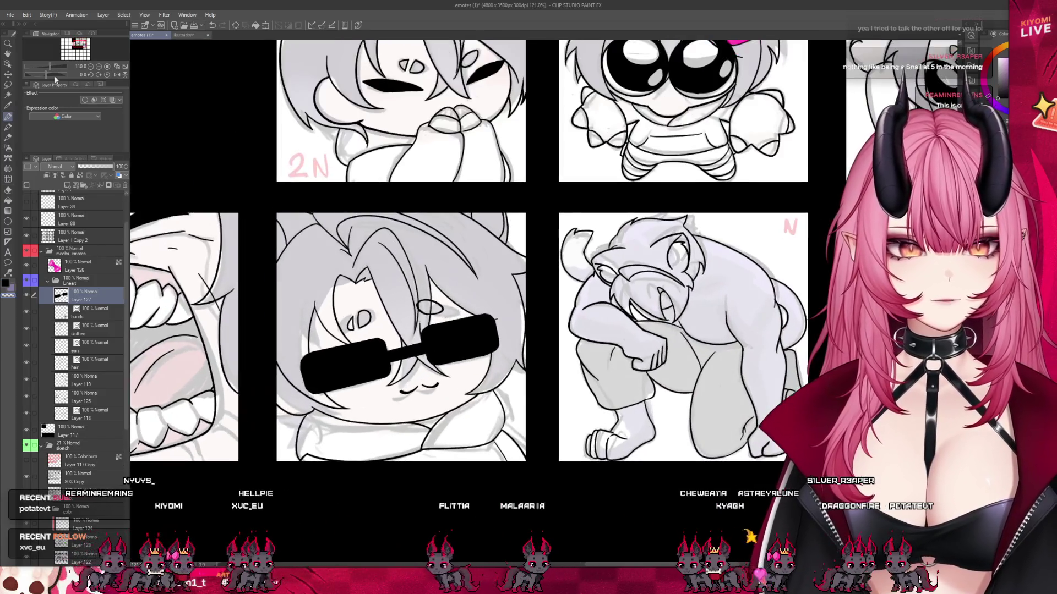
{"action": "left_click", "coordinate": [9, 74]}
{"action": "left_click_drag", "start_coordinate": [366, 306], "coordinate": [373, 310]}
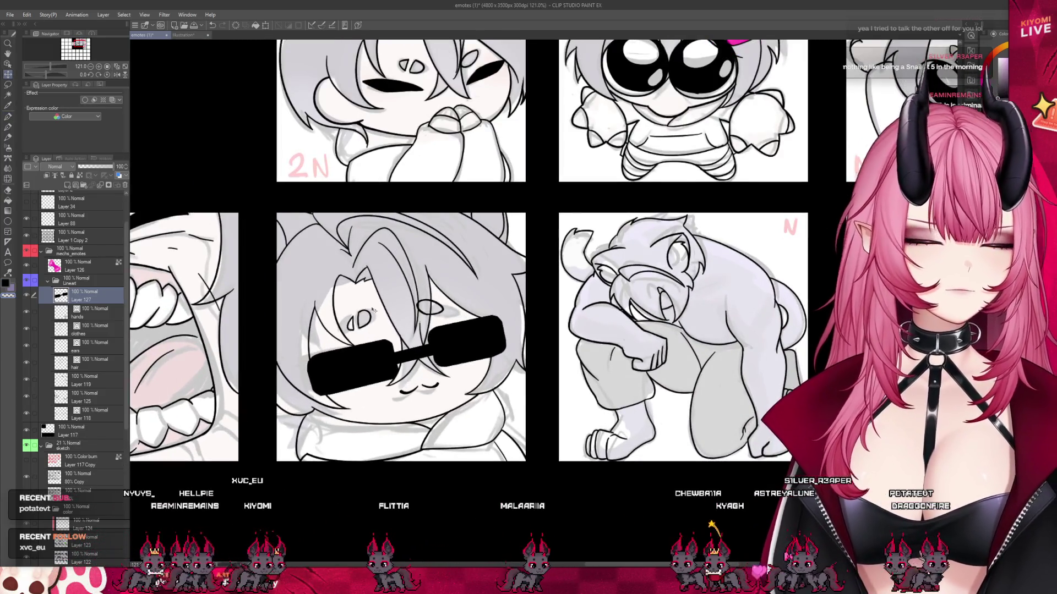
{"action": "scroll", "coordinate": [408, 302], "scroll_direction": "down", "scroll_amount": 2}
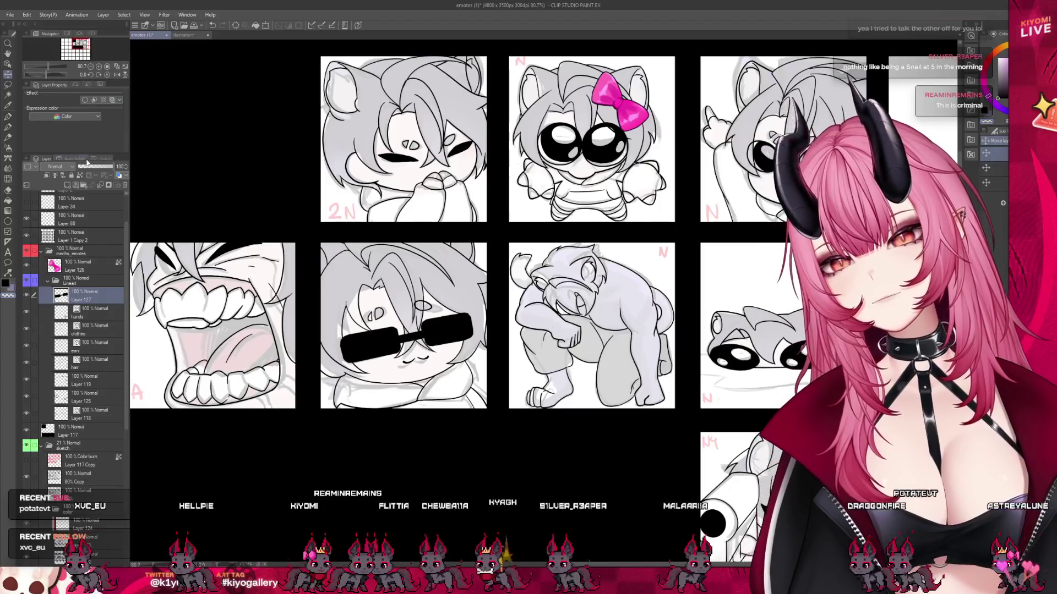
{"action": "key", "text": "p"}
- Preview Blur and Mosaic filters on the sunglasses, then cancel both
{"action": "scroll", "coordinate": [381, 299], "scroll_direction": "up", "scroll_amount": 1}
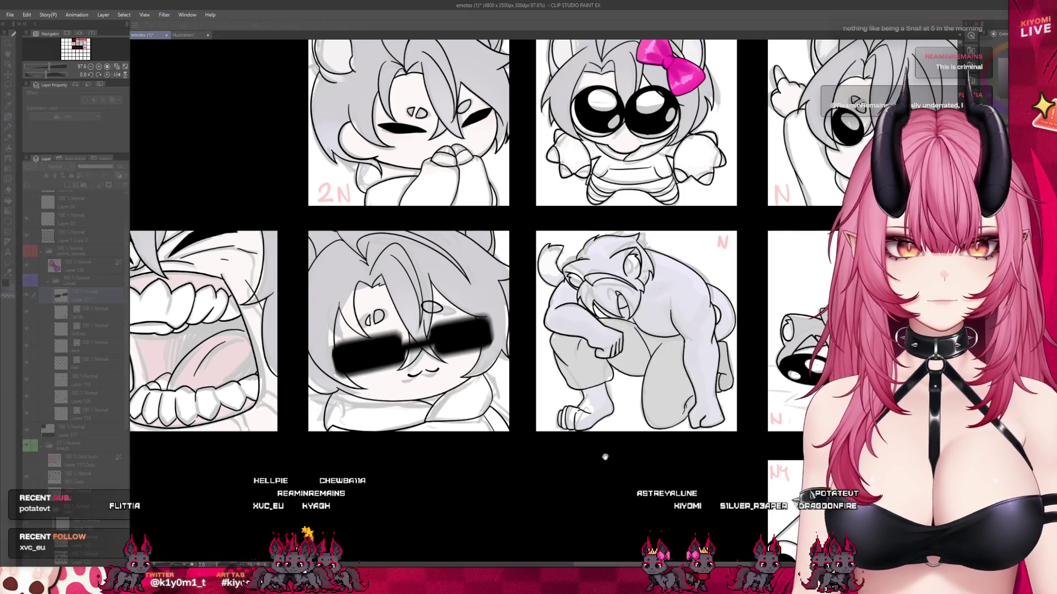
{"action": "key", "text": "Escape"}
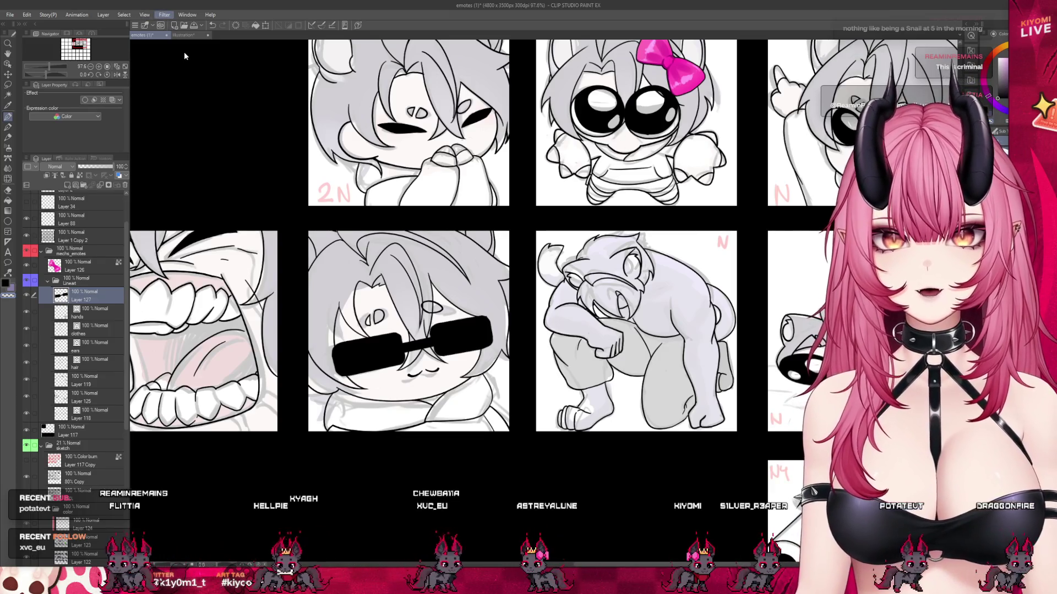
{"action": "left_click", "coordinate": [253, 68]}
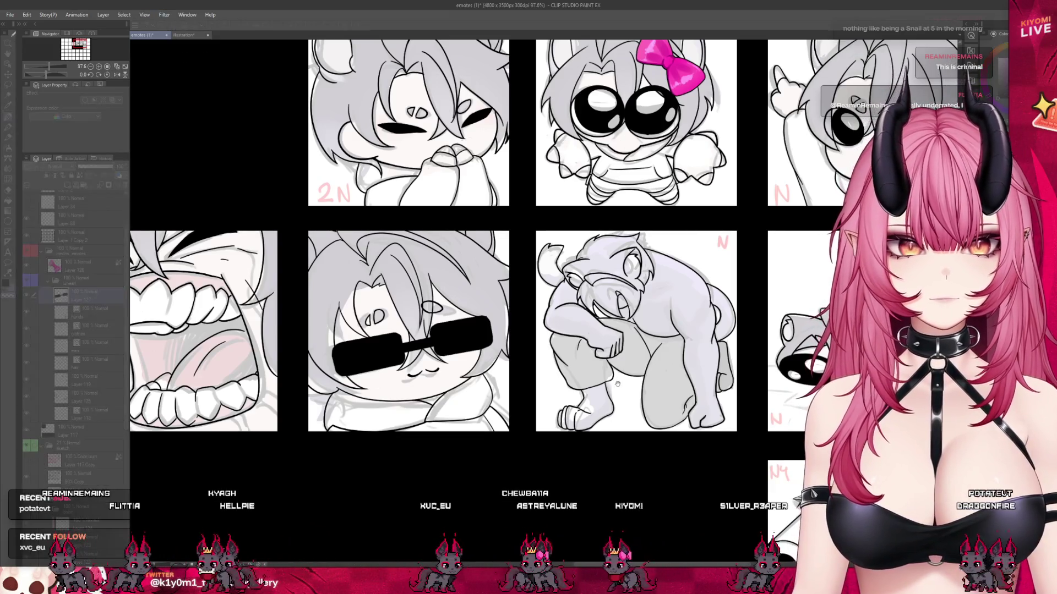
{"action": "scroll", "coordinate": [448, 346], "scroll_direction": "up", "scroll_amount": 2}
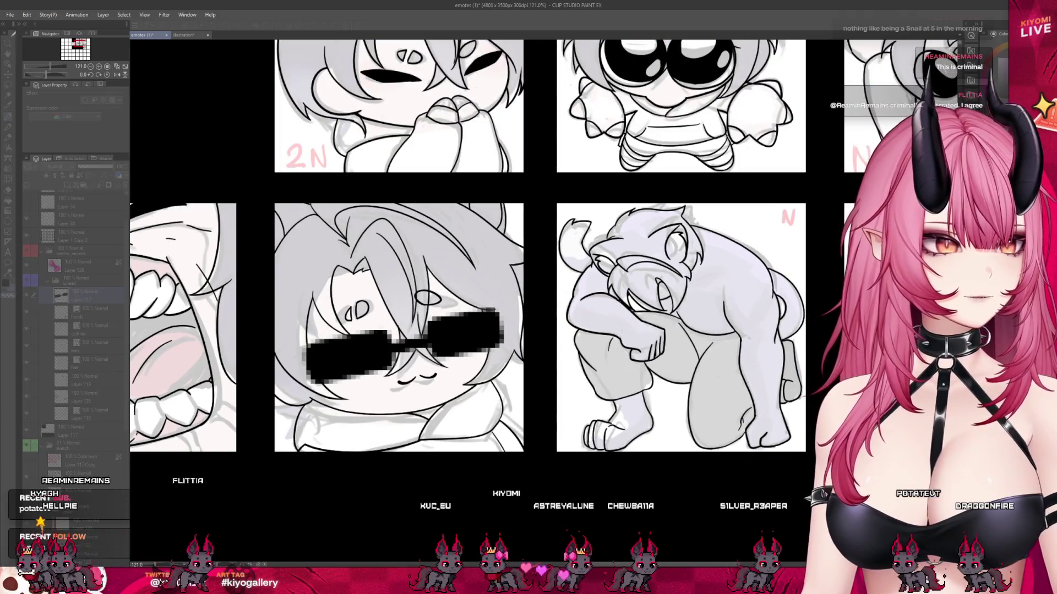
{"action": "key", "text": "Escape"}
{"action": "scroll", "coordinate": [448, 349], "scroll_direction": "up", "scroll_amount": 6}
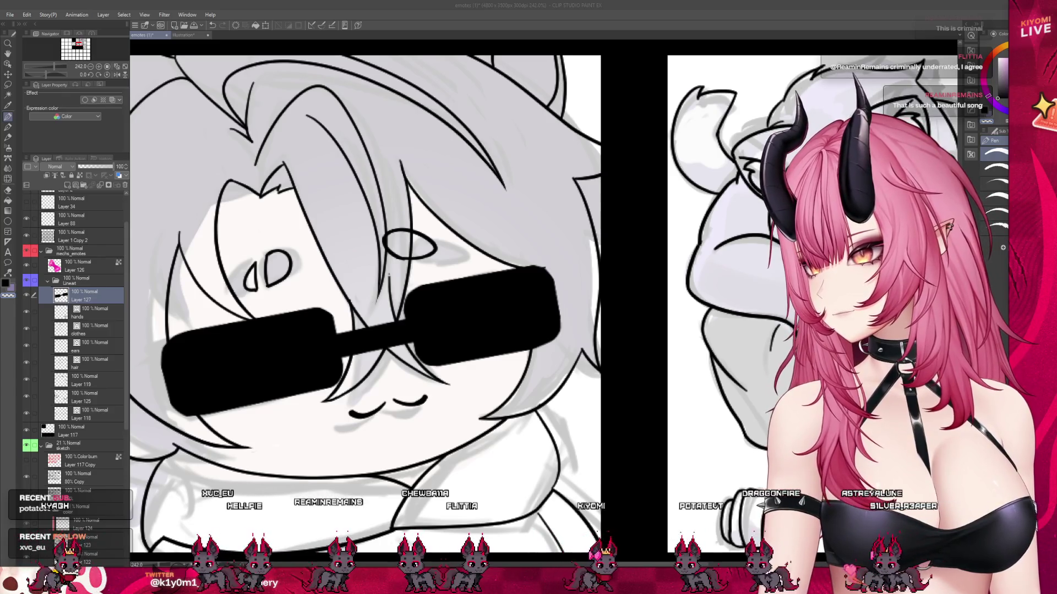
- Open the cat-in-sunglasses reference and dock it left of the emote sheet in split view
{"action": "left_click", "coordinate": [8, 16]}
{"action": "left_click", "coordinate": [8, 16]}
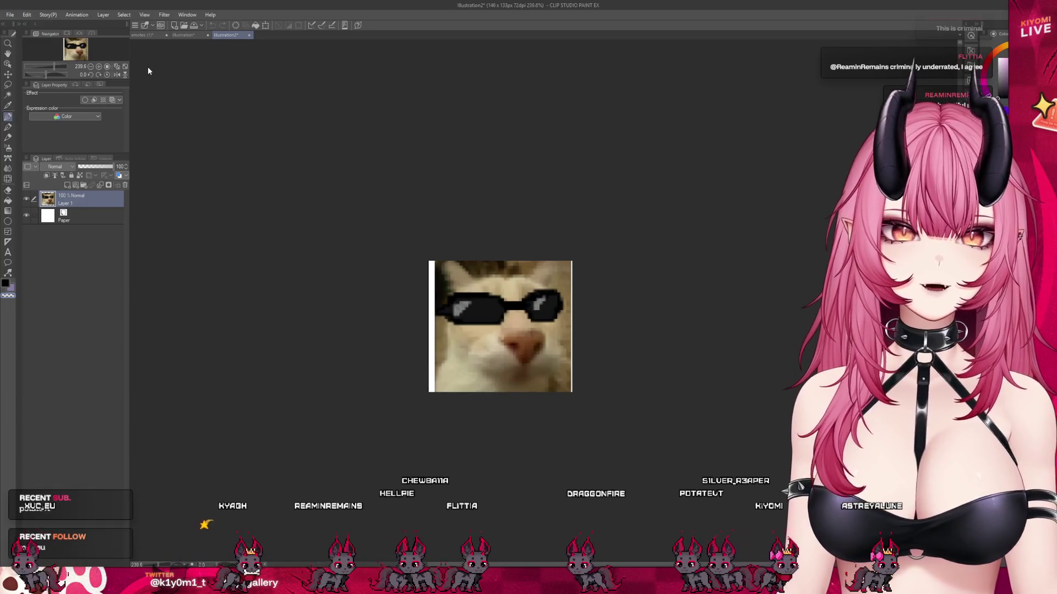
{"action": "left_click_drag", "start_coordinate": [224, 43], "coordinate": [140, 68]}
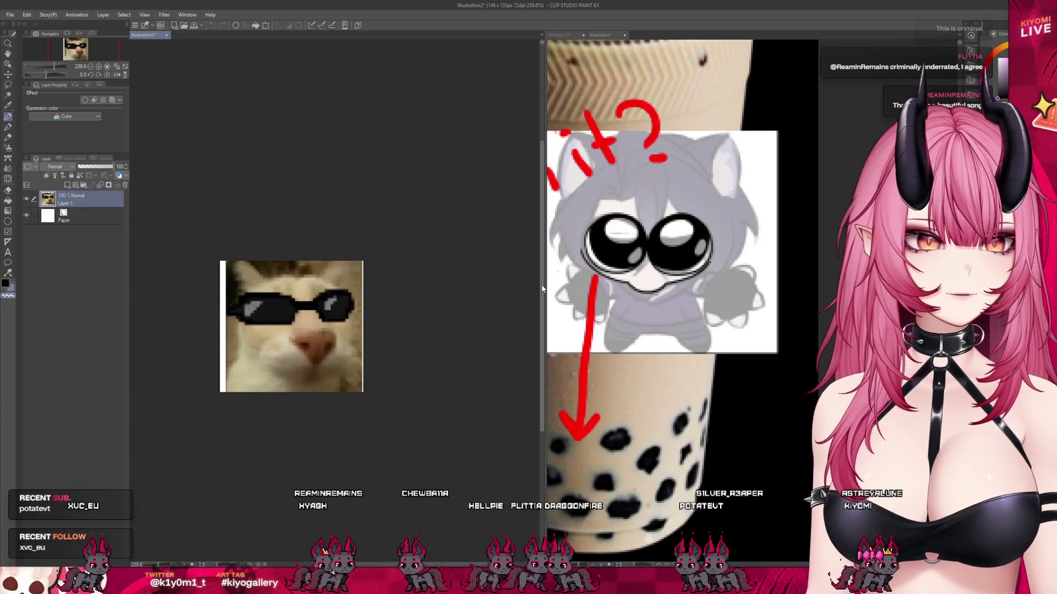
{"action": "left_click_drag", "start_coordinate": [544, 288], "coordinate": [363, 298]}
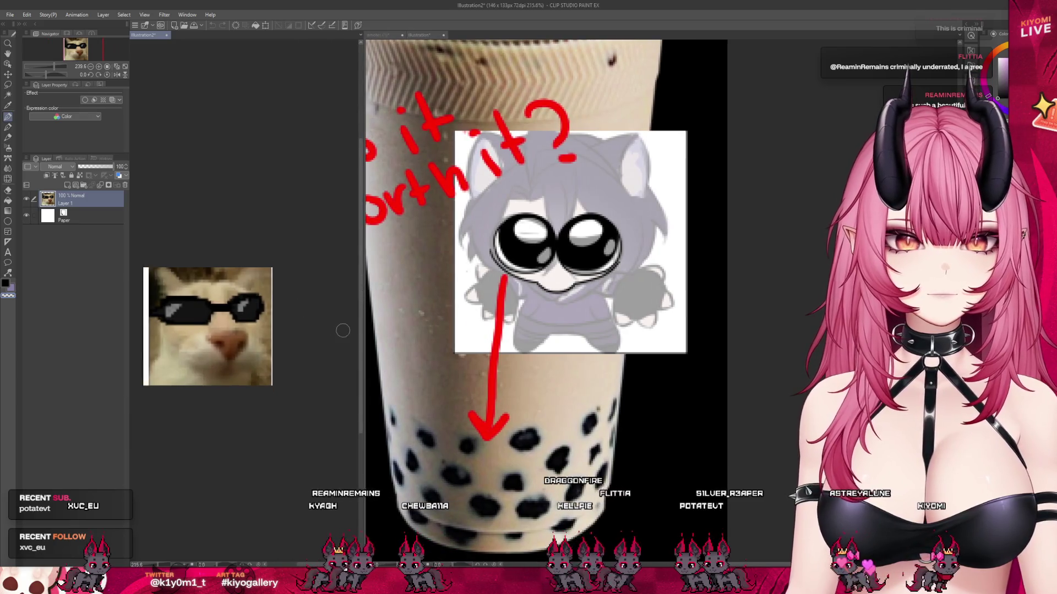
{"action": "scroll", "coordinate": [306, 319], "scroll_direction": "up", "scroll_amount": 2}
{"action": "scroll", "coordinate": [306, 319], "scroll_direction": "down", "scroll_amount": 3}
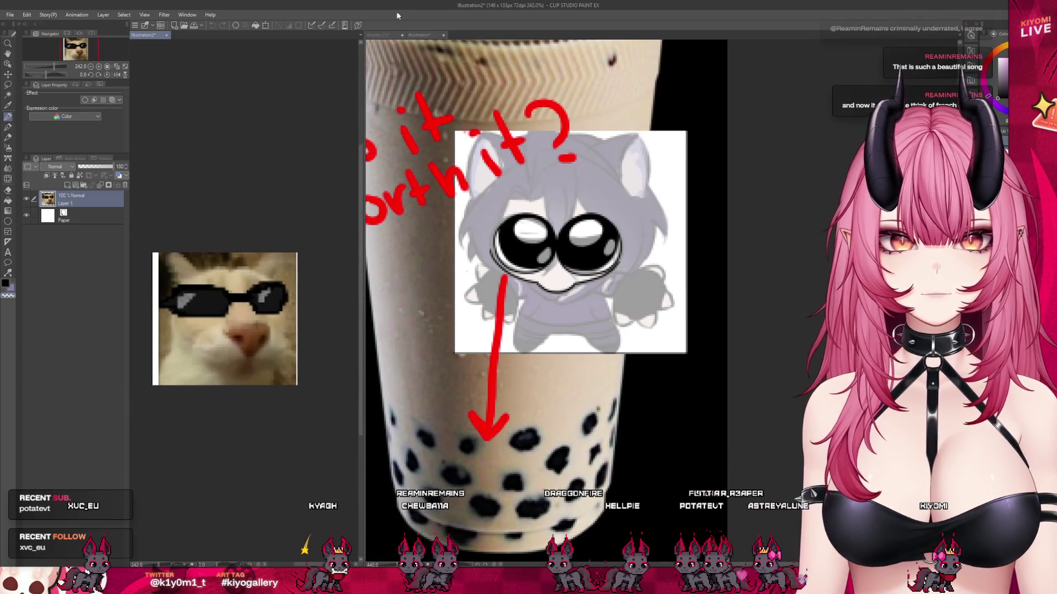
{"action": "left_click", "coordinate": [380, 35]}
{"action": "scroll", "coordinate": [518, 153], "scroll_direction": "down", "scroll_amount": 2}
{"action": "scroll", "coordinate": [518, 153], "scroll_direction": "down", "scroll_amount": 2}
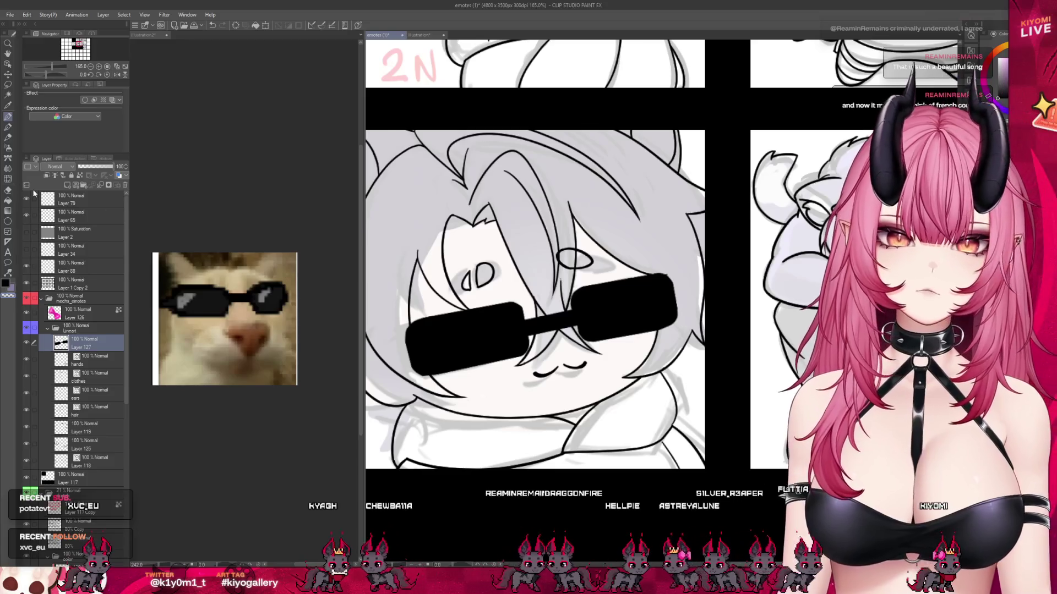
- Undo a test white stroke on the sunglasses and switch to the cat reference
{"action": "mouse_move", "coordinate": [446, 368]}
{"action": "left_mouse_down"}
{"action": "mouse_move", "coordinate": [617, 303]}
{"action": "mouse_move", "coordinate": [418, 341]}
{"action": "left_mouse_up"}
{"action": "key", "text": "ctrl+z"}
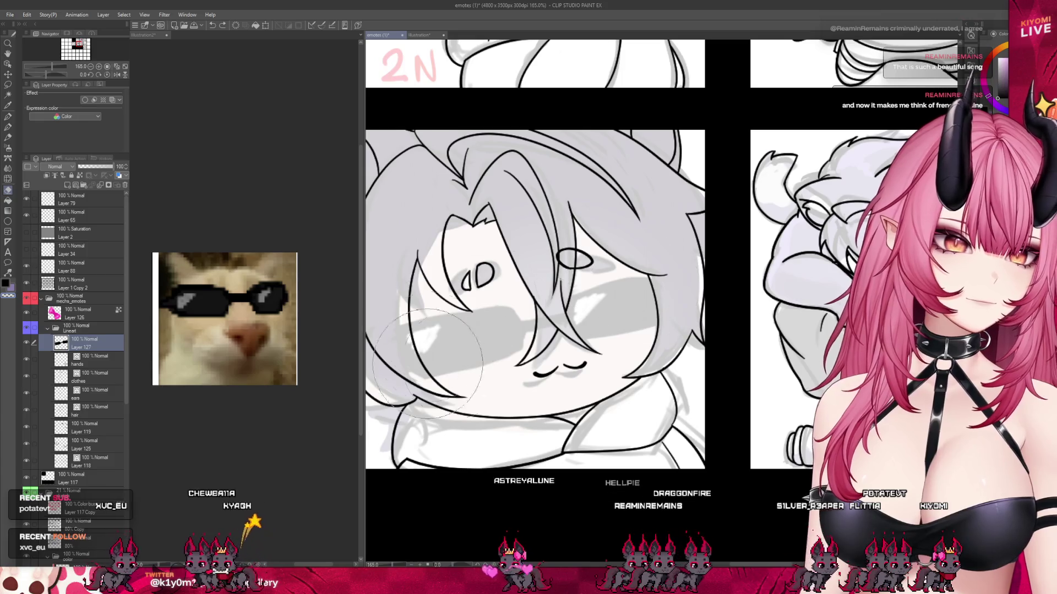
{"action": "left_click", "coordinate": [143, 35]}
- Make a rough selection around the cat's sunglasses, then clear it to start over
{"action": "key", "text": "m"}
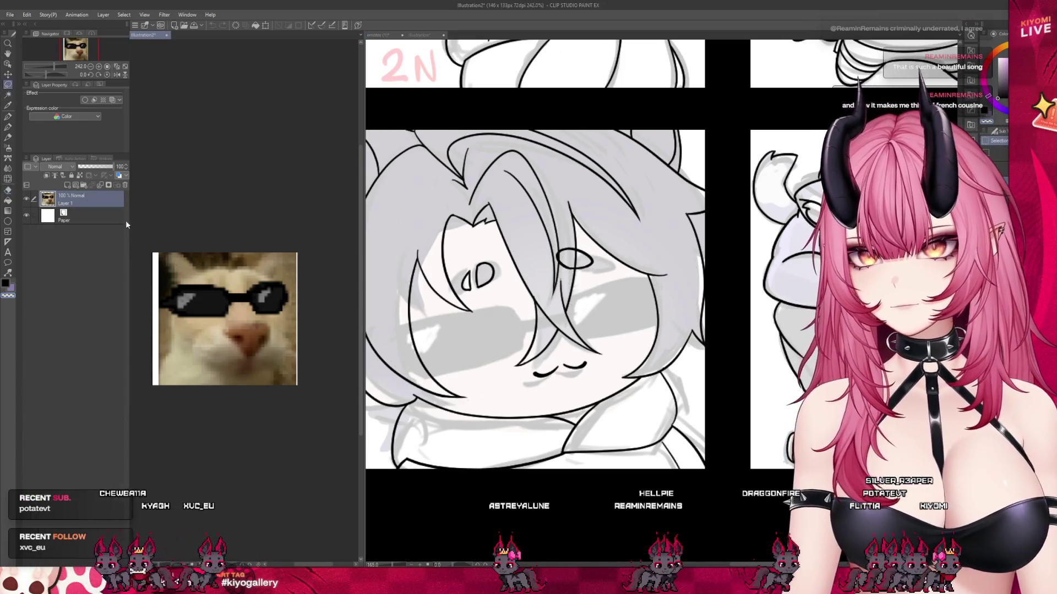
{"action": "scroll", "coordinate": [187, 290], "scroll_direction": "up", "scroll_amount": 1}
{"action": "scroll", "coordinate": [188, 290], "scroll_direction": "up", "scroll_amount": 2}
{"action": "left_click_drag", "start_coordinate": [310, 275], "coordinate": [486, 269]}
{"action": "scroll", "coordinate": [452, 281], "scroll_direction": "up", "scroll_amount": 2}
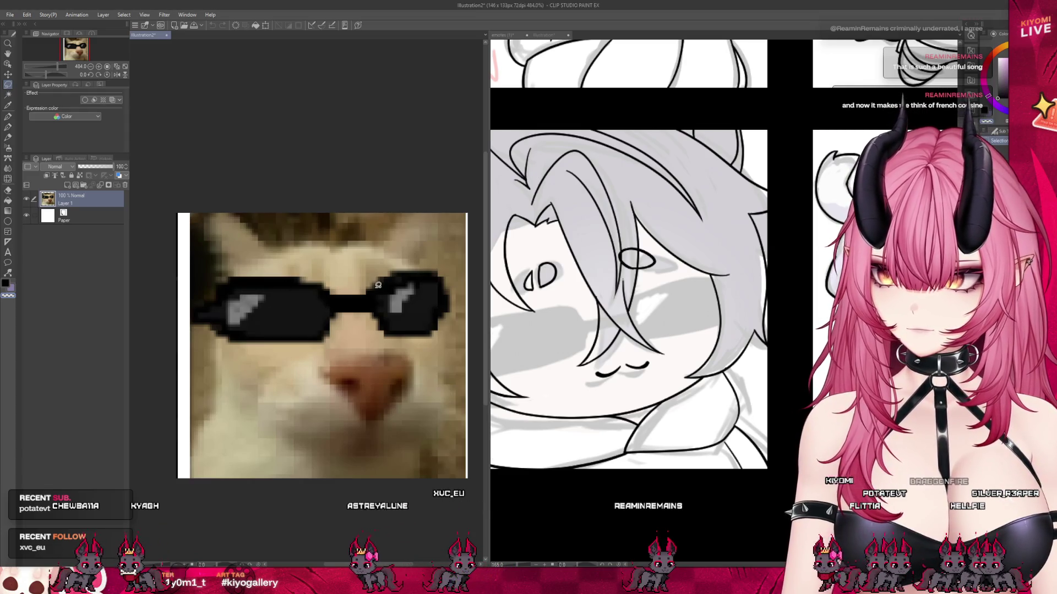
{"action": "left_click_drag", "start_coordinate": [378, 285], "coordinate": [341, 308]}
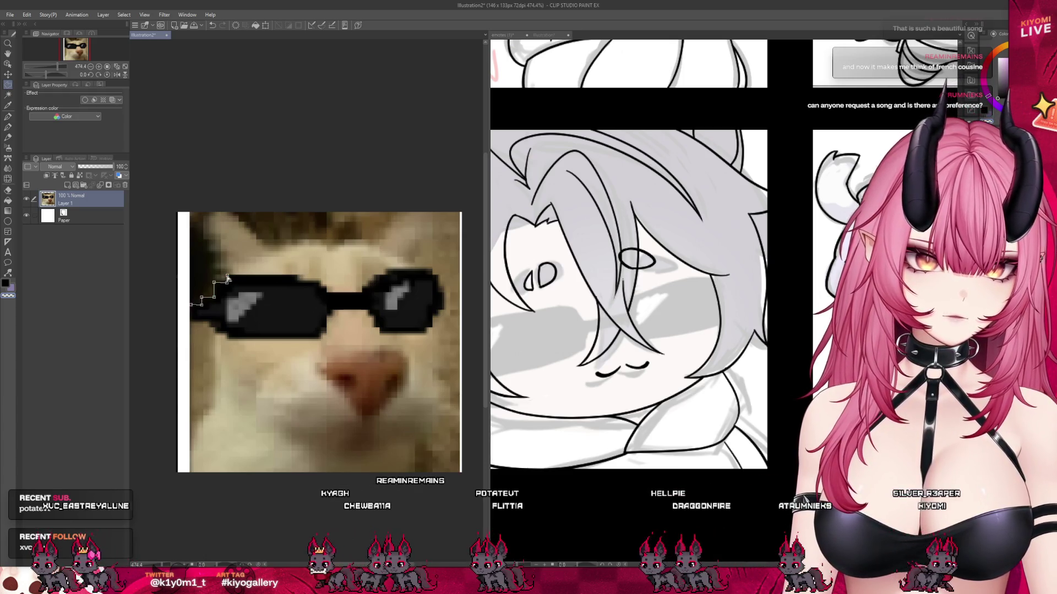
{"action": "double_click", "coordinate": [300, 279]}
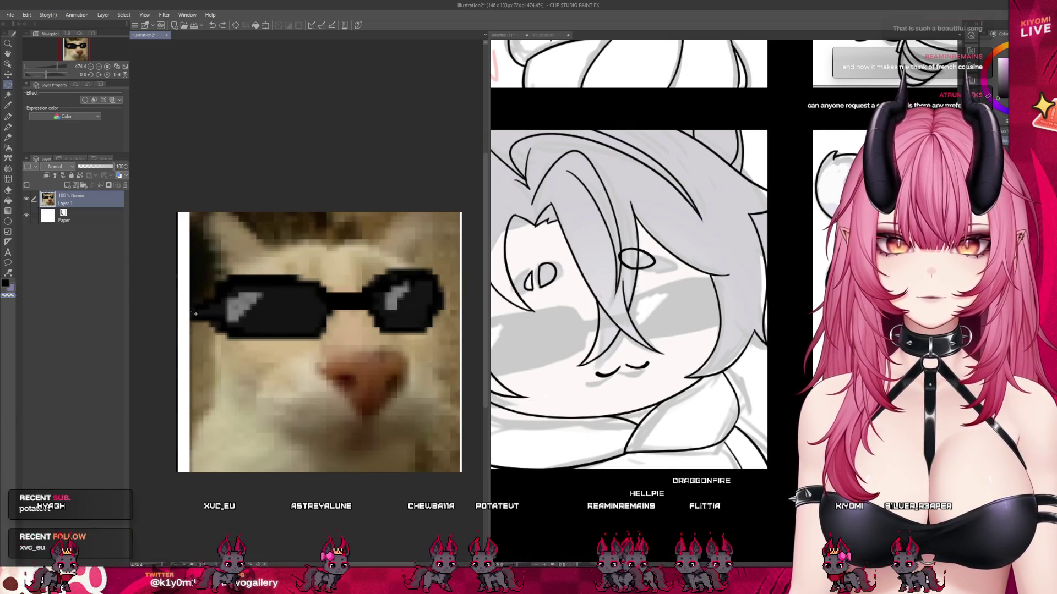
{"action": "key", "text": "ctrl+d"}
- Rectangle-select the left lens, adding its right and left edges to the selection
{"action": "scroll", "coordinate": [232, 236], "scroll_direction": "up", "scroll_amount": 3}
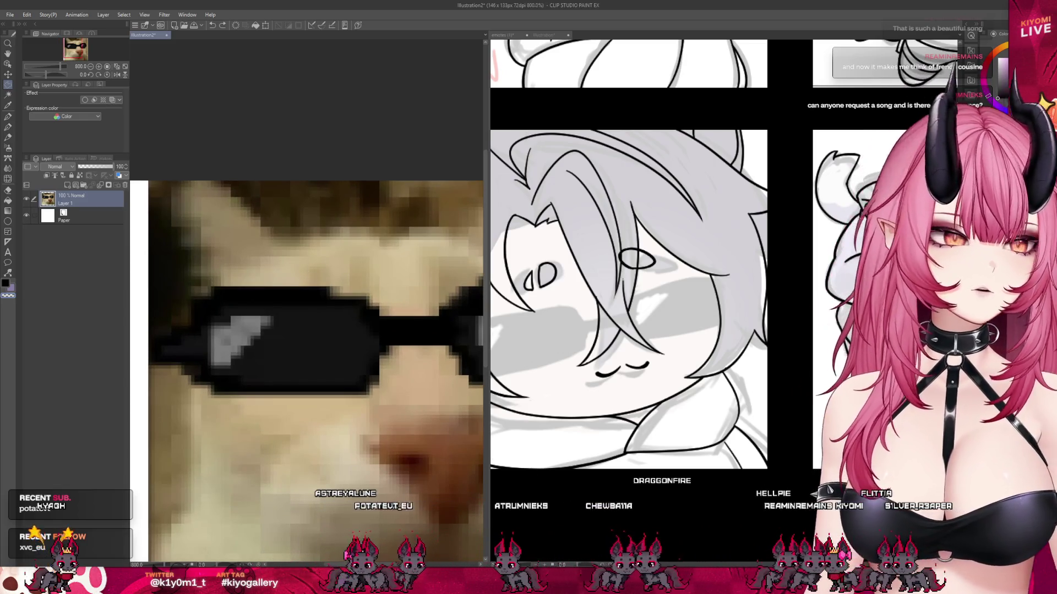
{"action": "left_click_drag", "start_coordinate": [212, 288], "coordinate": [321, 395]}
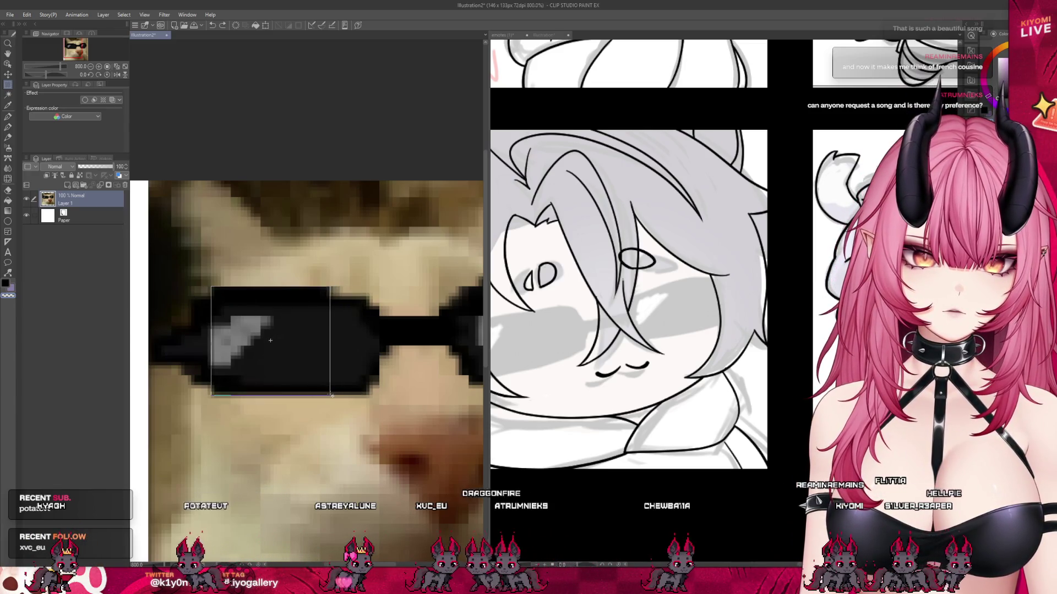
{"action": "left_click_drag", "start_coordinate": [331, 395], "coordinate": [330, 396]}
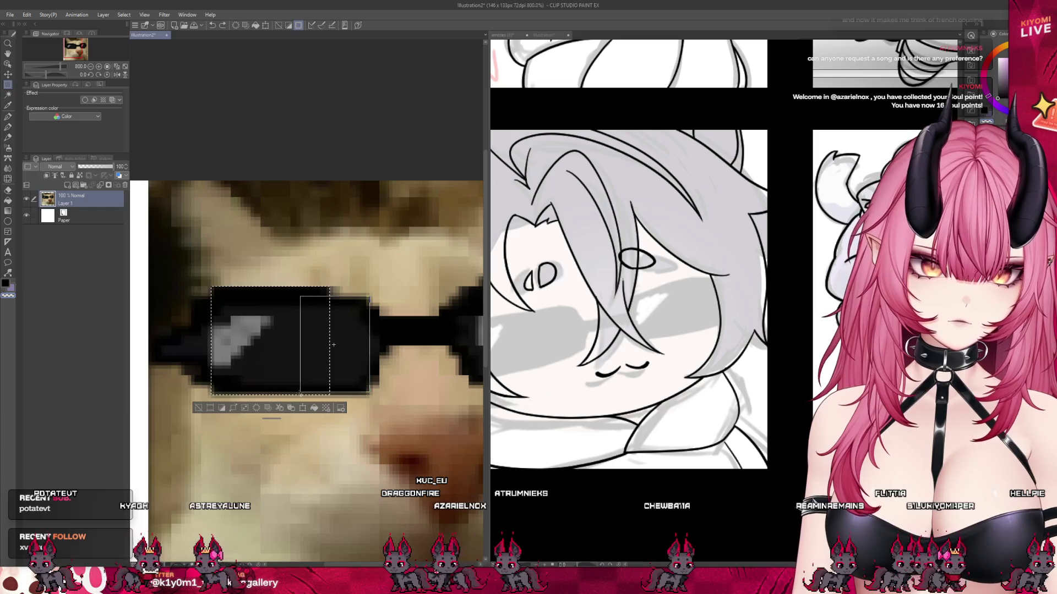
{"action": "left_click_drag", "start_coordinate": [334, 345], "coordinate": [334, 344]}
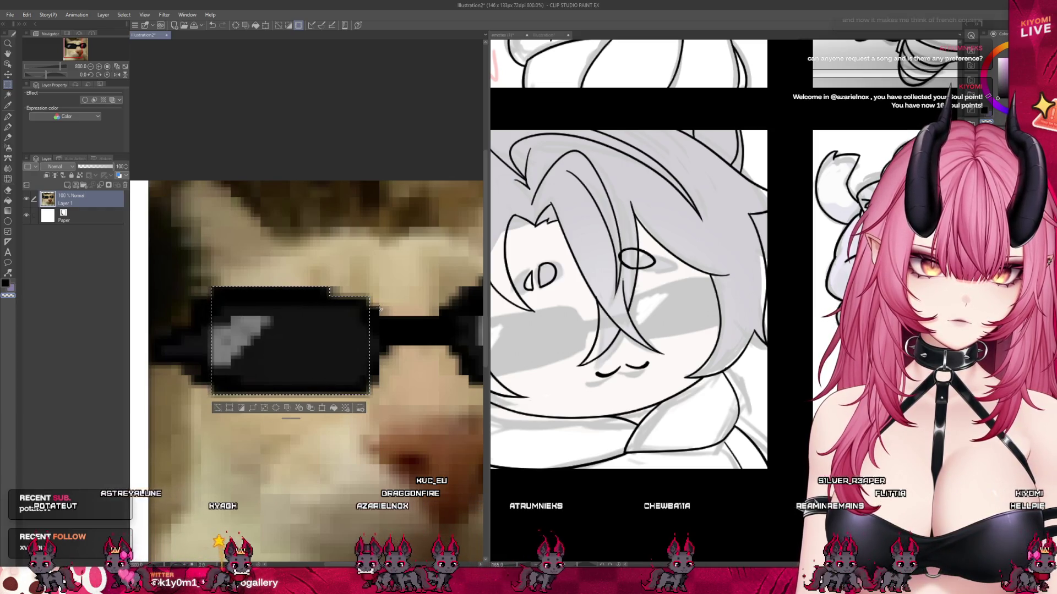
{"action": "left_click_drag", "start_coordinate": [380, 306], "coordinate": [360, 388]}
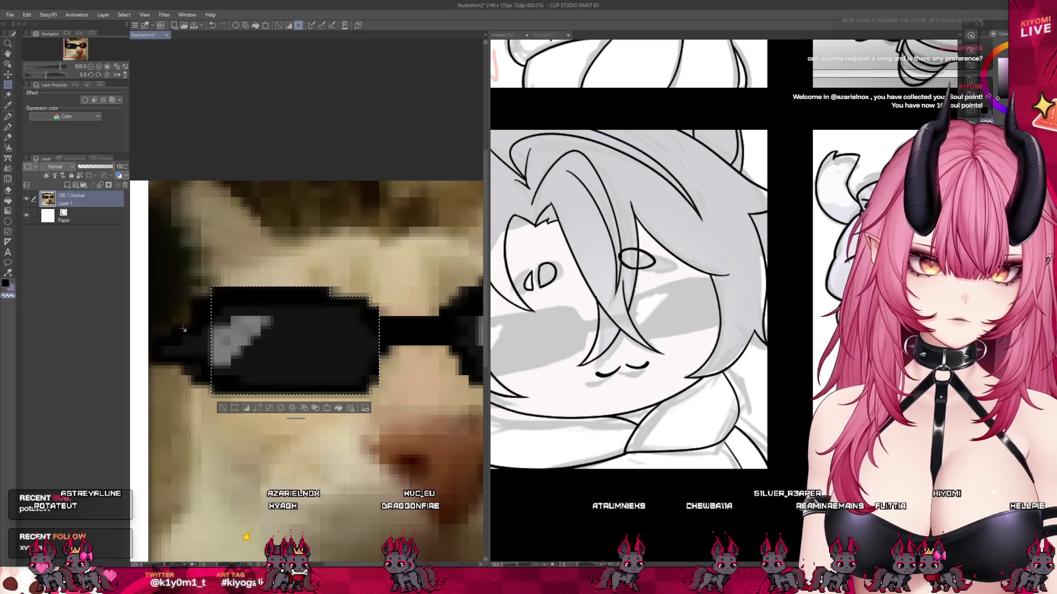
{"action": "mouse_move", "coordinate": [191, 297]}
{"action": "left_mouse_down"}
{"action": "mouse_move", "coordinate": [235, 387]}
{"action": "mouse_move", "coordinate": [201, 362]}
{"action": "left_mouse_up"}
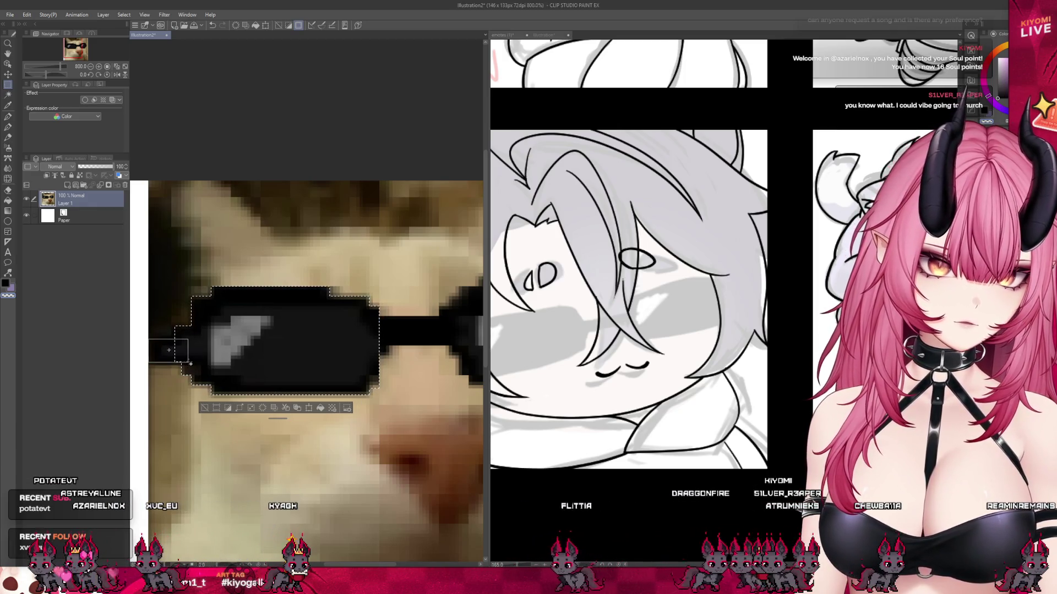
{"action": "scroll", "coordinate": [278, 360], "scroll_direction": "down", "scroll_amount": 2}
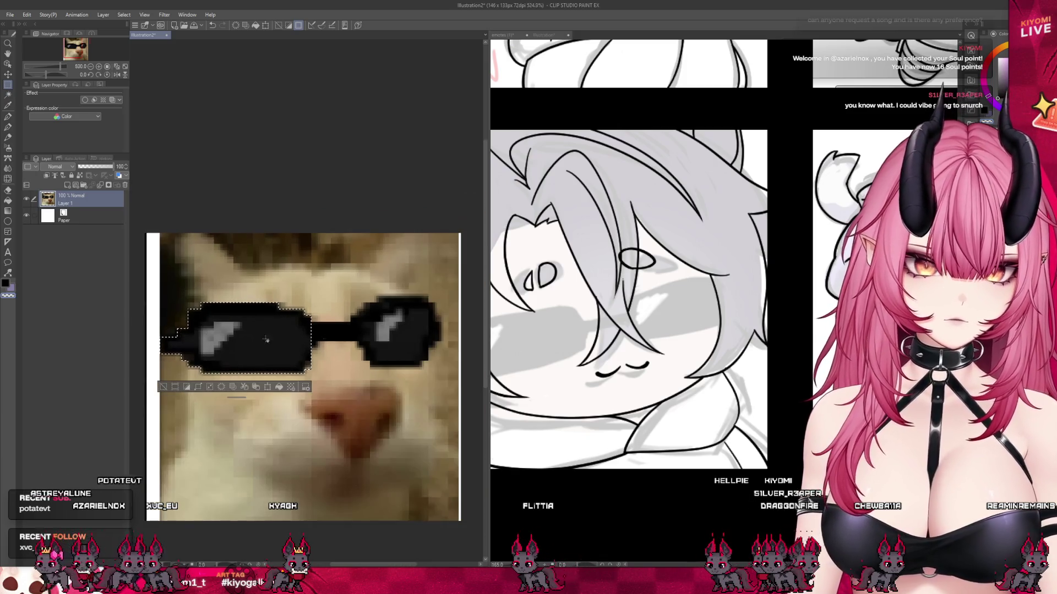
- Add the bridge, right lens, its outer edge and stray pixels below the left lens to the selection
{"action": "scroll", "coordinate": [393, 333], "scroll_direction": "up", "scroll_amount": 2}
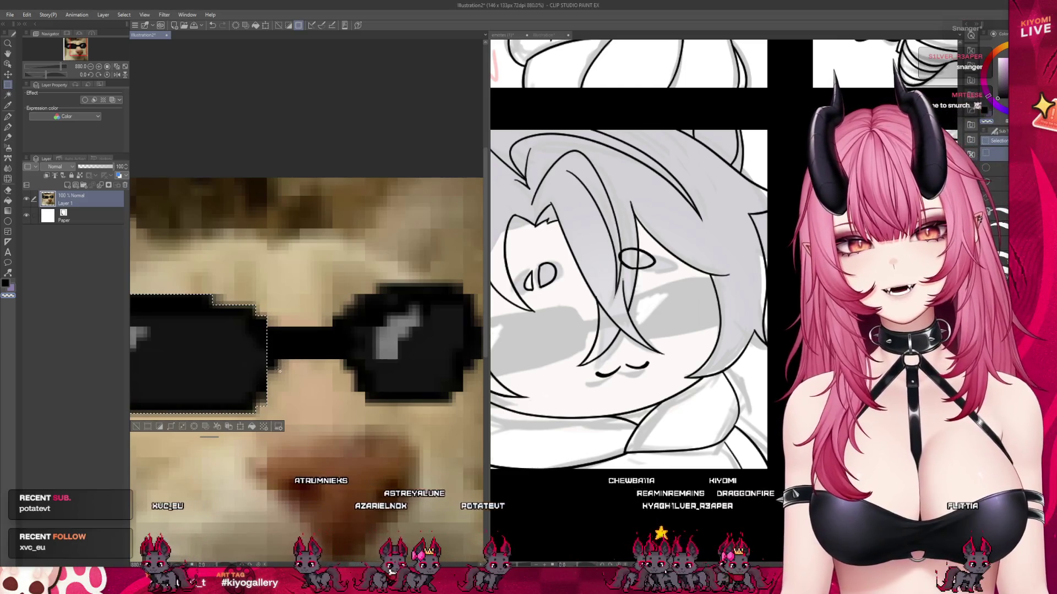
{"action": "left_click_drag", "start_coordinate": [268, 329], "coordinate": [351, 360]}
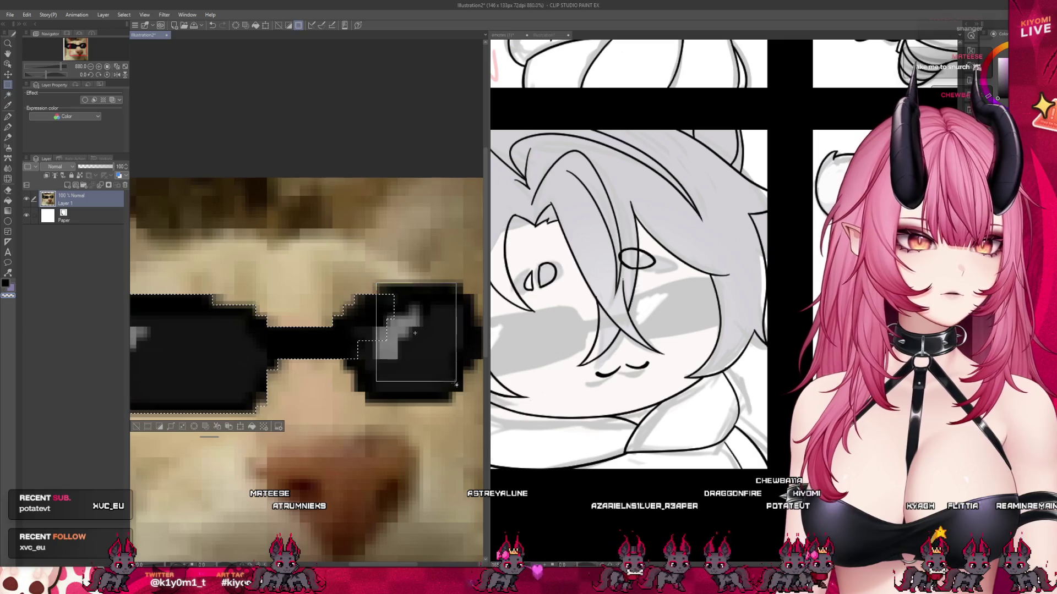
{"action": "left_click_drag", "start_coordinate": [453, 379], "coordinate": [452, 403]}
{"action": "left_click_drag", "start_coordinate": [442, 284], "coordinate": [462, 346]}
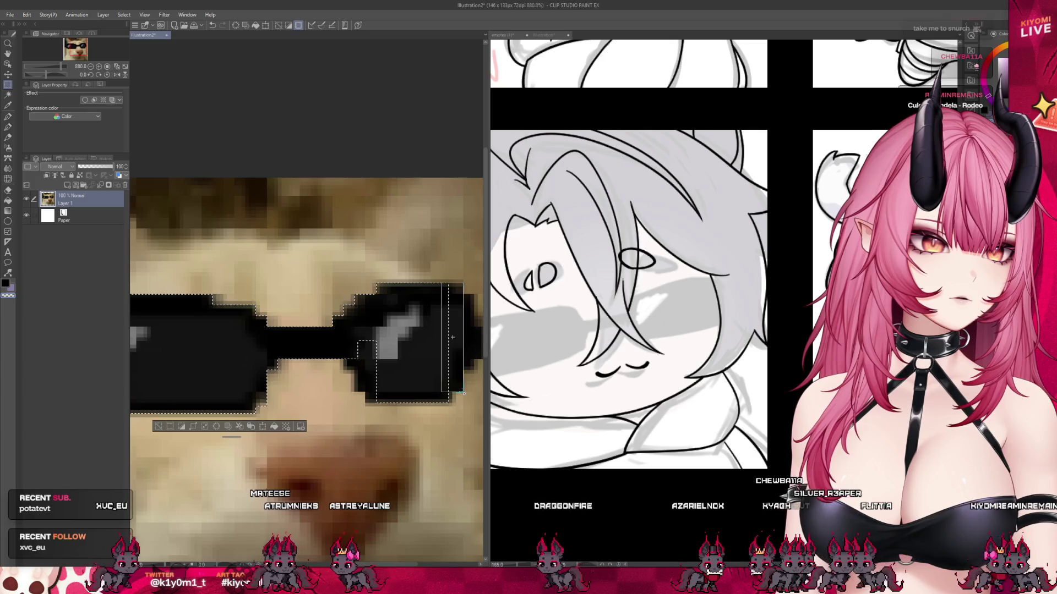
{"action": "key", "text": "ctrl+minus"}
{"action": "scroll", "coordinate": [421, 346], "scroll_direction": "up", "scroll_amount": 3}
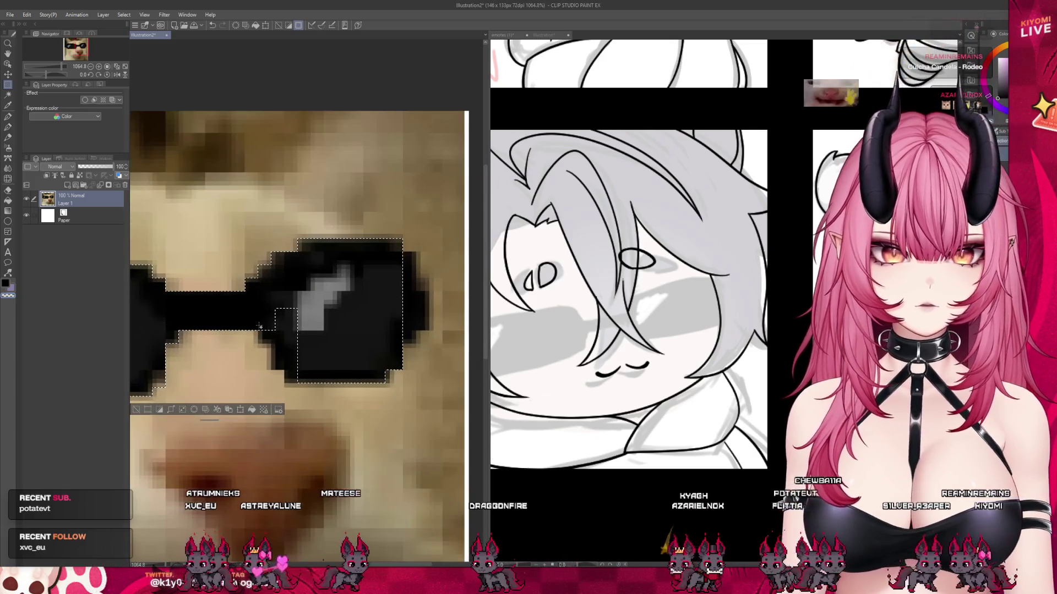
{"action": "left_click_drag", "start_coordinate": [280, 337], "coordinate": [278, 355]}
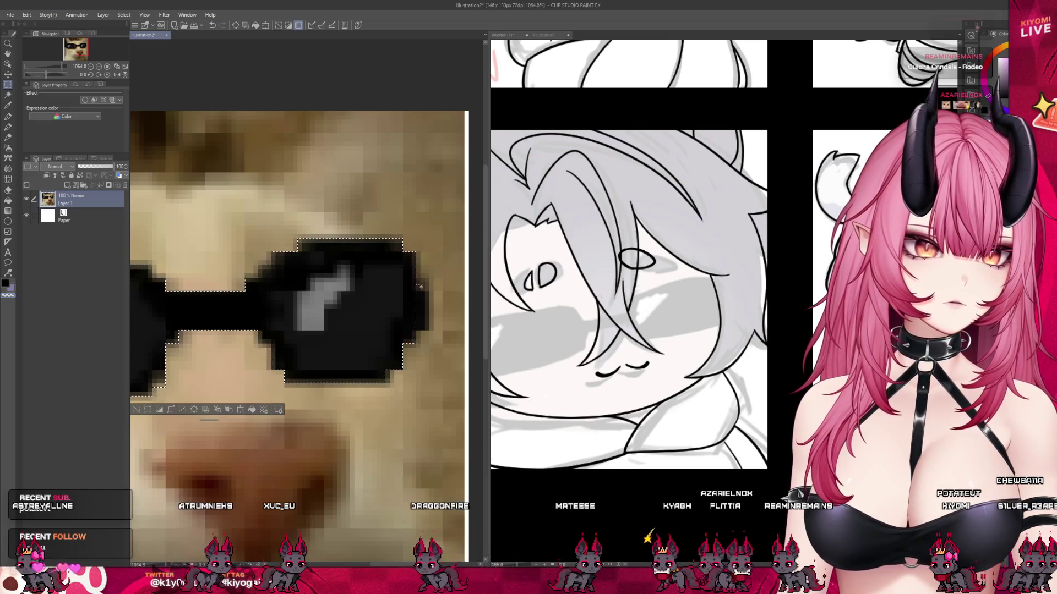
{"action": "scroll", "coordinate": [420, 305], "scroll_direction": "down", "scroll_amount": 4}
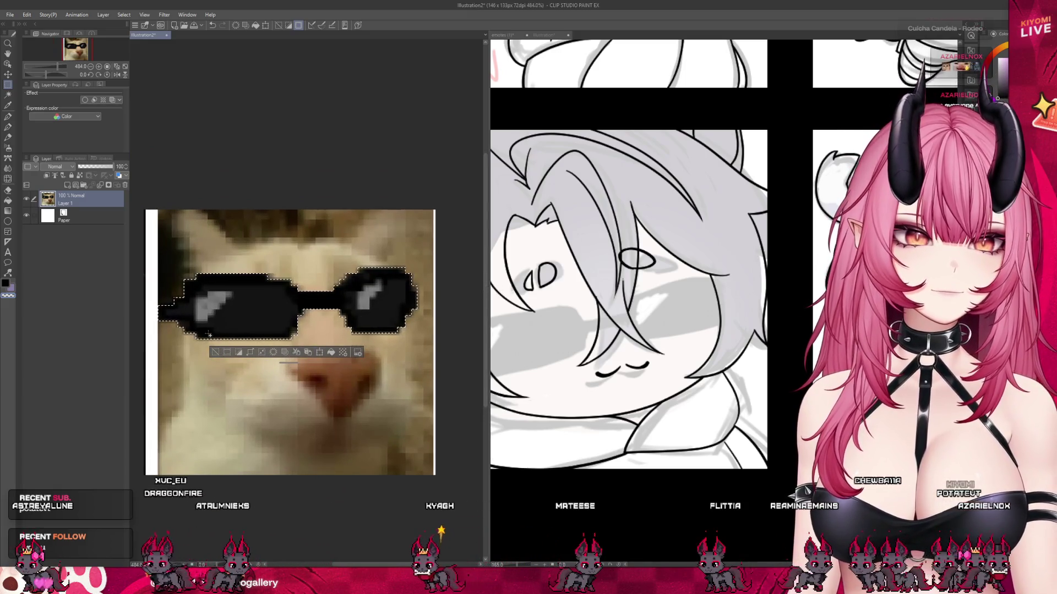
- Paste the copied pixel sunglasses onto the full-width emote sheet as a new layer
{"action": "left_click", "coordinate": [212, 354]}
{"action": "left_click_drag", "start_coordinate": [490, 298], "coordinate": [150, 298]}
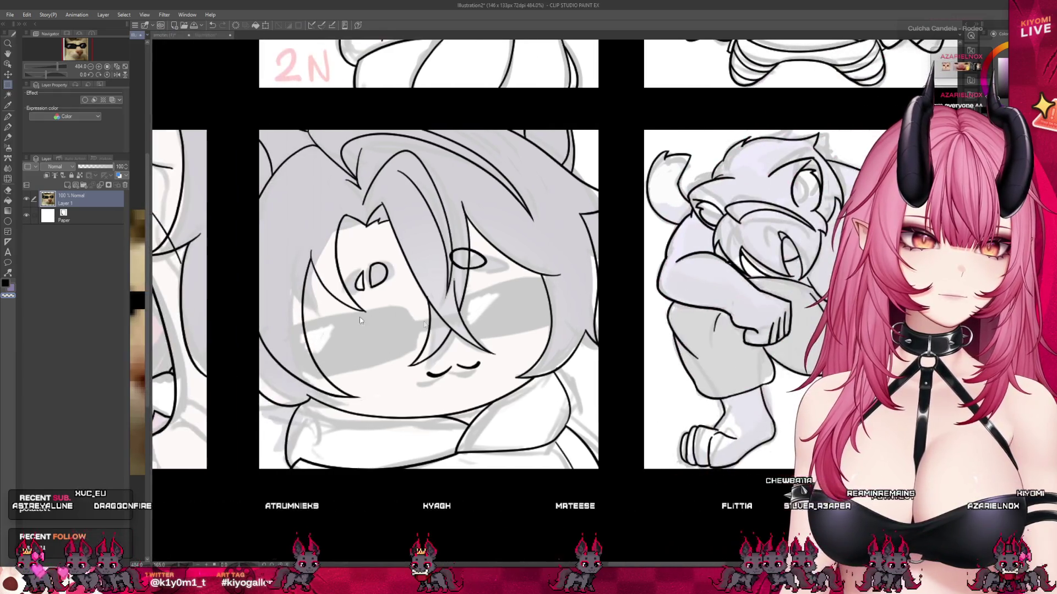
{"action": "scroll", "coordinate": [393, 333], "scroll_direction": "up", "scroll_amount": 2}
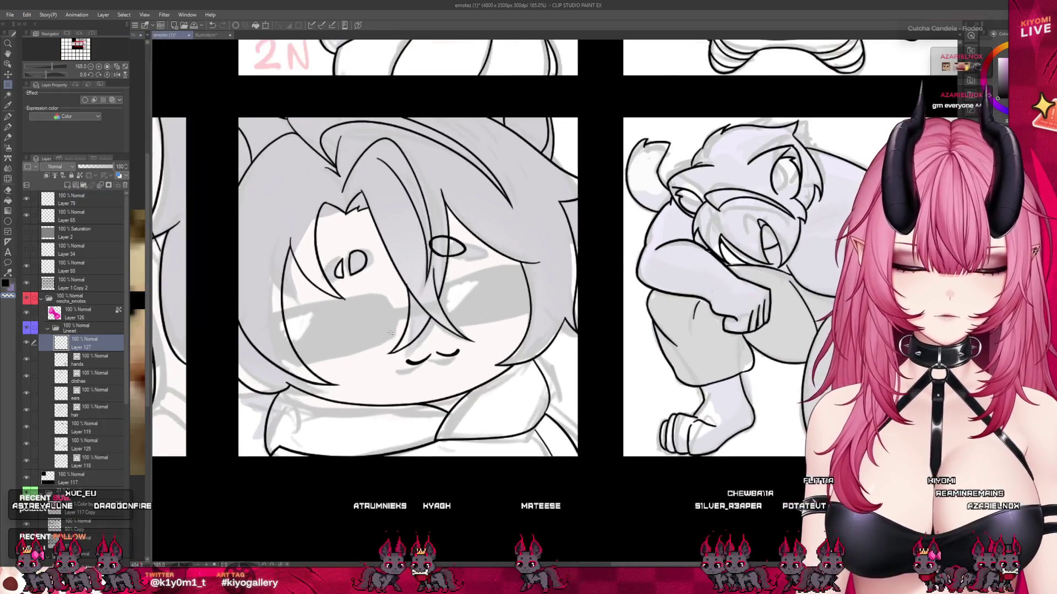
{"action": "key", "text": "ctrl+v"}
{"action": "scroll", "coordinate": [254, 295], "scroll_direction": "down", "scroll_amount": 3}
{"action": "scroll", "coordinate": [254, 295], "scroll_direction": "down", "scroll_amount": 3}
{"action": "scroll", "coordinate": [254, 295], "scroll_direction": "down", "scroll_amount": 2}
{"action": "scroll", "coordinate": [254, 295], "scroll_direction": "down", "scroll_amount": 2}
- Enlarge, tilt and position the sunglasses across the hooded chibi's eyes and confirm
{"action": "key", "text": "k"}
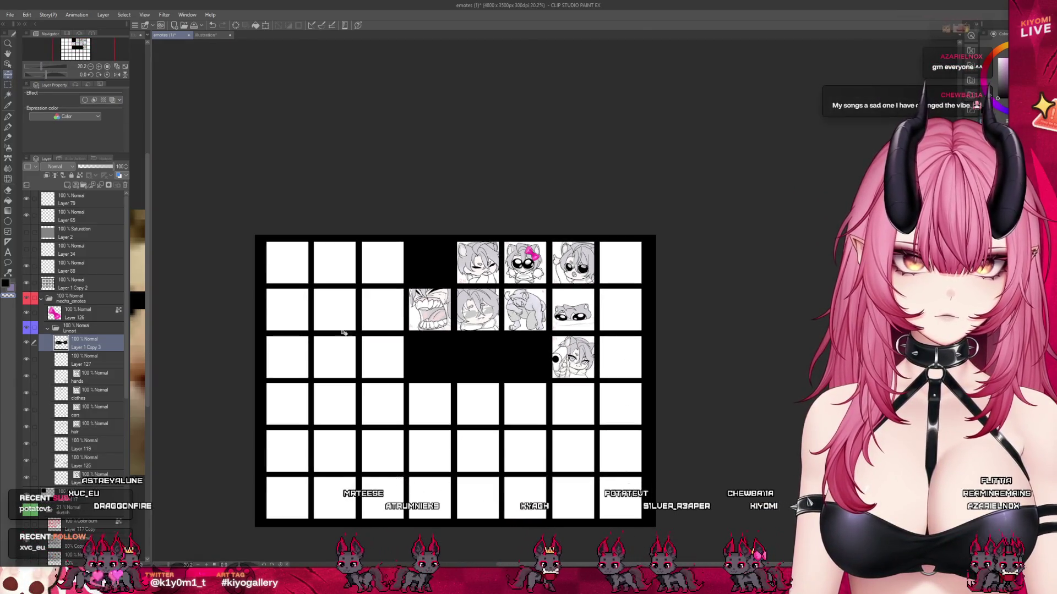
{"action": "scroll", "coordinate": [484, 330], "scroll_direction": "up", "scroll_amount": 2}
{"action": "scroll", "coordinate": [484, 329], "scroll_direction": "up", "scroll_amount": 2}
{"action": "scroll", "coordinate": [484, 329], "scroll_direction": "up", "scroll_amount": 2}
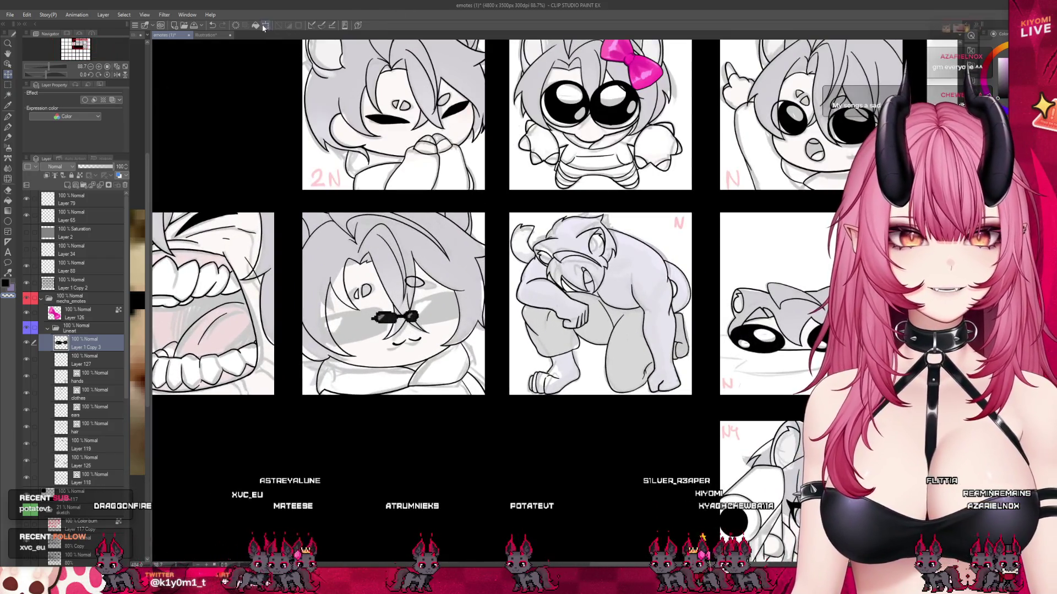
{"action": "left_click_drag", "start_coordinate": [394, 310], "coordinate": [388, 318]}
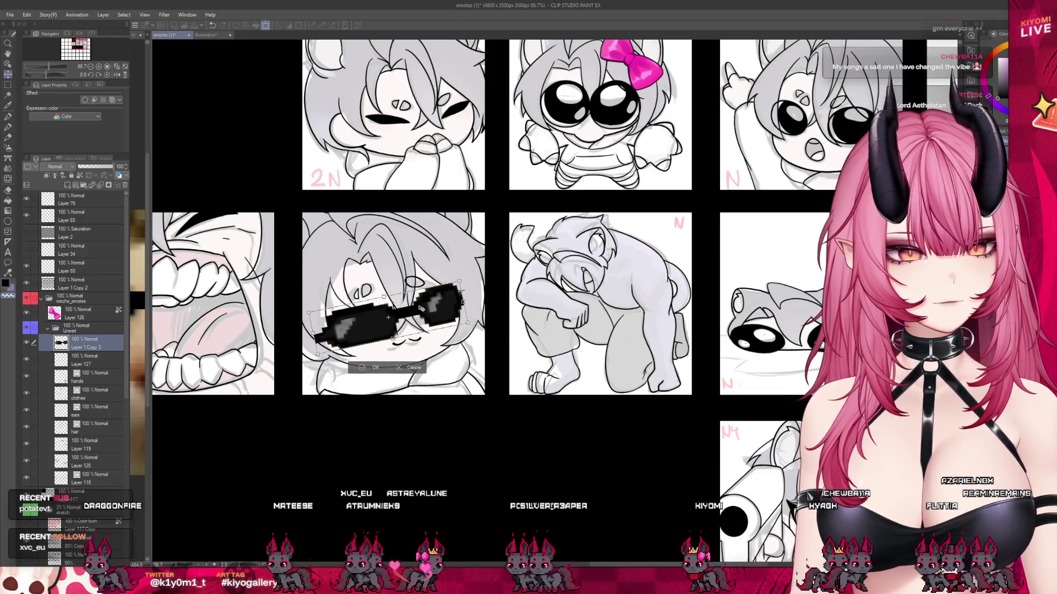
{"action": "left_click_drag", "start_coordinate": [423, 307], "coordinate": [424, 309]}
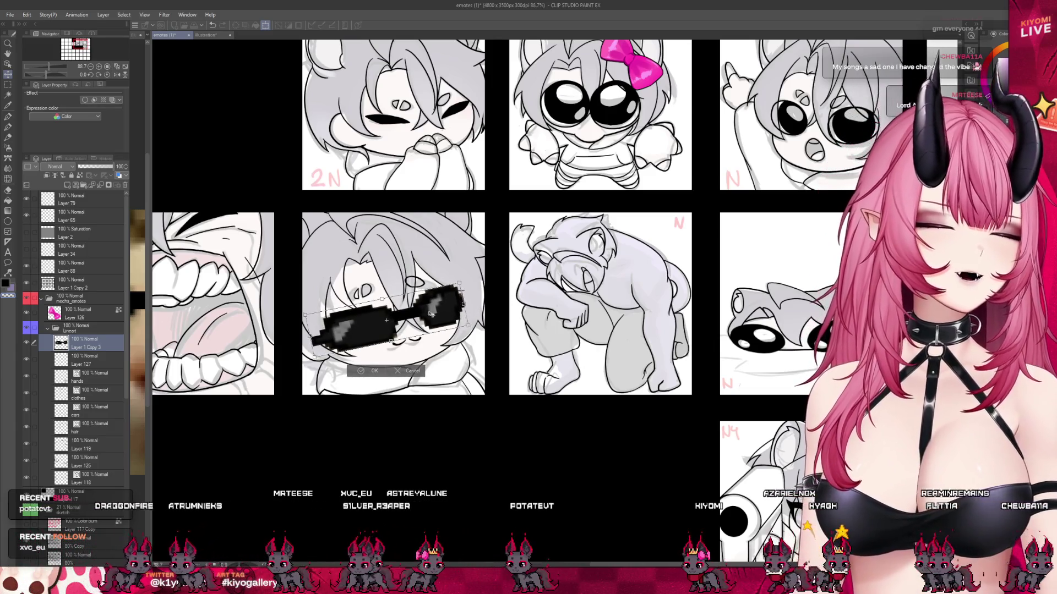
{"action": "key", "text": "Return"}
{"action": "scroll", "coordinate": [428, 296], "scroll_direction": "up", "scroll_amount": 2}
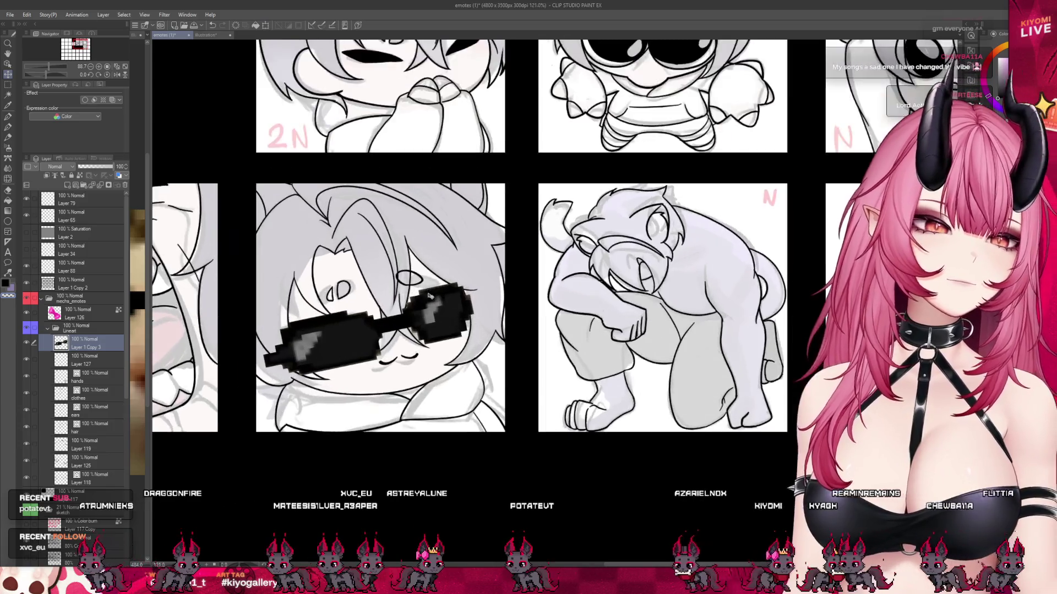
{"action": "scroll", "coordinate": [428, 295], "scroll_direction": "up", "scroll_amount": 2}
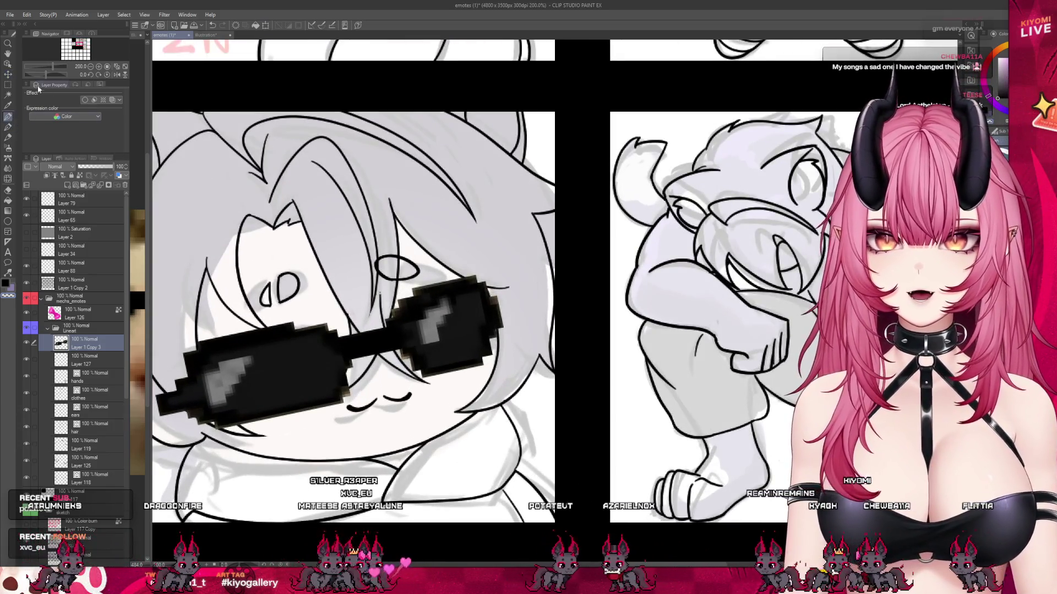
{"action": "left_click", "coordinate": [11, 85]}
{"action": "key", "text": "p"}
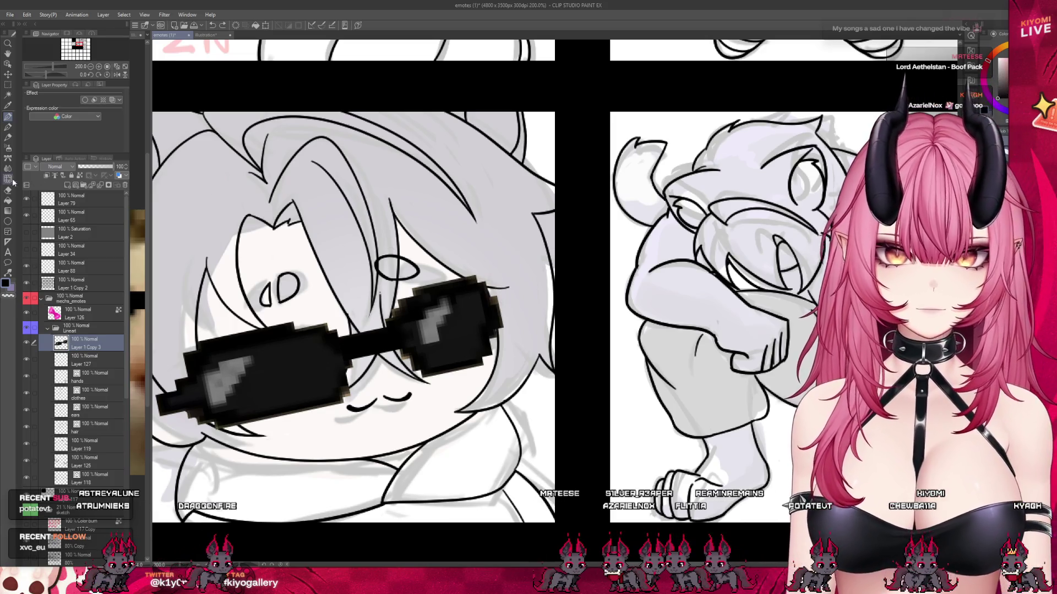
- Add black pixels along the right lens edge of the sunglasses
{"action": "left_click_drag", "start_coordinate": [505, 294], "coordinate": [491, 358]}
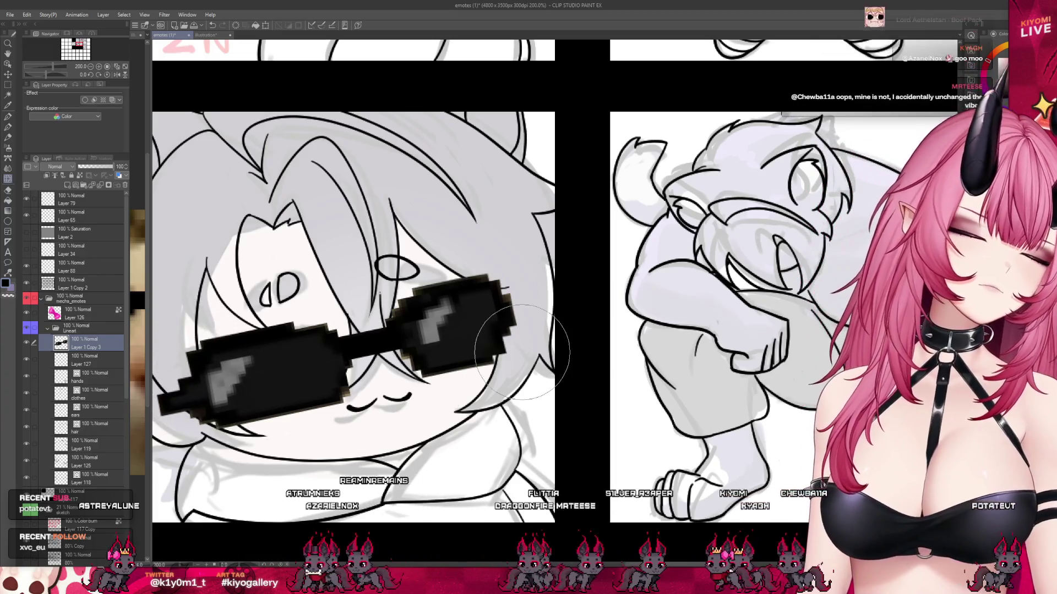
{"action": "scroll", "coordinate": [495, 341], "scroll_direction": "down", "scroll_amount": 2}
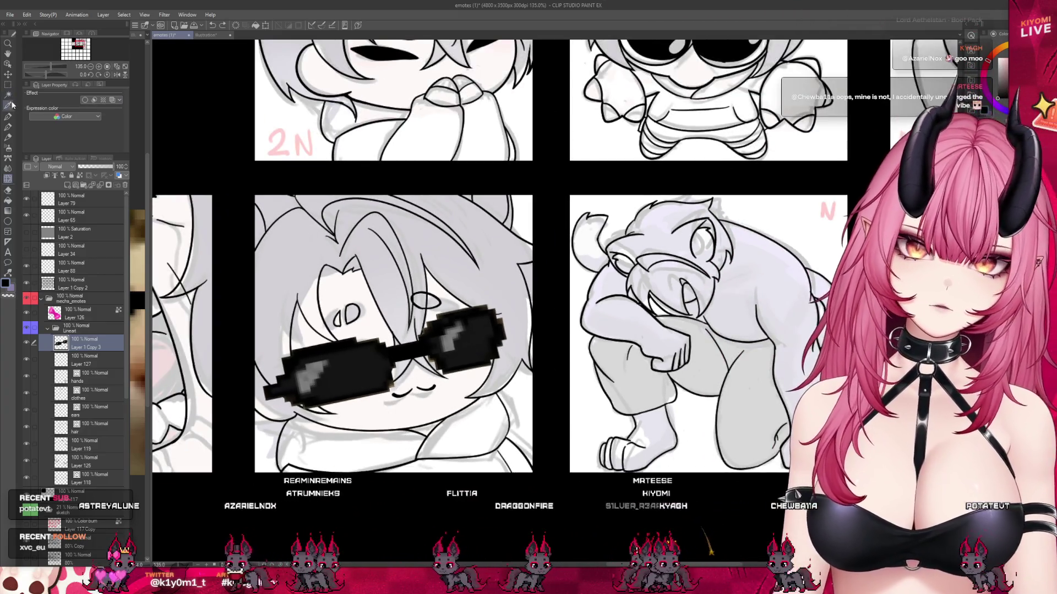
{"action": "scroll", "coordinate": [443, 424], "scroll_direction": "up", "scroll_amount": 5}
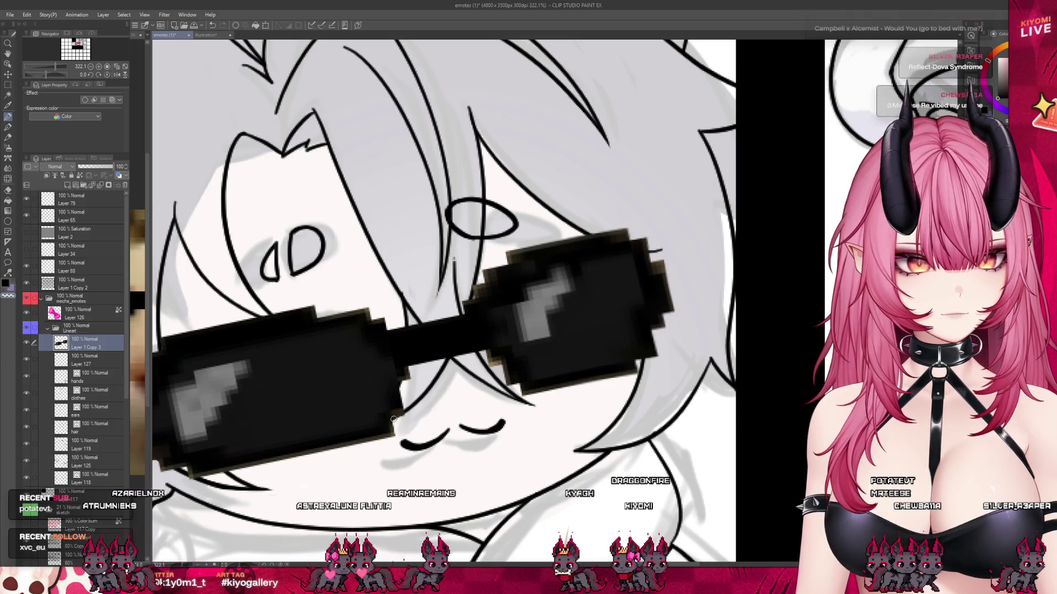
{"action": "scroll", "coordinate": [396, 419], "scroll_direction": "down", "scroll_amount": 4}
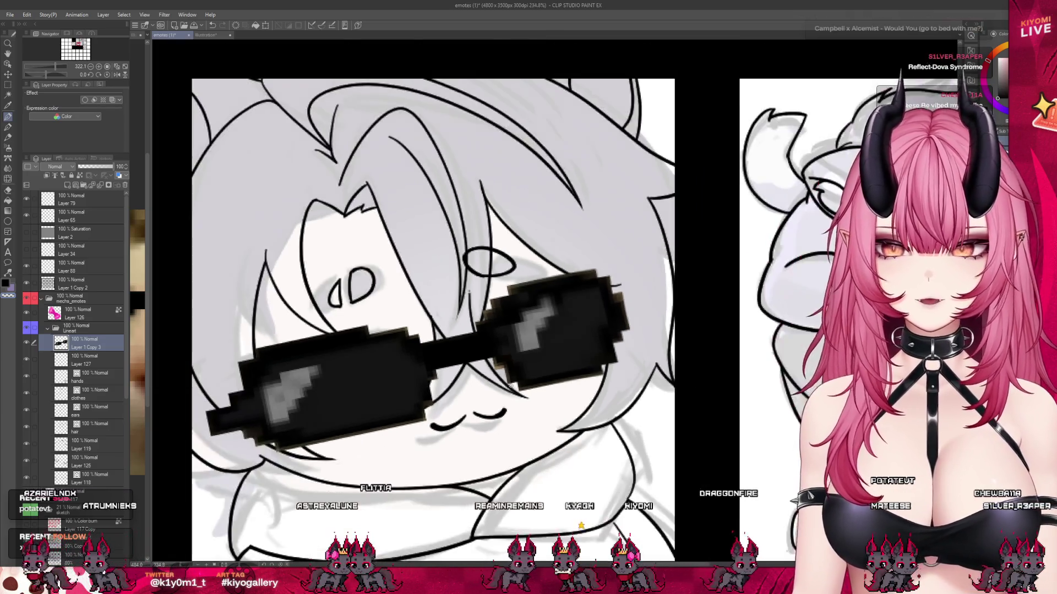
{"action": "scroll", "coordinate": [293, 438], "scroll_direction": "up", "scroll_amount": 2}
- Zoom out and put the sunglasses layer into Free Transform
{"action": "scroll", "coordinate": [292, 437], "scroll_direction": "down", "scroll_amount": 2}
{"action": "scroll", "coordinate": [292, 437], "scroll_direction": "down", "scroll_amount": 2}
{"action": "scroll", "coordinate": [293, 437], "scroll_direction": "down", "scroll_amount": 2}
{"action": "scroll", "coordinate": [293, 437], "scroll_direction": "down", "scroll_amount": 2}
{"action": "scroll", "coordinate": [394, 371], "scroll_direction": "up", "scroll_amount": 2}
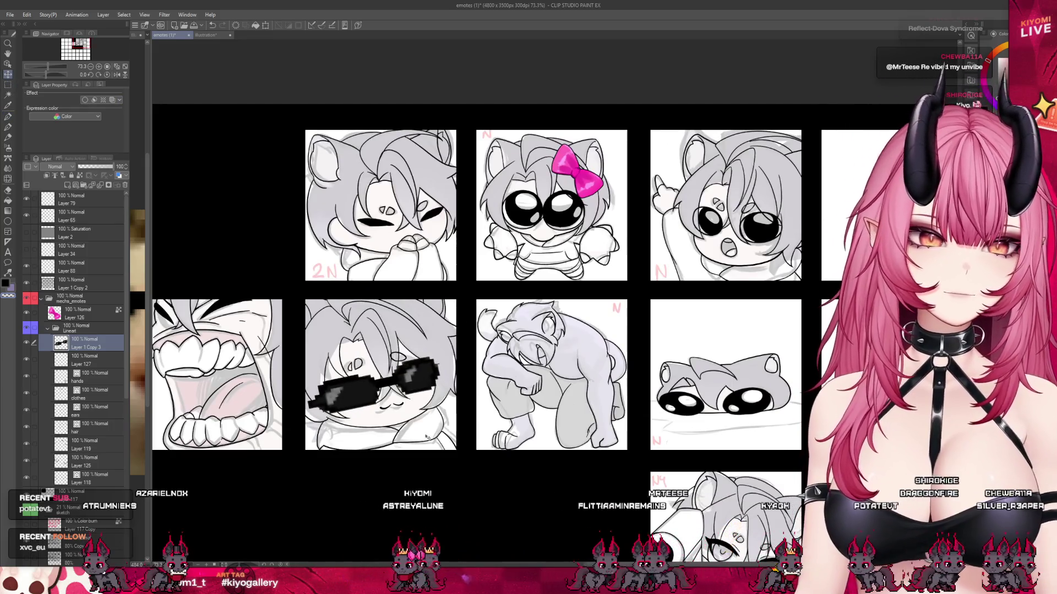
{"action": "scroll", "coordinate": [421, 370], "scroll_direction": "down", "scroll_amount": 1}
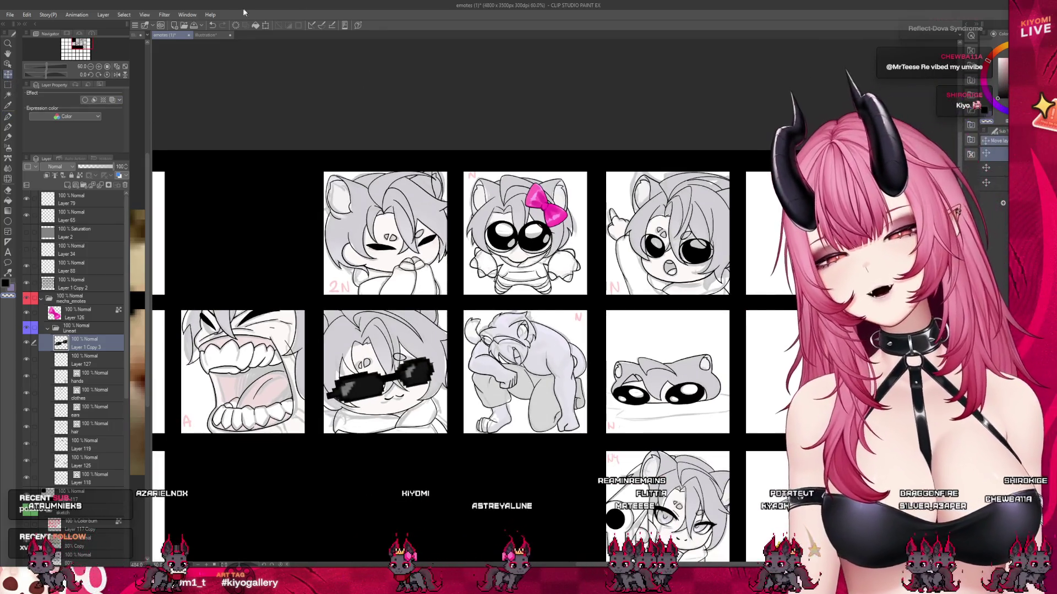
{"action": "key", "text": "ctrl+t"}
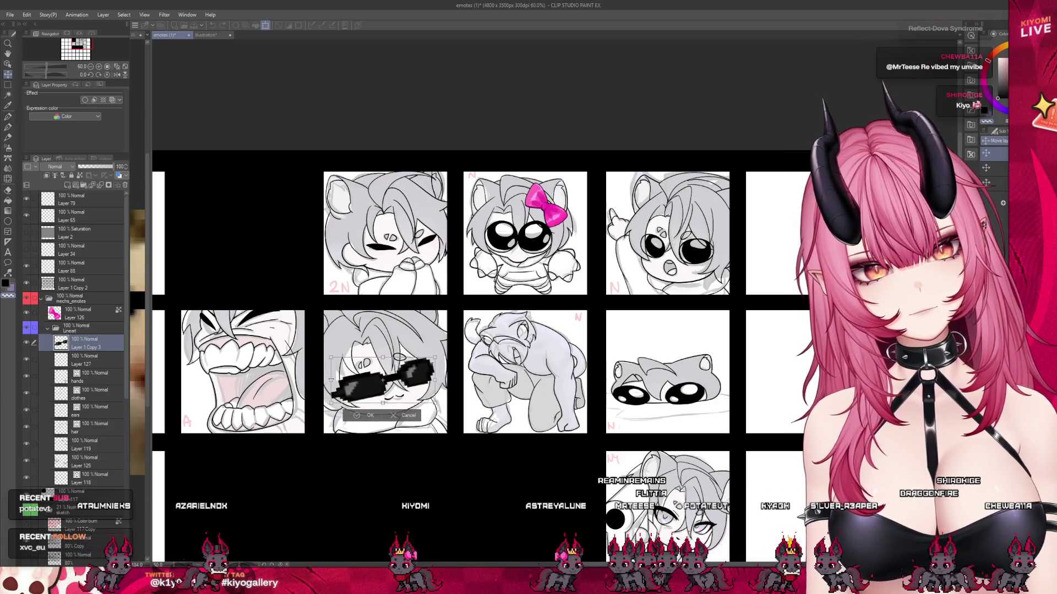
- Shrink the pixel sunglasses slightly with a corner handle and commit the transform
{"action": "left_click_drag", "start_coordinate": [325, 380], "coordinate": [330, 380]}
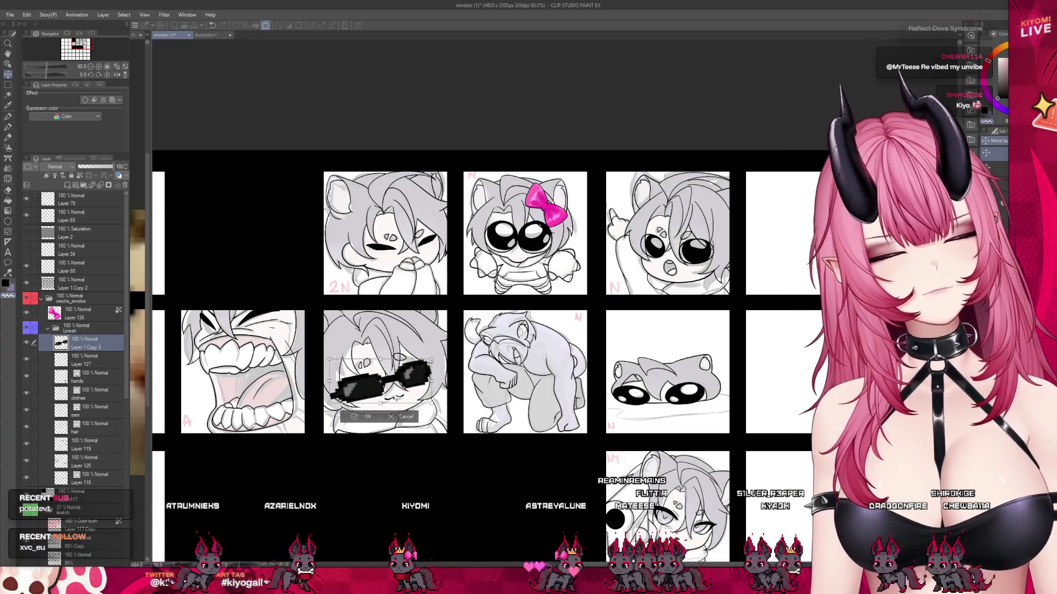
{"action": "left_click", "coordinate": [360, 418]}
{"action": "scroll", "coordinate": [360, 418], "scroll_direction": "down", "scroll_amount": 1}
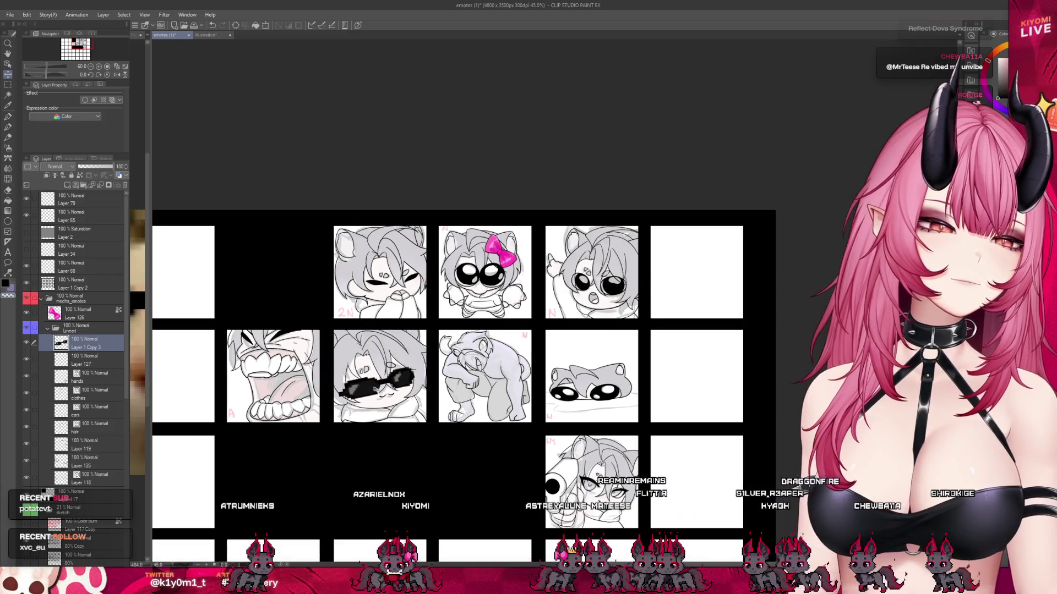
{"action": "scroll", "coordinate": [45, 501], "scroll_direction": "down", "scroll_amount": 2}
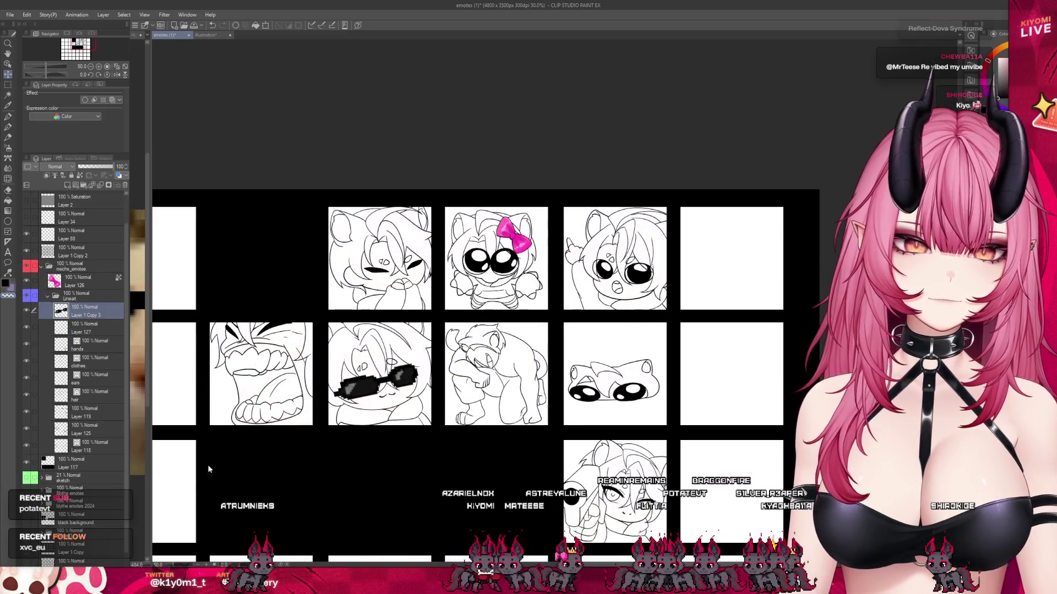
{"action": "scroll", "coordinate": [385, 379], "scroll_direction": "down", "scroll_amount": 1}
{"action": "scroll", "coordinate": [396, 377], "scroll_direction": "up", "scroll_amount": 2}
{"action": "scroll", "coordinate": [405, 373], "scroll_direction": "up", "scroll_amount": 2}
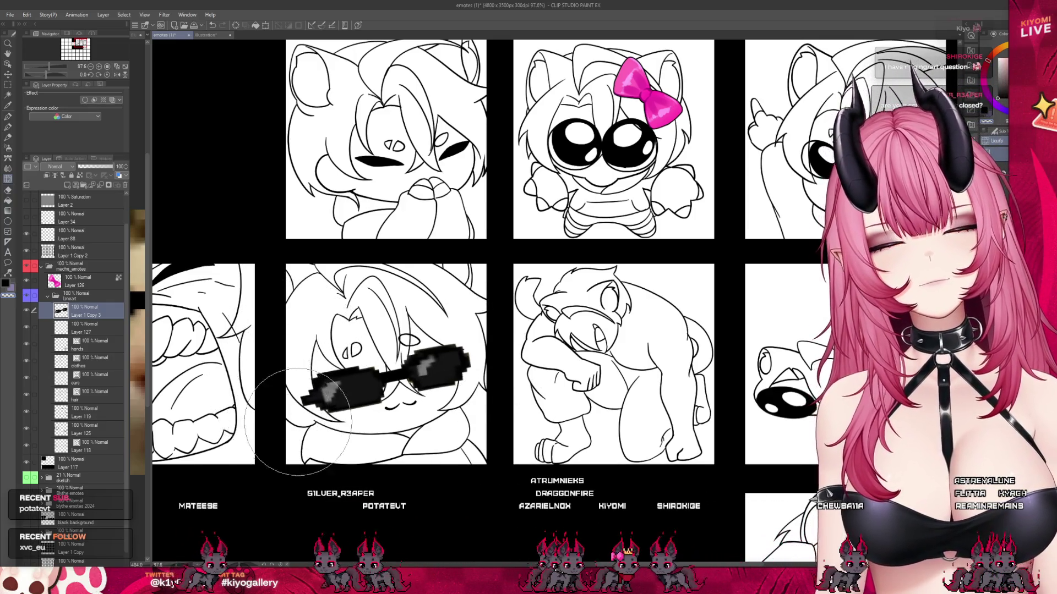
{"action": "scroll", "coordinate": [436, 312], "scroll_direction": "down", "scroll_amount": 5}
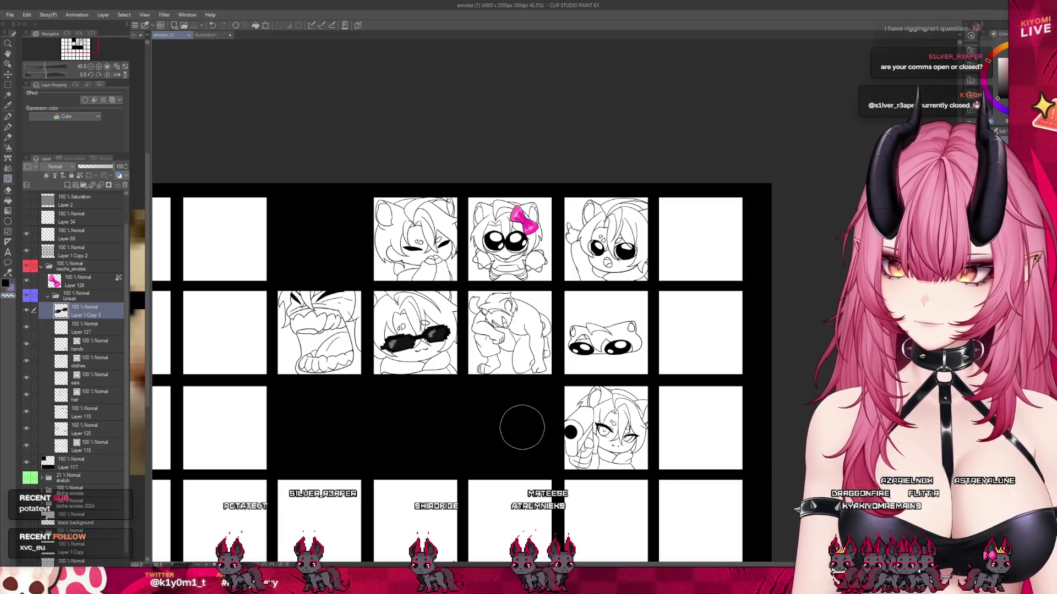
{"action": "scroll", "coordinate": [543, 320], "scroll_direction": "down", "scroll_amount": 1}
{"action": "scroll", "coordinate": [544, 322], "scroll_direction": "up", "scroll_amount": 1}
{"action": "scroll", "coordinate": [517, 311], "scroll_direction": "up", "scroll_amount": 1}
{"action": "scroll", "coordinate": [495, 303], "scroll_direction": "down", "scroll_amount": 1}
{"action": "scroll", "coordinate": [470, 293], "scroll_direction": "up", "scroll_amount": 1}
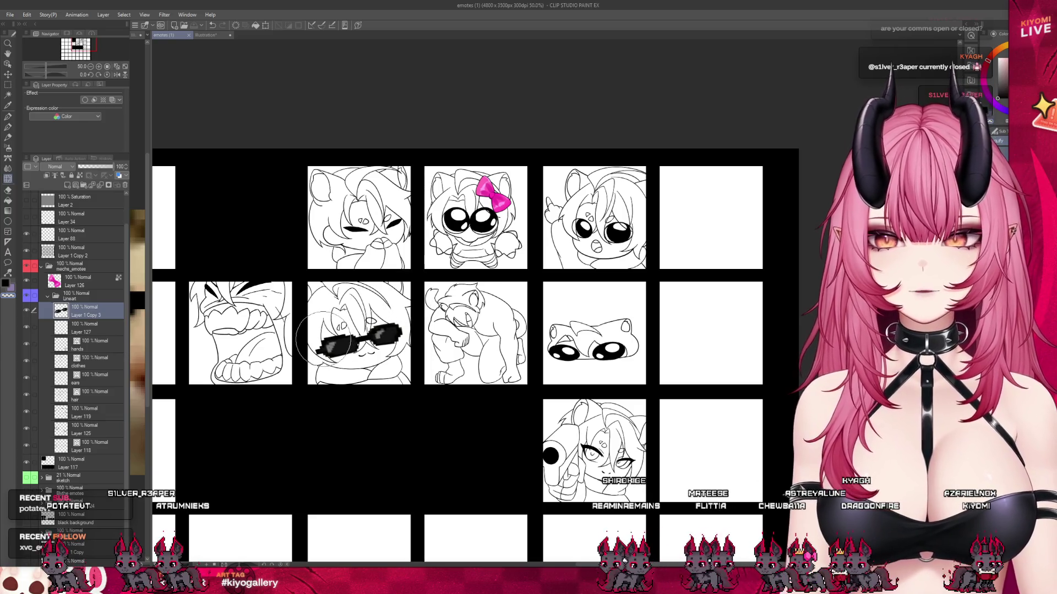
{"action": "scroll", "coordinate": [250, 329], "scroll_direction": "up", "scroll_amount": 1}
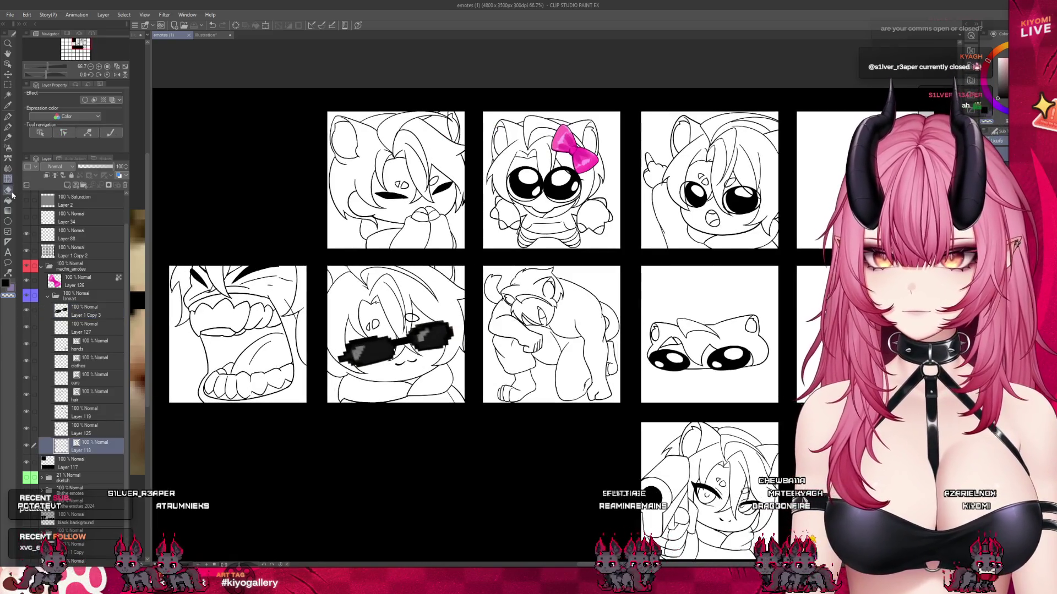
{"action": "scroll", "coordinate": [240, 197], "scroll_direction": "up", "scroll_amount": 2}
{"action": "scroll", "coordinate": [241, 197], "scroll_direction": "up", "scroll_amount": 1}
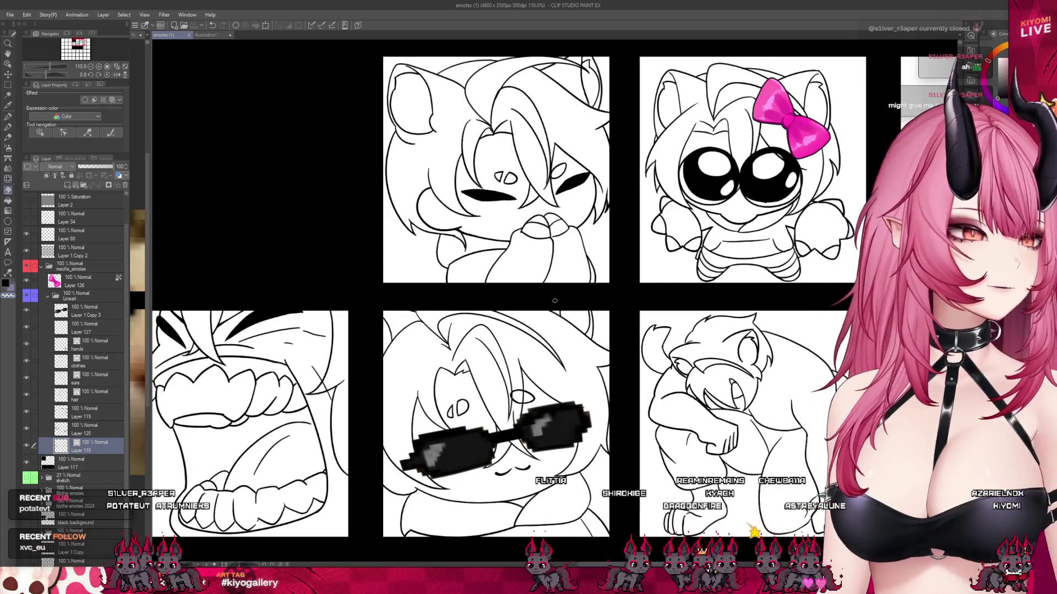
{"action": "scroll", "coordinate": [481, 395], "scroll_direction": "down", "scroll_amount": 2}
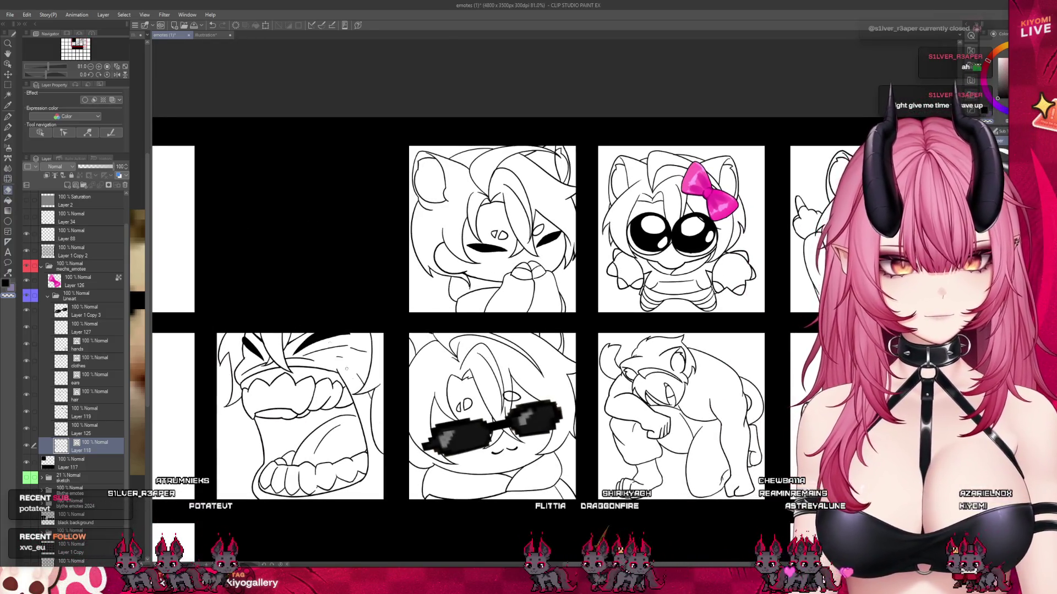
{"action": "scroll", "coordinate": [314, 320], "scroll_direction": "down", "scroll_amount": 2}
{"action": "scroll", "coordinate": [652, 427], "scroll_direction": "down", "scroll_amount": 2}
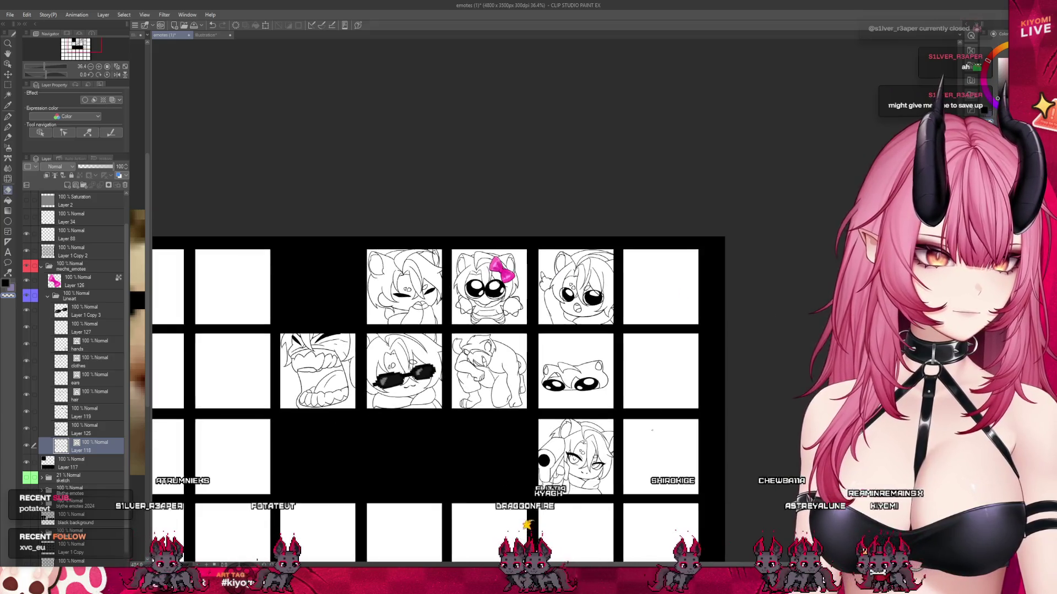
{"action": "scroll", "coordinate": [652, 427], "scroll_direction": "up", "scroll_amount": 1}
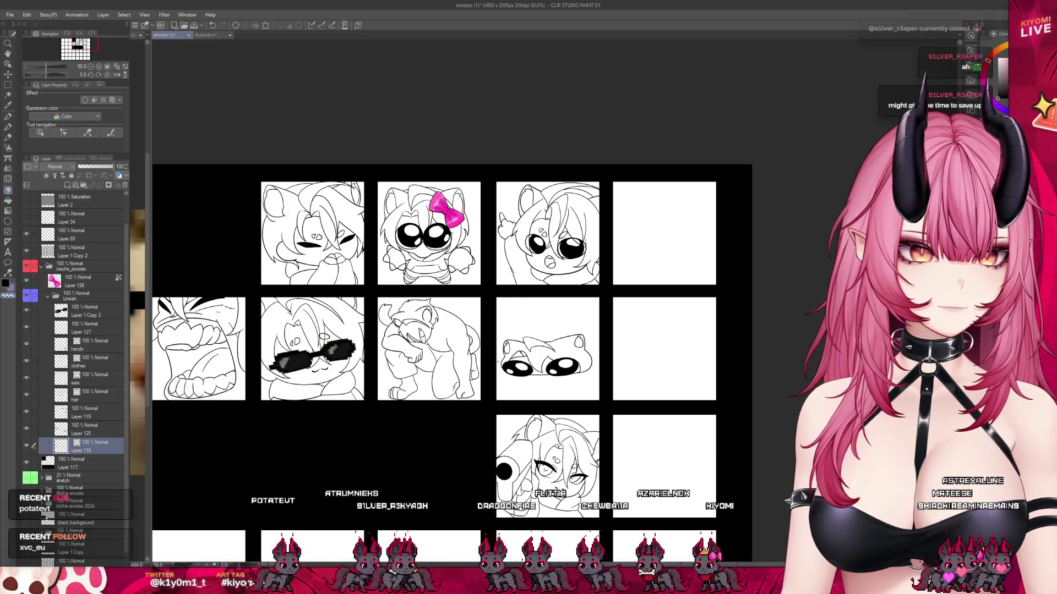
{"action": "scroll", "coordinate": [503, 209], "scroll_direction": "up", "scroll_amount": 2}
{"action": "scroll", "coordinate": [411, 222], "scroll_direction": "up", "scroll_amount": 3}
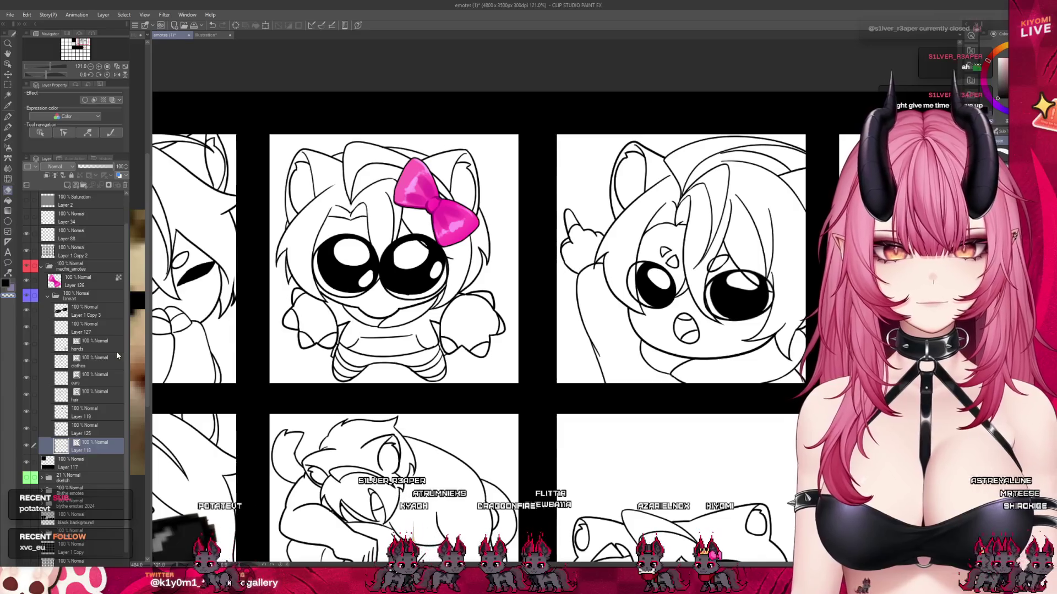
- Select the hair layer and switch from the Eraser to the Pen tool
{"action": "left_click", "coordinate": [97, 378]}
{"action": "left_click", "coordinate": [91, 392]}
{"action": "scroll", "coordinate": [344, 219], "scroll_direction": "up", "scroll_amount": 2}
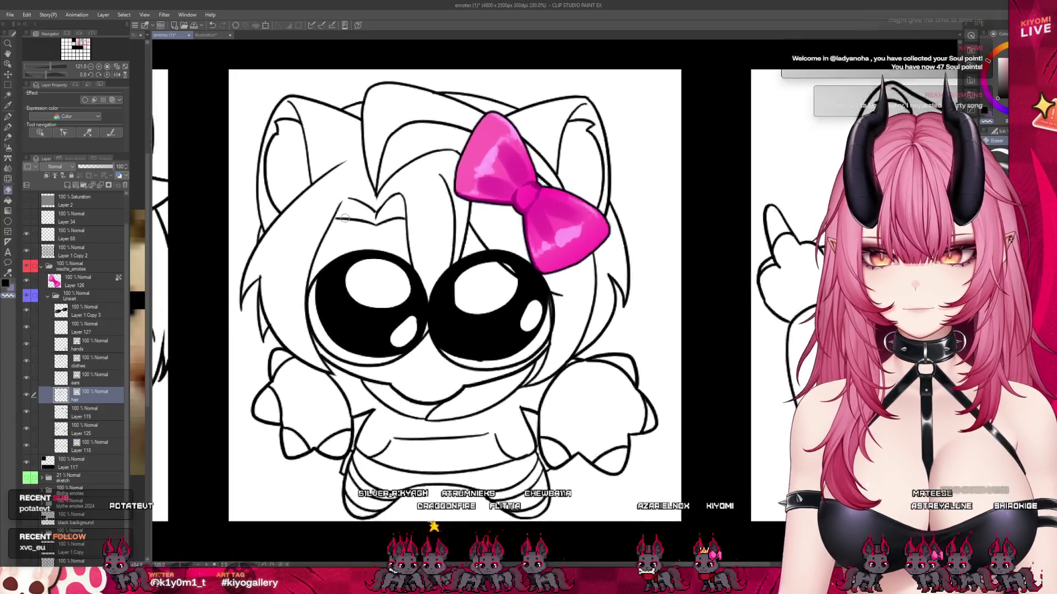
{"action": "scroll", "coordinate": [344, 218], "scroll_direction": "up", "scroll_amount": 1}
{"action": "key", "text": "p"}
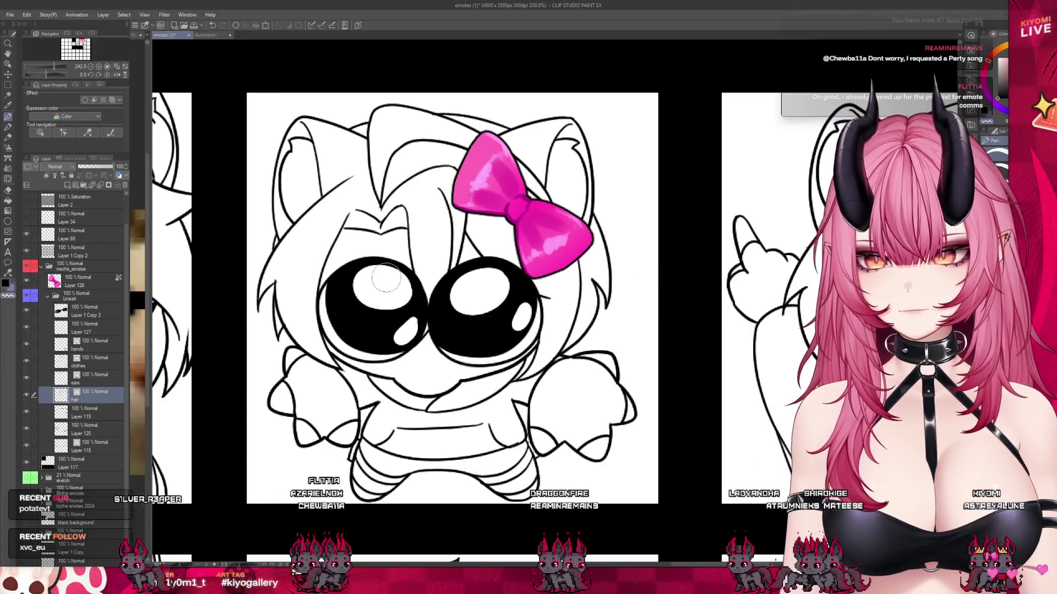
- Make Layer 119 the active layer and zoom out to review the lineart
{"action": "scroll", "coordinate": [386, 282], "scroll_direction": "down", "scroll_amount": 5}
{"action": "scroll", "coordinate": [597, 282], "scroll_direction": "up", "scroll_amount": 5}
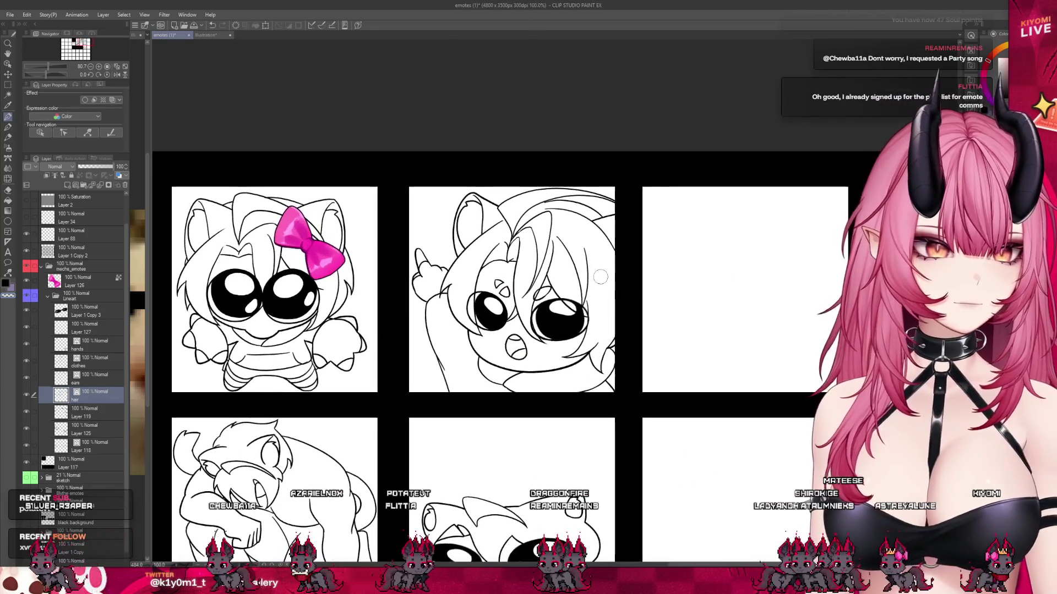
{"action": "scroll", "coordinate": [597, 283], "scroll_direction": "up", "scroll_amount": 1}
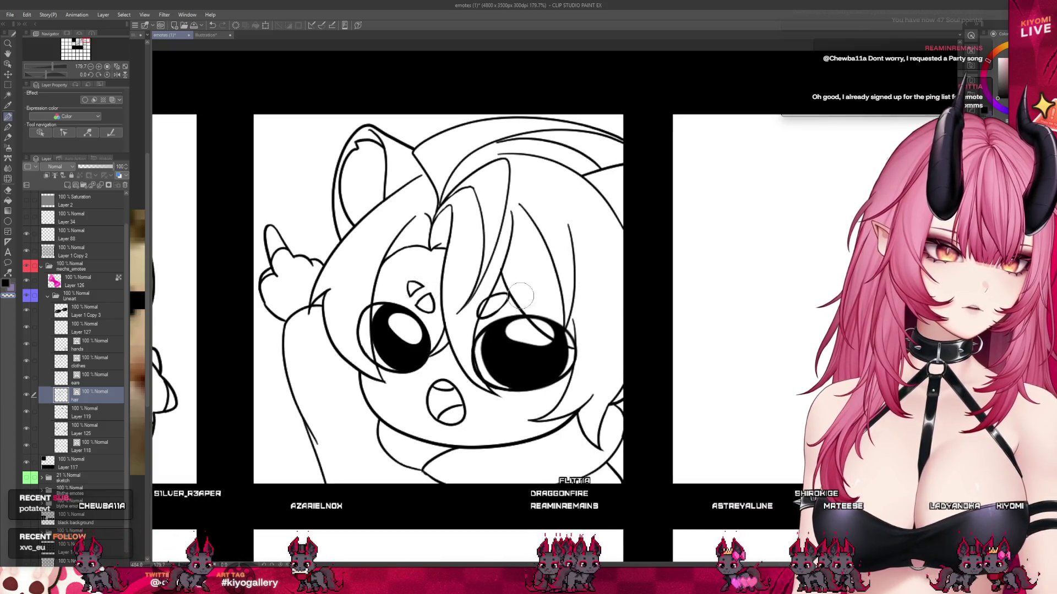
{"action": "scroll", "coordinate": [521, 303], "scroll_direction": "down", "scroll_amount": 5}
{"action": "scroll", "coordinate": [494, 386], "scroll_direction": "up", "scroll_amount": 6}
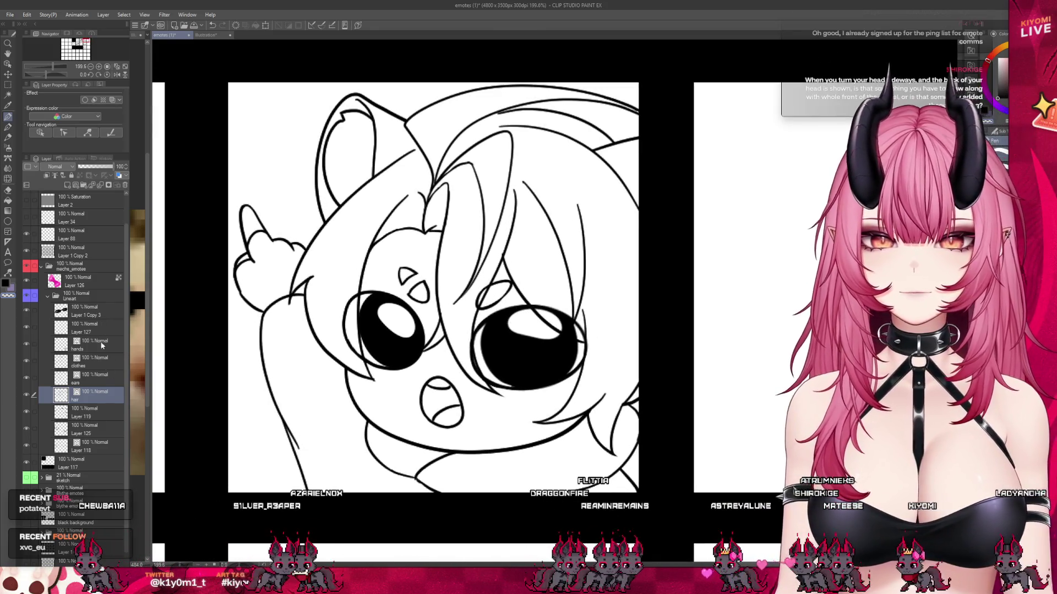
{"action": "left_click", "coordinate": [90, 413]}
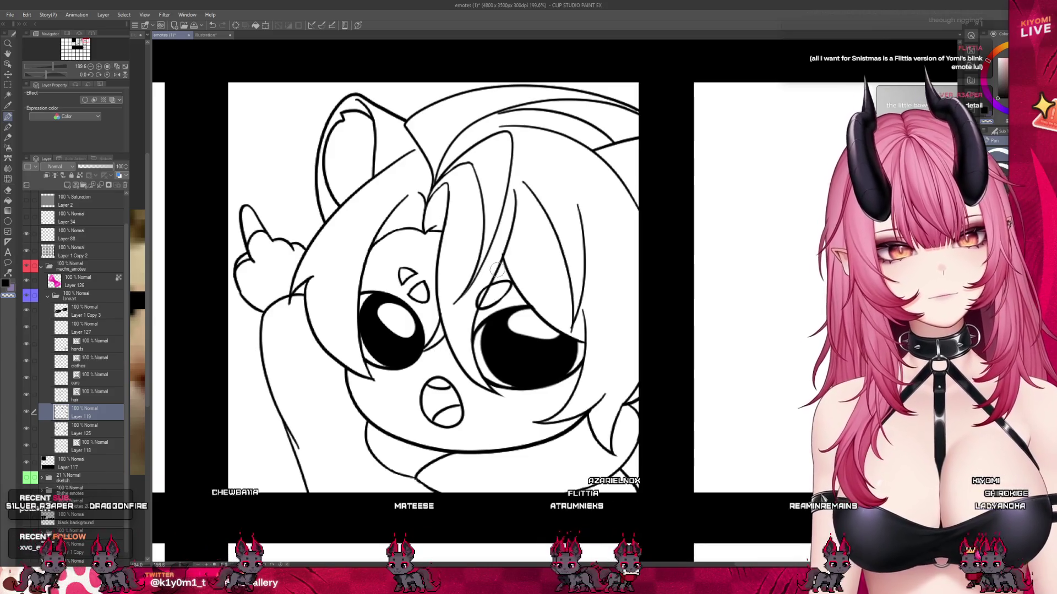
{"action": "scroll", "coordinate": [497, 269], "scroll_direction": "down", "scroll_amount": 3}
{"action": "scroll", "coordinate": [497, 269], "scroll_direction": "down", "scroll_amount": 3}
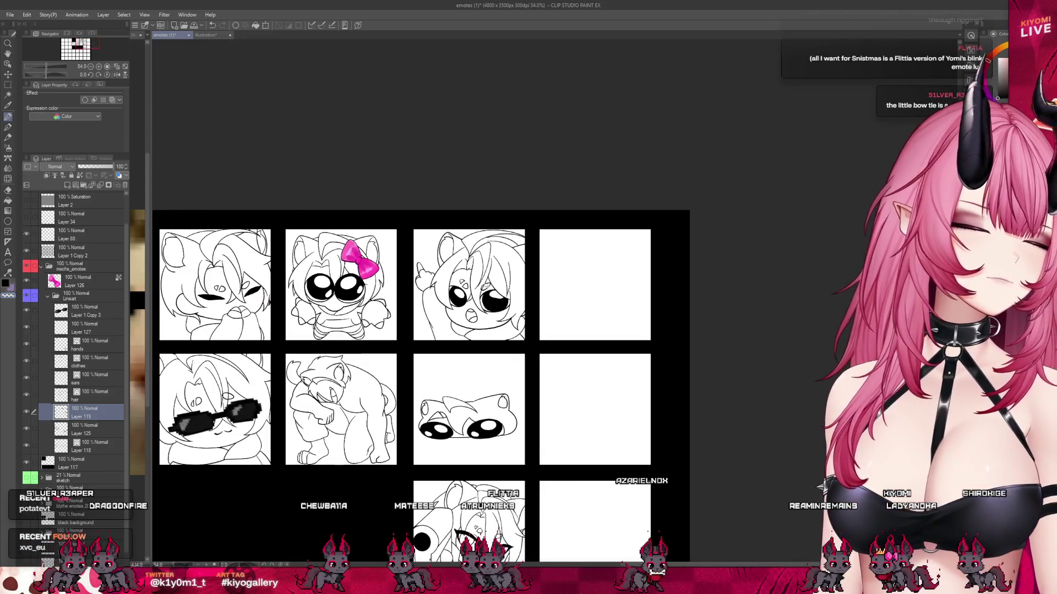
- Collapse the Lineart layer folder in the Layer palette
{"action": "scroll", "coordinate": [485, 285], "scroll_direction": "down", "scroll_amount": 2}
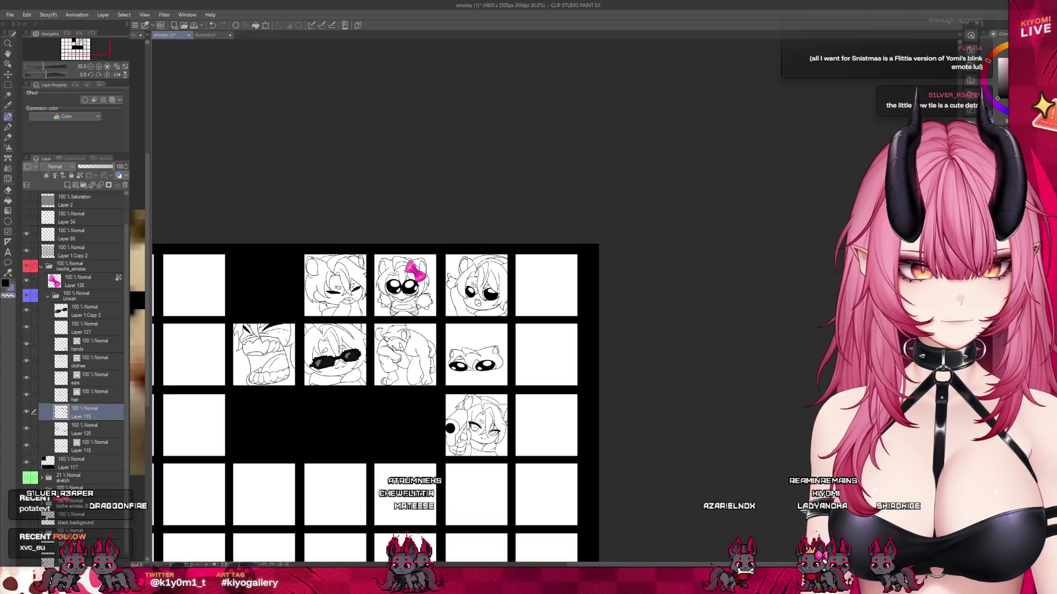
{"action": "scroll", "coordinate": [328, 333], "scroll_direction": "up", "scroll_amount": 1}
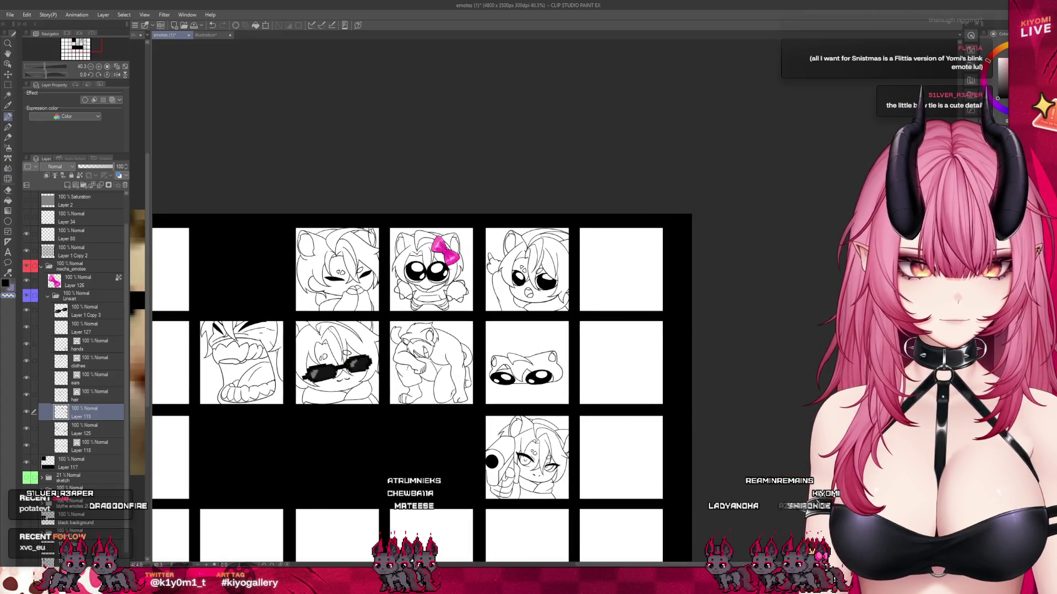
{"action": "scroll", "coordinate": [525, 338], "scroll_direction": "down", "scroll_amount": 2}
{"action": "scroll", "coordinate": [525, 339], "scroll_direction": "up", "scroll_amount": 1}
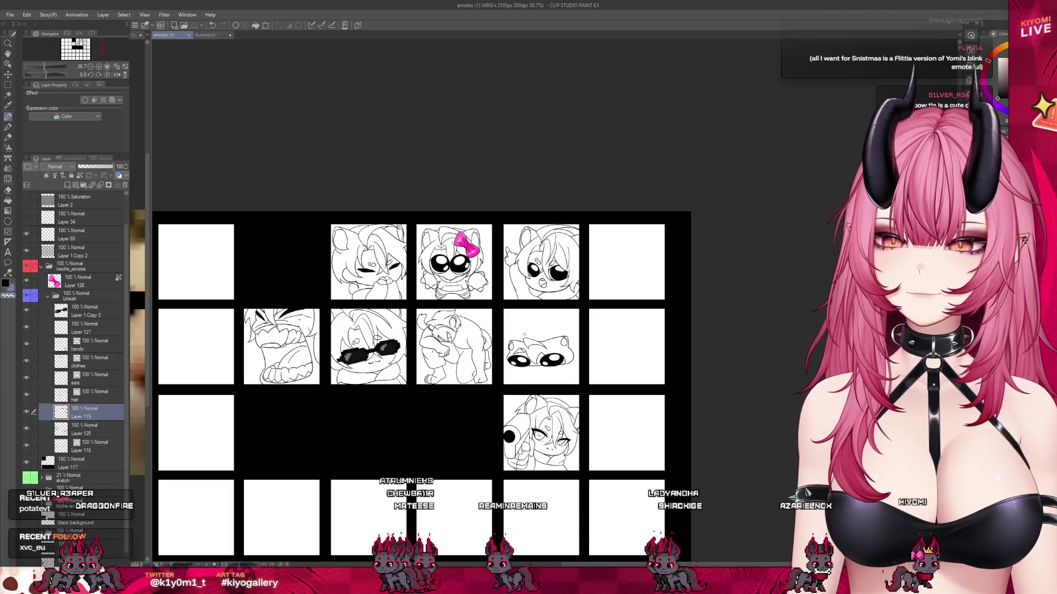
{"action": "scroll", "coordinate": [457, 369], "scroll_direction": "up", "scroll_amount": 1}
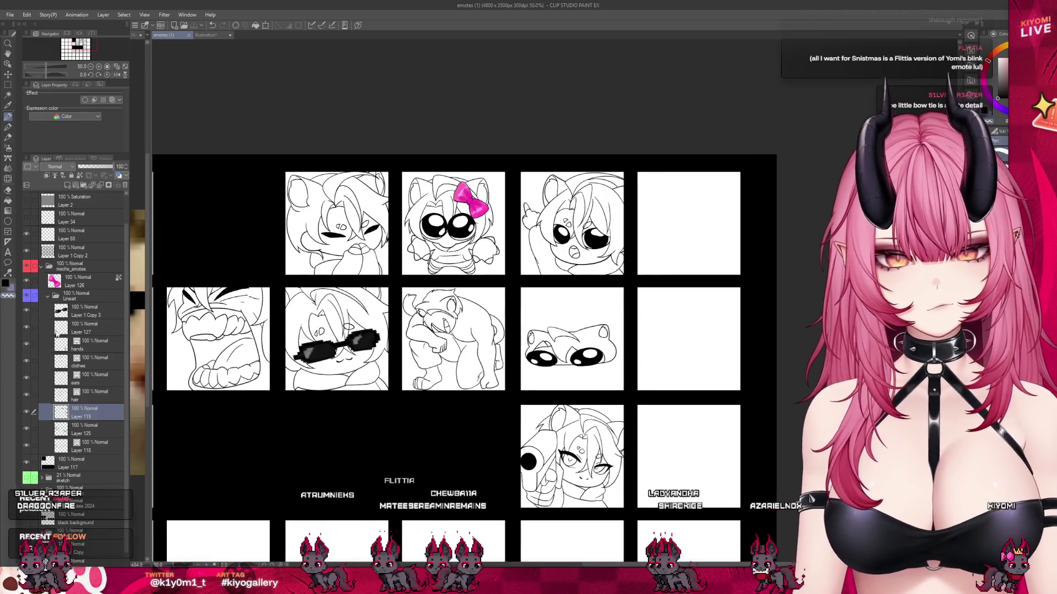
{"action": "left_click", "coordinate": [48, 298]}
- Select the pink bow's Layer 126 to show its Border effect in Layer Property
{"action": "left_click", "coordinate": [78, 314]}
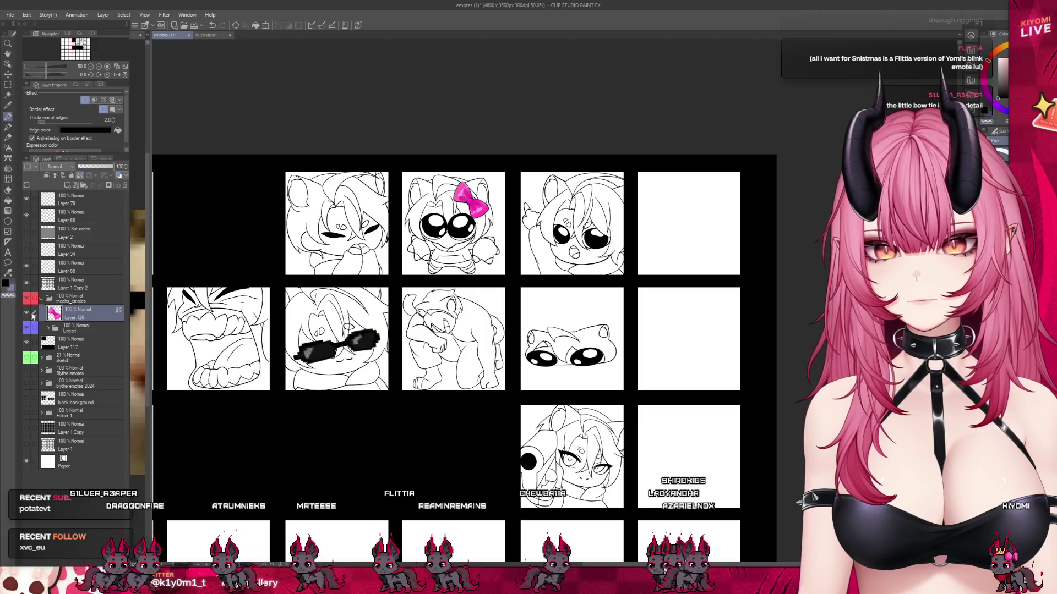
{"action": "scroll", "coordinate": [494, 199], "scroll_direction": "up", "scroll_amount": 2}
{"action": "scroll", "coordinate": [493, 204], "scroll_direction": "up", "scroll_amount": 2}
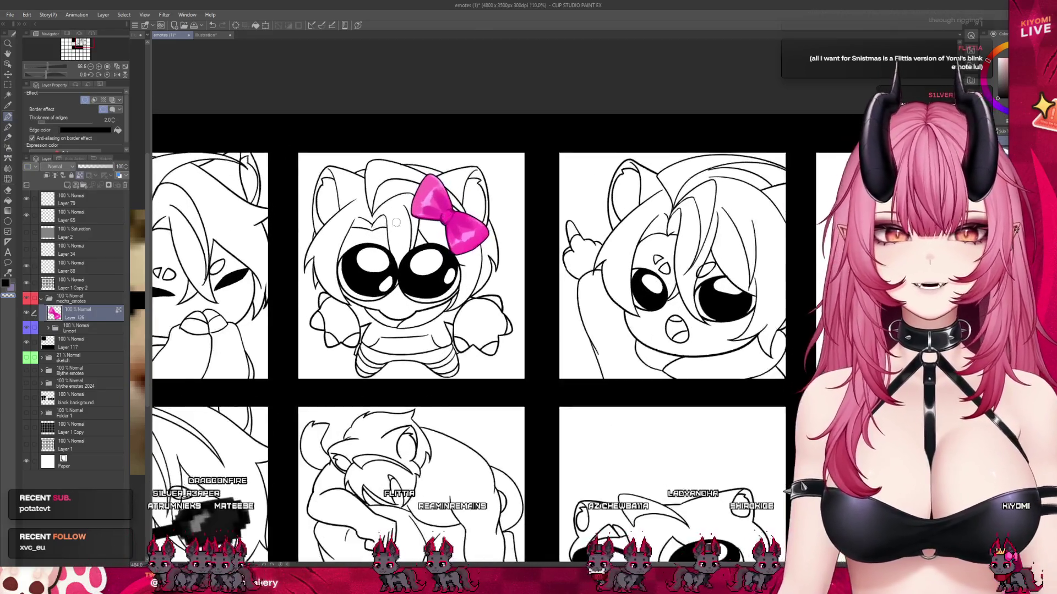
{"action": "scroll", "coordinate": [489, 215], "scroll_direction": "up", "scroll_amount": 1}
{"action": "scroll", "coordinate": [485, 226], "scroll_direction": "down", "scroll_amount": 1}
{"action": "scroll", "coordinate": [484, 226], "scroll_direction": "down", "scroll_amount": 1}
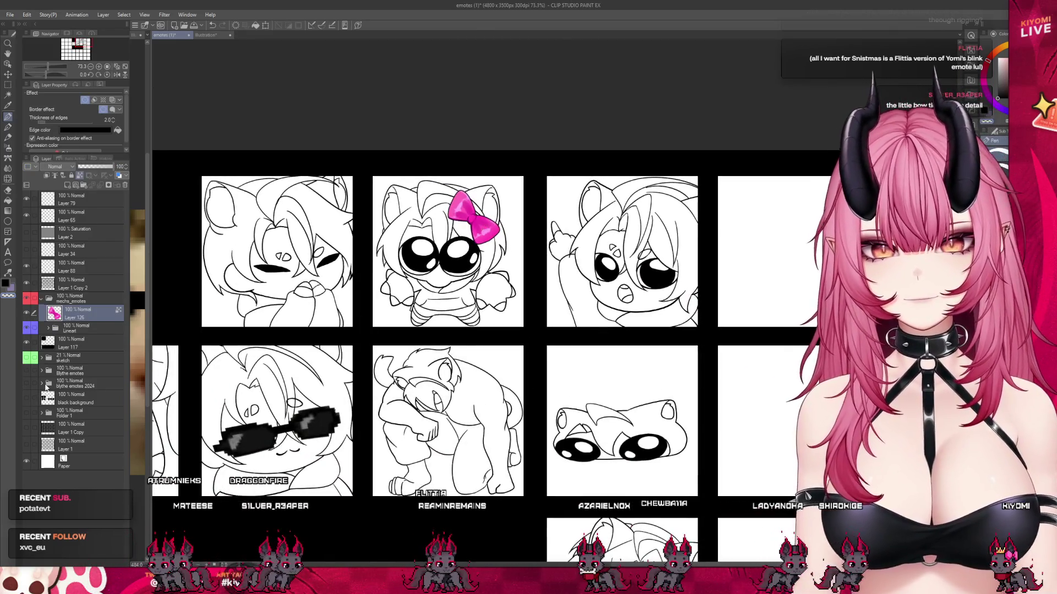
{"action": "scroll", "coordinate": [506, 298], "scroll_direction": "down", "scroll_amount": 2}
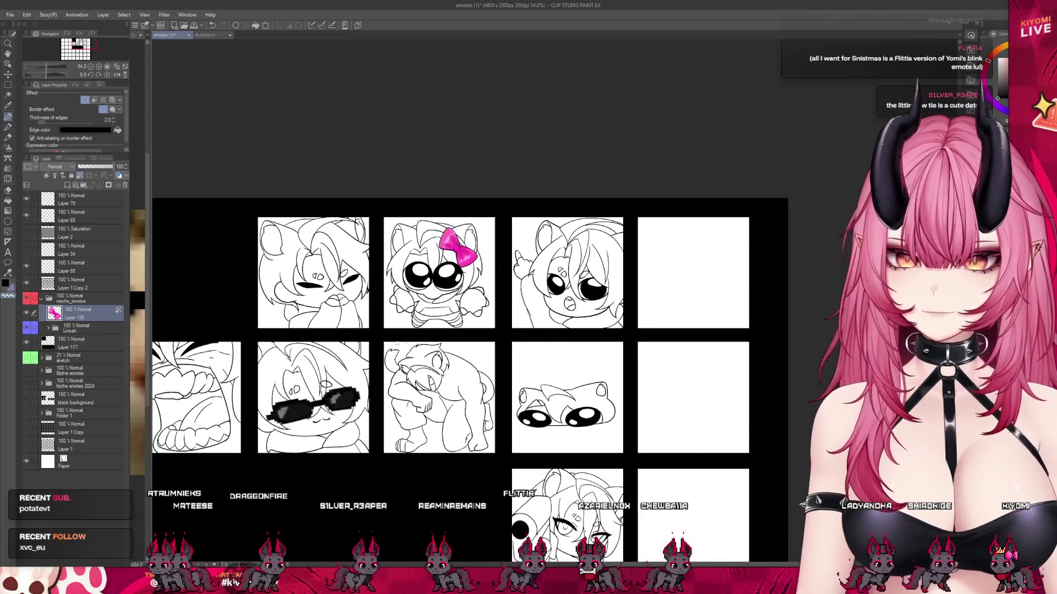
{"action": "scroll", "coordinate": [506, 297], "scroll_direction": "up", "scroll_amount": 1}
{"action": "scroll", "coordinate": [506, 297], "scroll_direction": "down", "scroll_amount": 2}
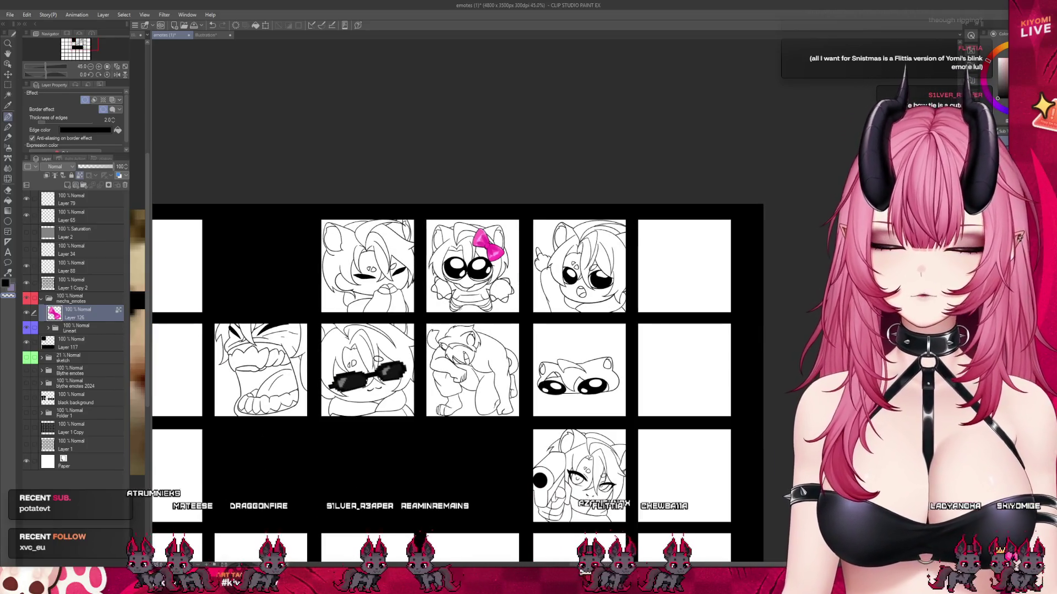
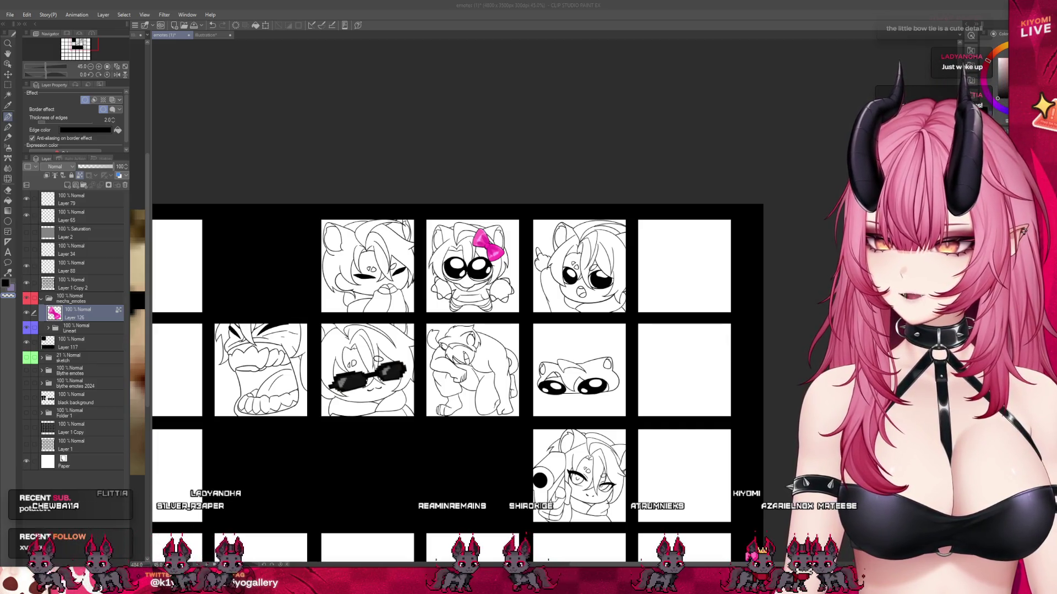
- Create a blank 4000×6000 illustration, check the emote sheet, then return to the new canvas
{"action": "scroll", "coordinate": [410, 202], "scroll_direction": "down", "scroll_amount": 2}
{"action": "scroll", "coordinate": [480, 262], "scroll_direction": "up", "scroll_amount": 3}
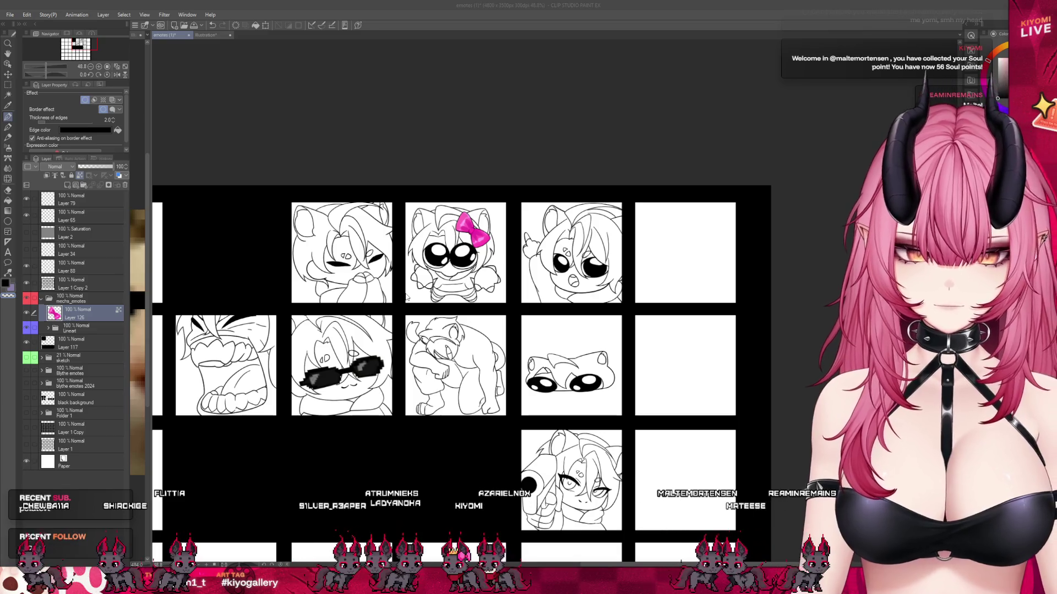
{"action": "key", "text": "Return"}
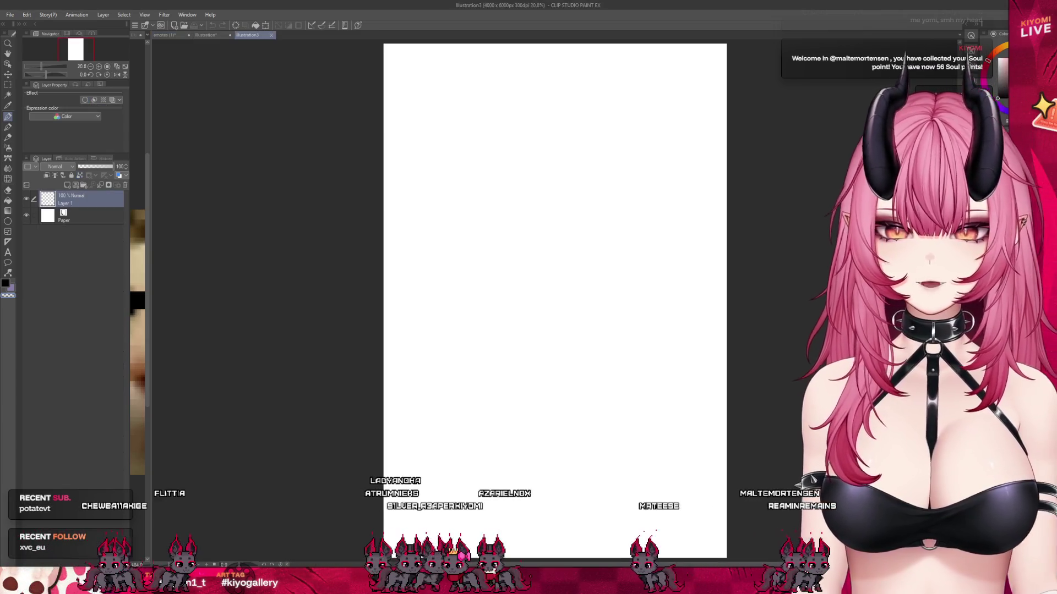
{"action": "left_click", "coordinate": [162, 36]}
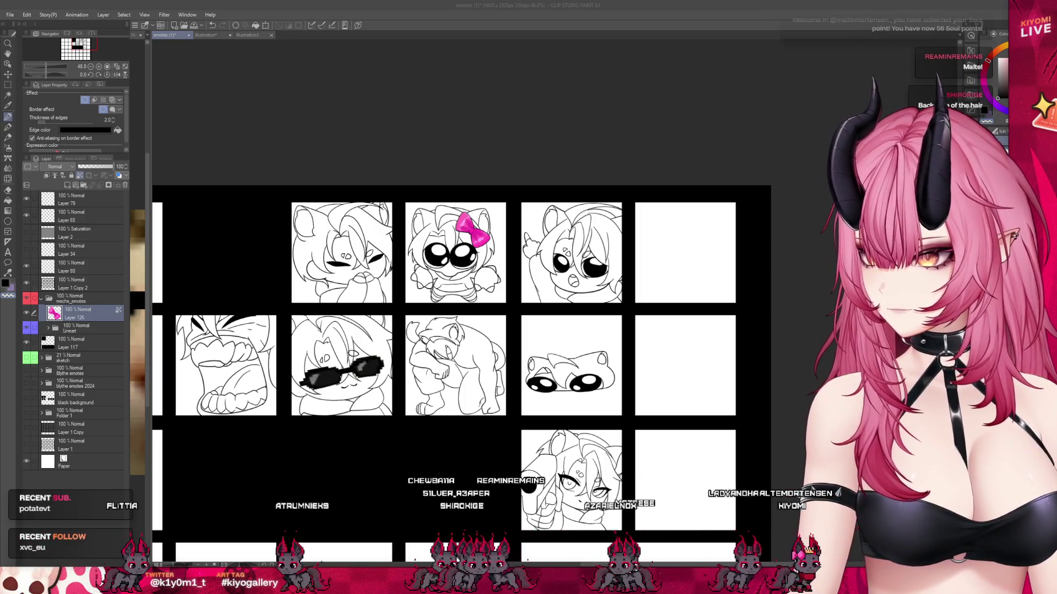
{"action": "left_click", "coordinate": [244, 140]}
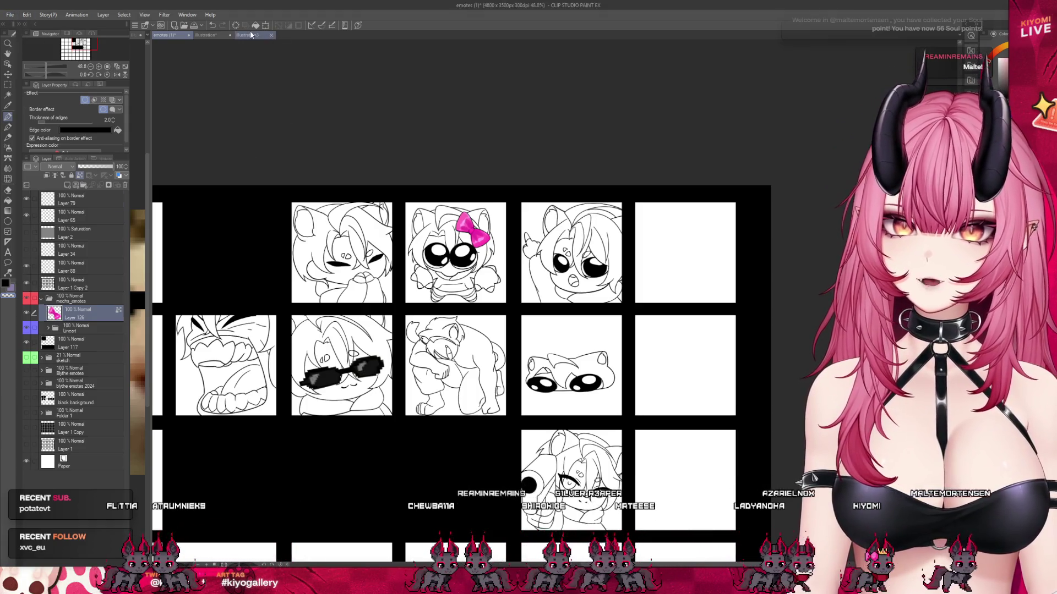
{"action": "left_click", "coordinate": [251, 35]}
{"action": "scroll", "coordinate": [513, 163], "scroll_direction": "up", "scroll_amount": 3}
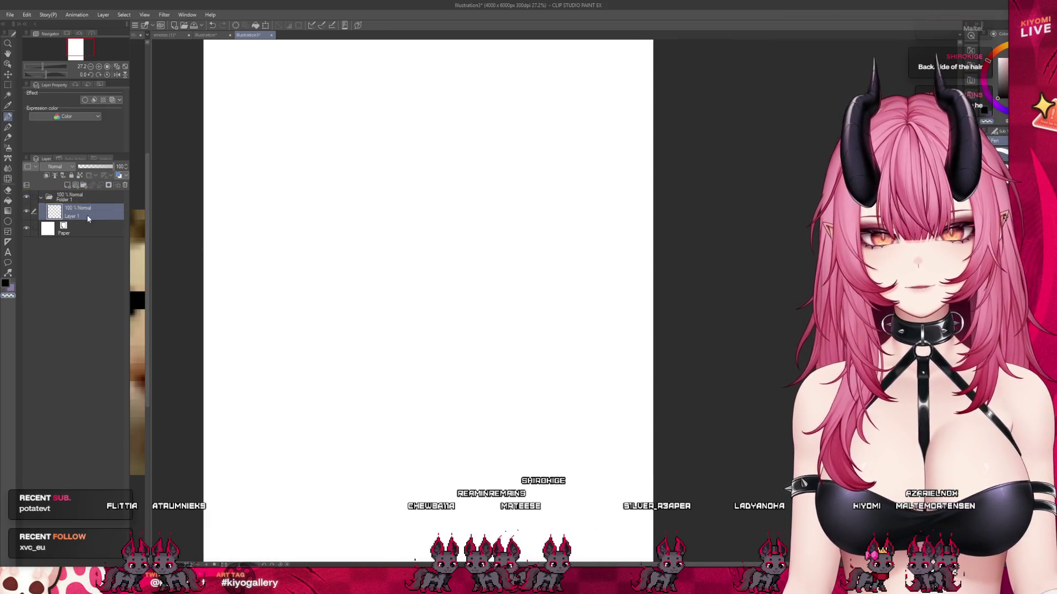
- Add a vertical symmetry ruler down the canvas centre and group the drawing layer in a folder
{"action": "key", "text": "ctrl+z"}
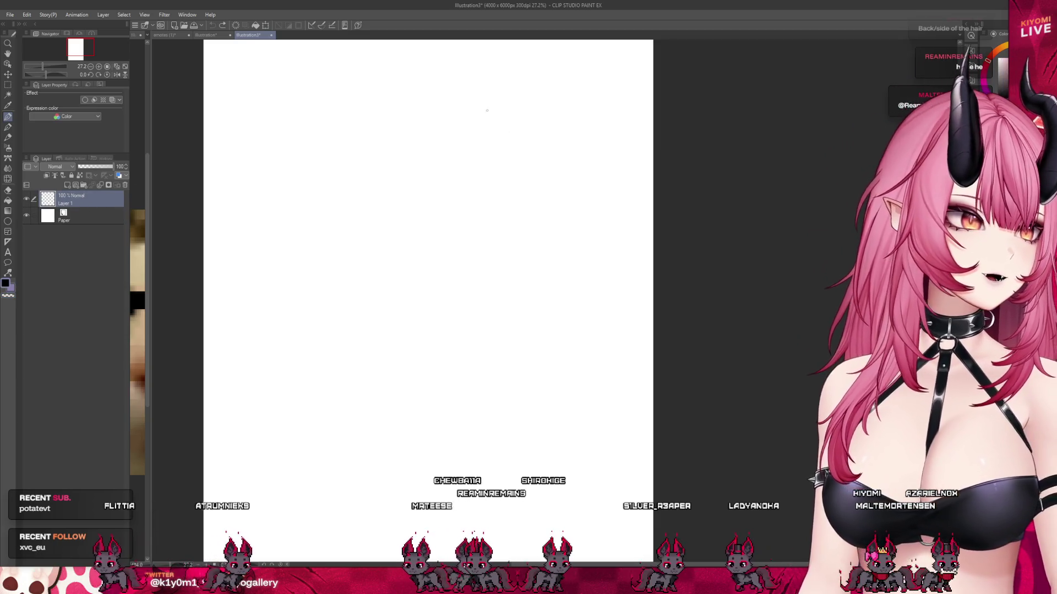
{"action": "left_click", "coordinate": [8, 242]}
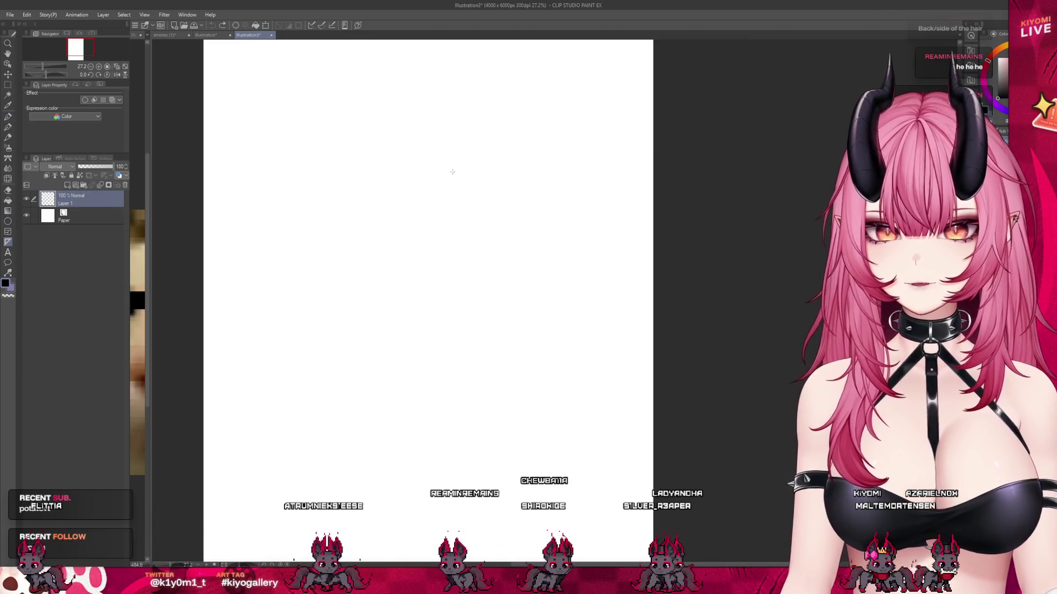
{"action": "left_click_drag", "start_coordinate": [427, 202], "coordinate": [440, 254]}
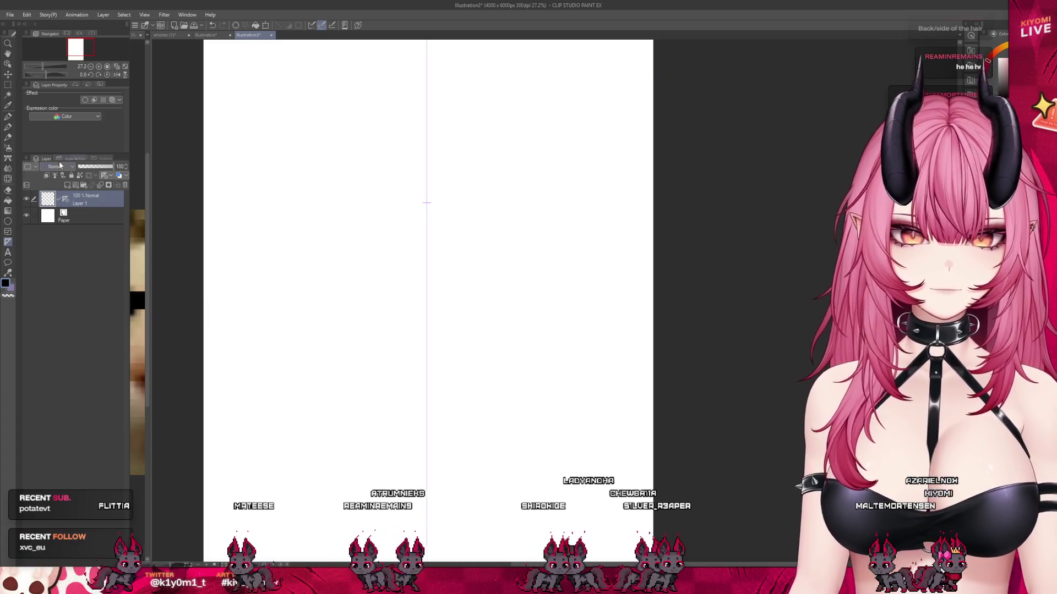
{"action": "key", "text": "ctrl+g"}
{"action": "left_click", "coordinate": [79, 213]}
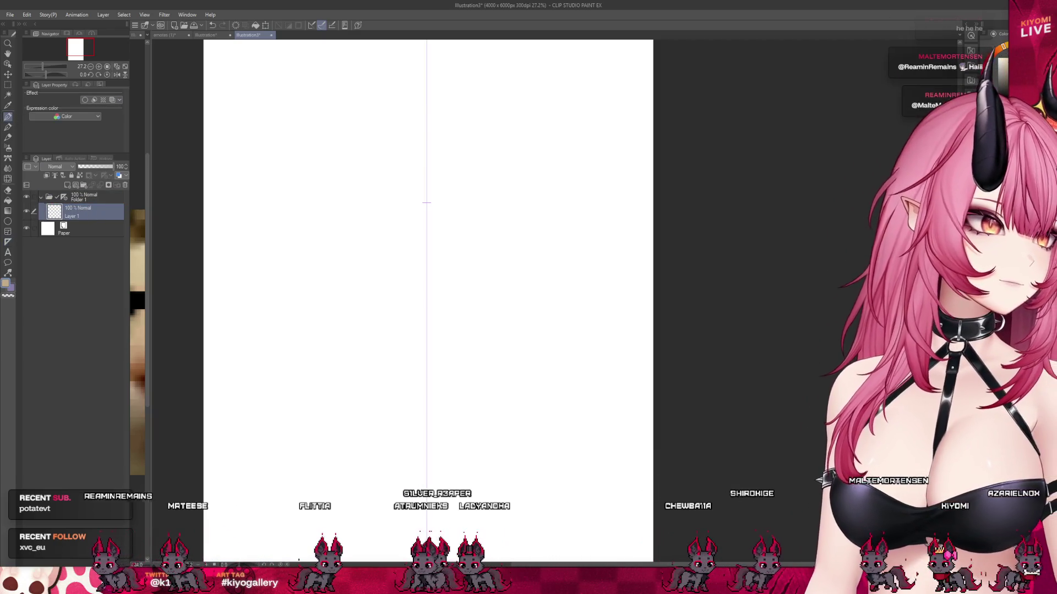
- Paint a mirrored peach head with a pointed chin and border outline, then add Layer 2
{"action": "left_click", "coordinate": [994, 53]}
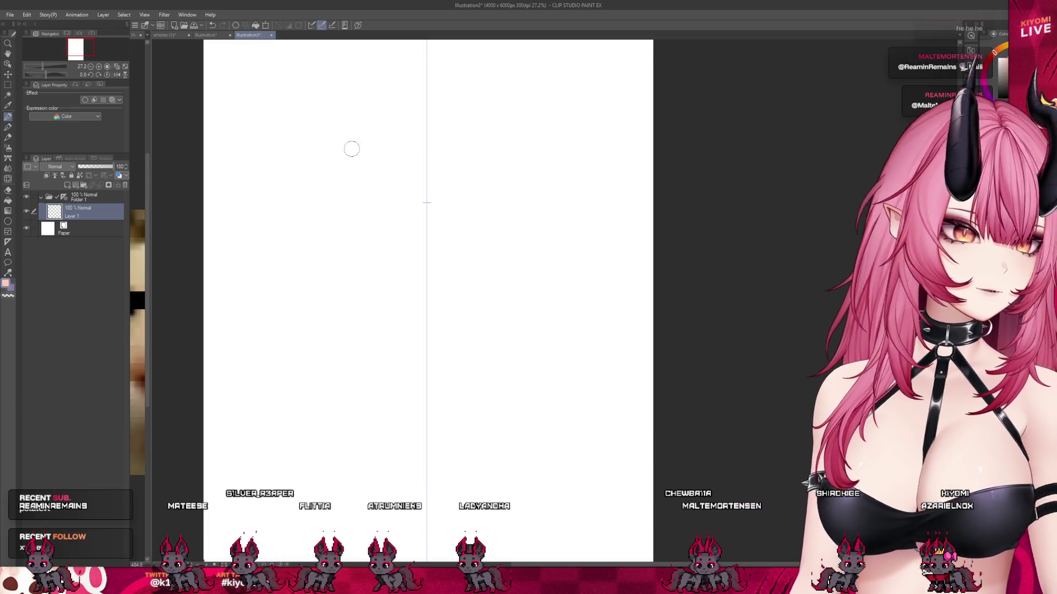
{"action": "left_click", "coordinate": [85, 100]}
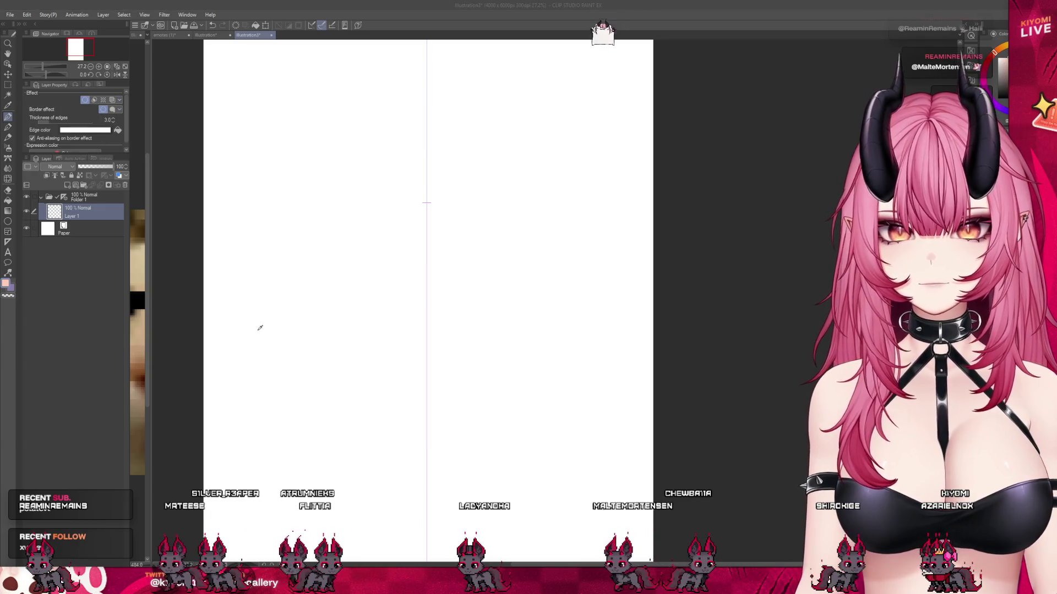
{"action": "left_click_drag", "start_coordinate": [423, 102], "coordinate": [364, 253]}
{"action": "mouse_move", "coordinate": [353, 199]}
{"action": "left_mouse_down"}
{"action": "mouse_move", "coordinate": [417, 314]}
{"action": "mouse_move", "coordinate": [434, 107]}
{"action": "mouse_move", "coordinate": [440, 205]}
{"action": "left_mouse_up"}
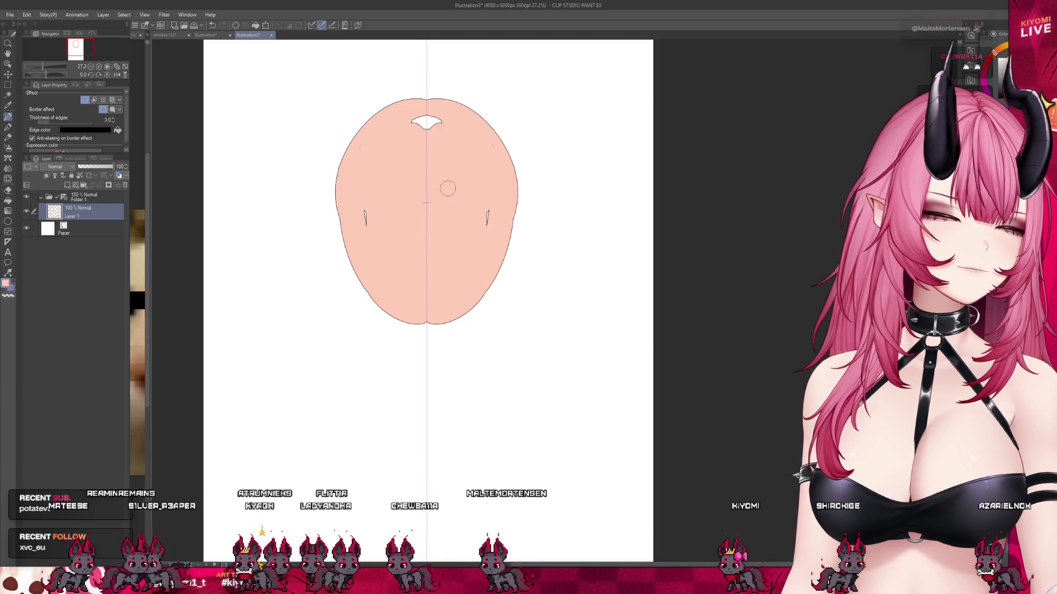
{"action": "left_click_drag", "start_coordinate": [365, 218], "coordinate": [372, 156]}
{"action": "left_click_drag", "start_coordinate": [423, 118], "coordinate": [445, 109]}
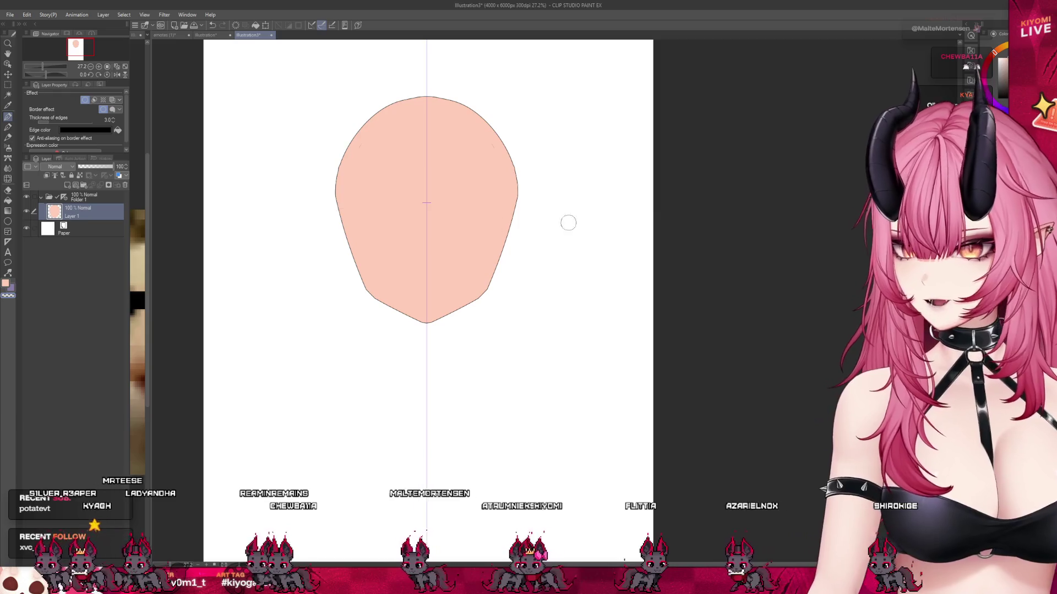
{"action": "left_click", "coordinate": [67, 185]}
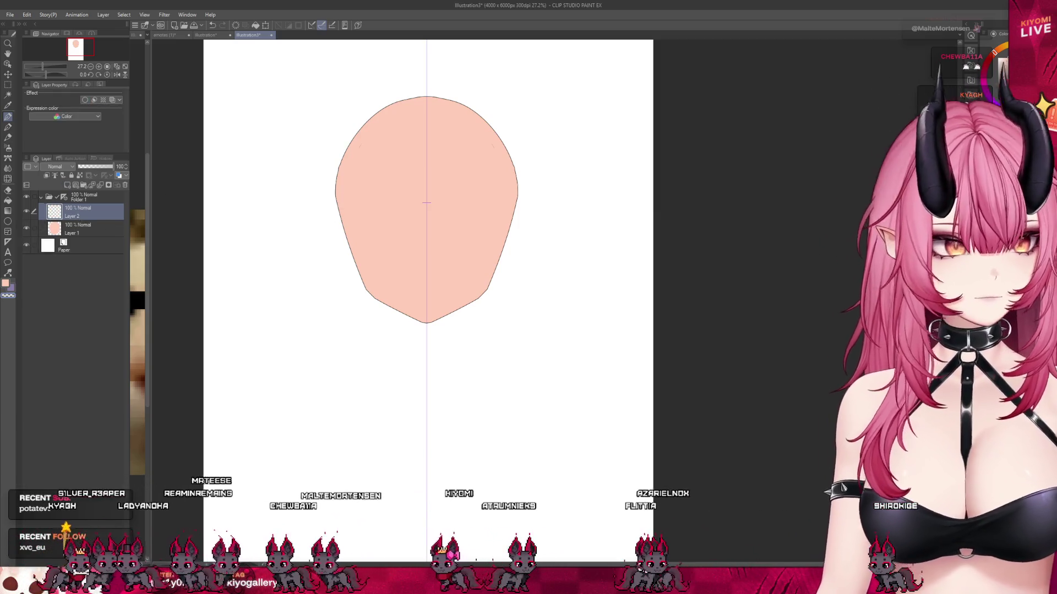
- Give the hair layer a Border effect outline in black
{"action": "left_click_drag", "start_coordinate": [411, 126], "coordinate": [447, 250]}
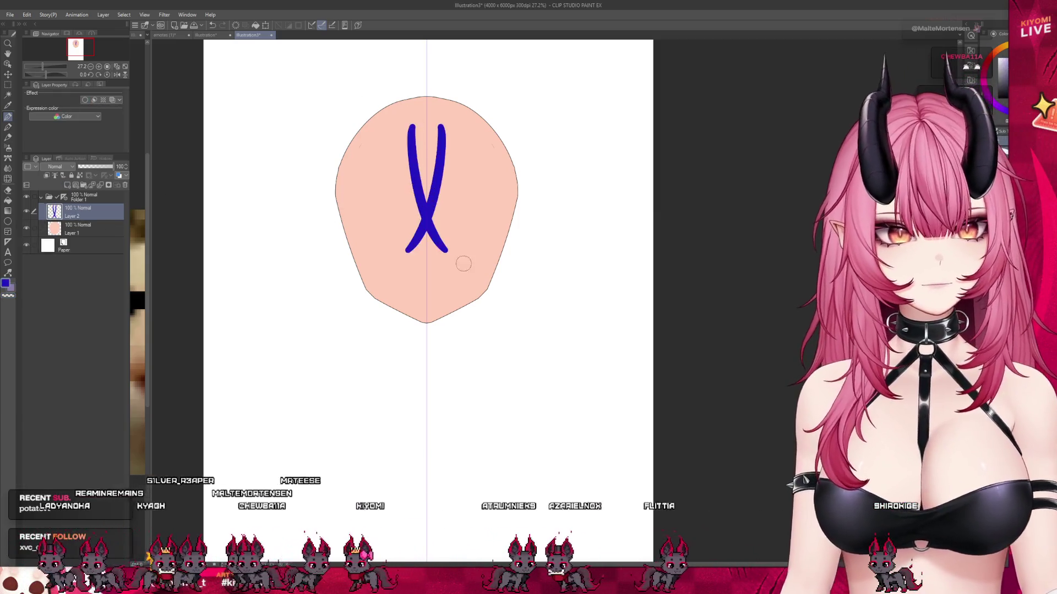
{"action": "key", "text": "ctrl+z"}
{"action": "left_click", "coordinate": [85, 100]}
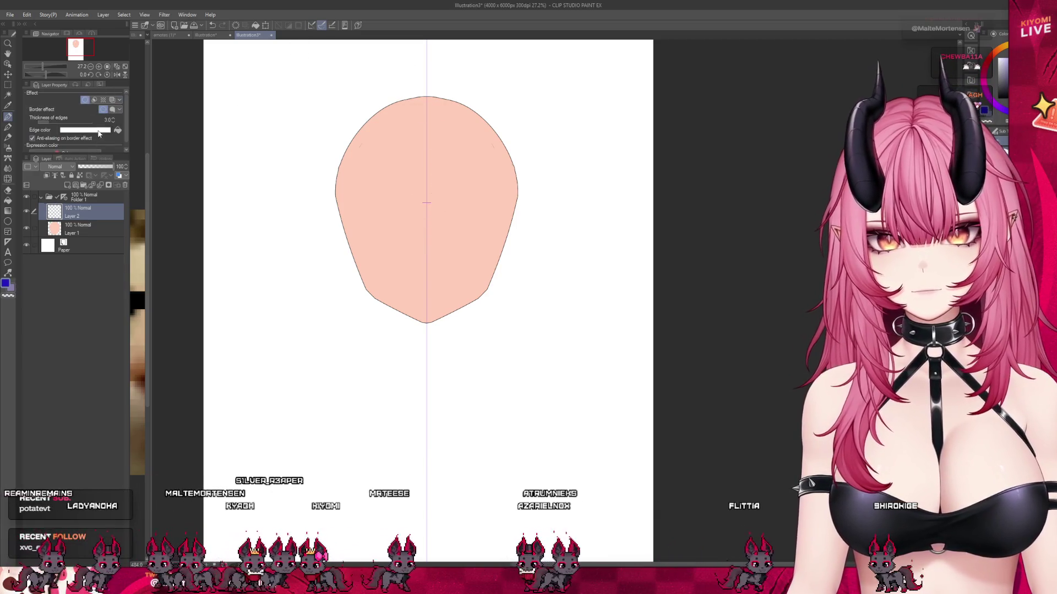
{"action": "left_click", "coordinate": [97, 130]}
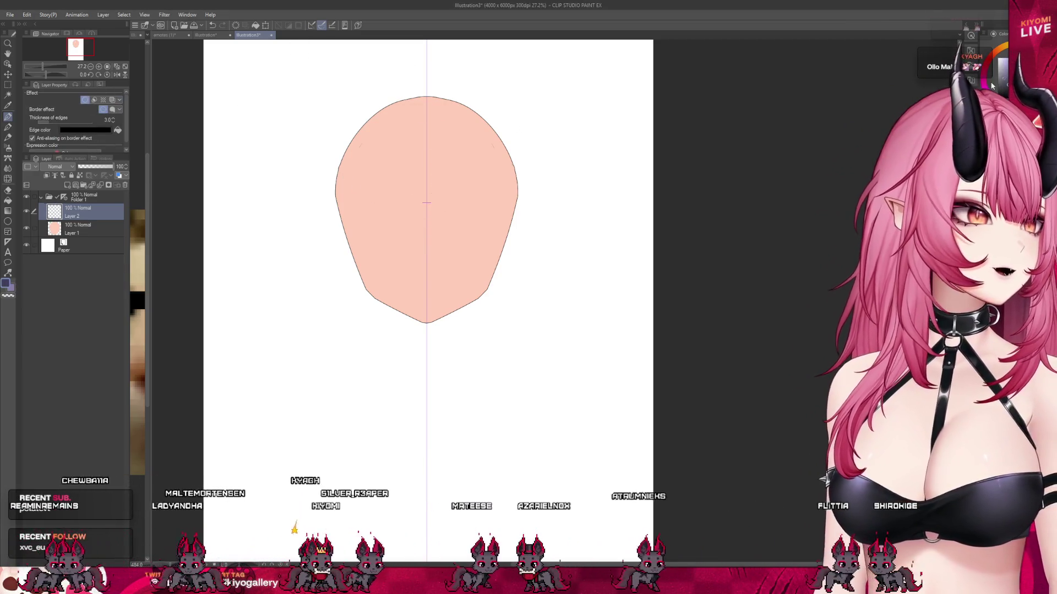
- Paint the mirrored dark navy bob with parted bangs, then add a new layer below the face
{"action": "left_click_drag", "start_coordinate": [401, 136], "coordinate": [408, 133]}
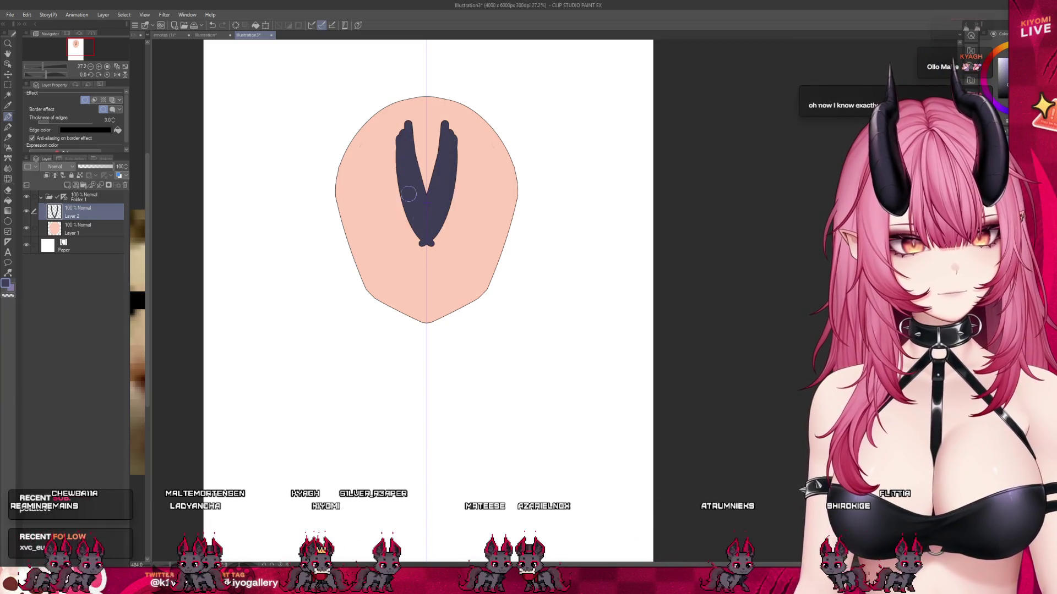
{"action": "left_click_drag", "start_coordinate": [355, 212], "coordinate": [345, 230]}
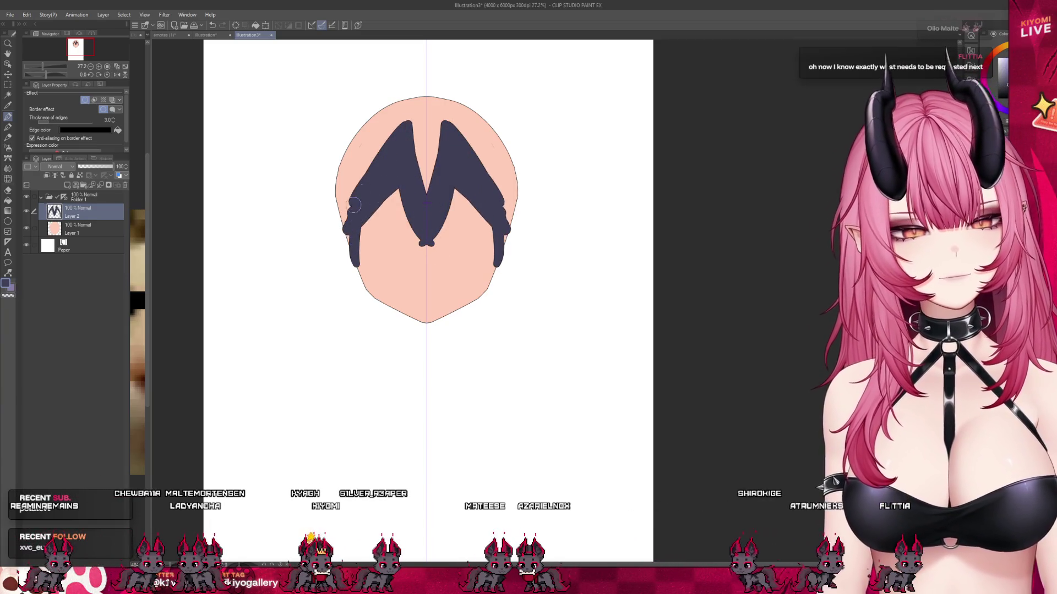
{"action": "left_click_drag", "start_coordinate": [435, 107], "coordinate": [334, 198]}
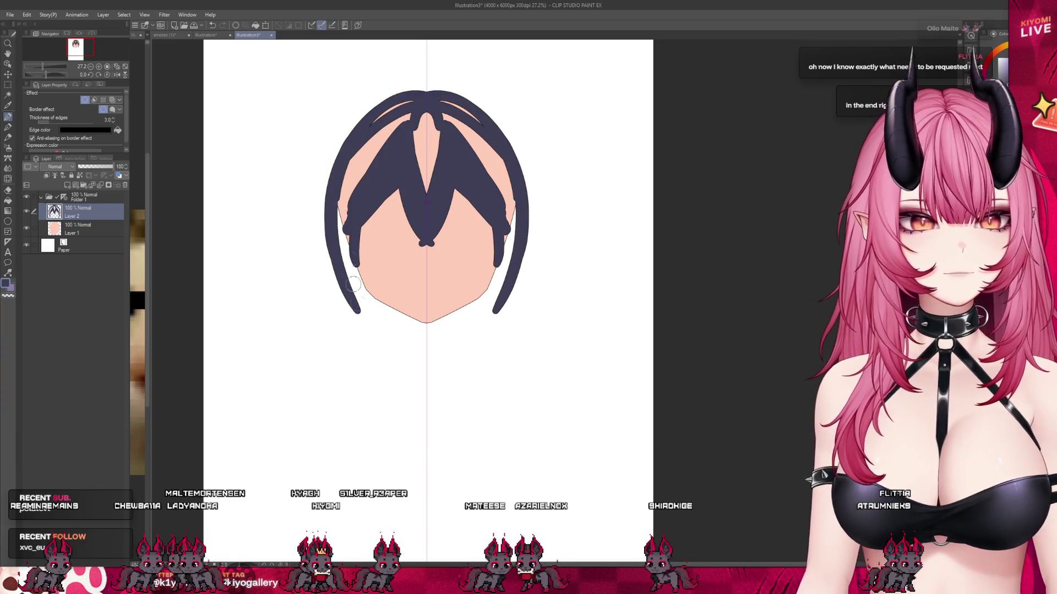
{"action": "left_click_drag", "start_coordinate": [364, 277], "coordinate": [391, 108]}
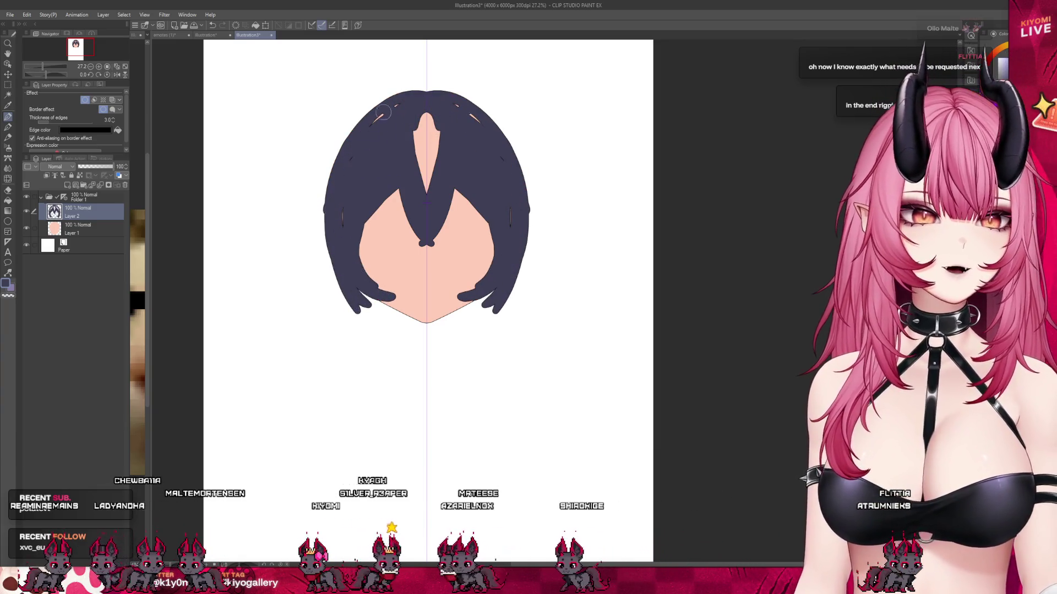
{"action": "left_click_drag", "start_coordinate": [412, 168], "coordinate": [417, 112]}
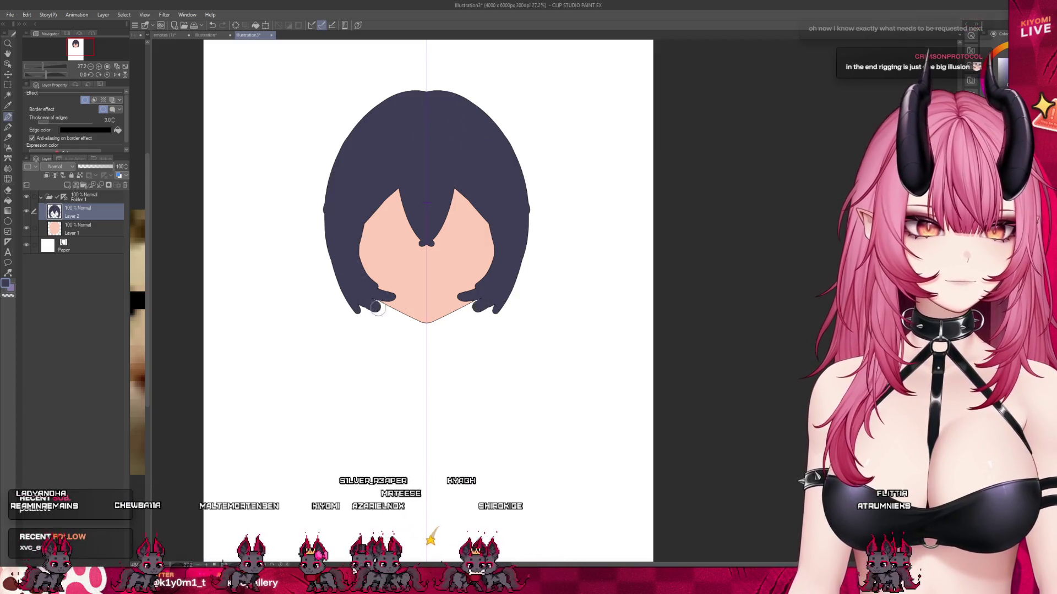
{"action": "left_click_drag", "start_coordinate": [348, 281], "coordinate": [376, 308]}
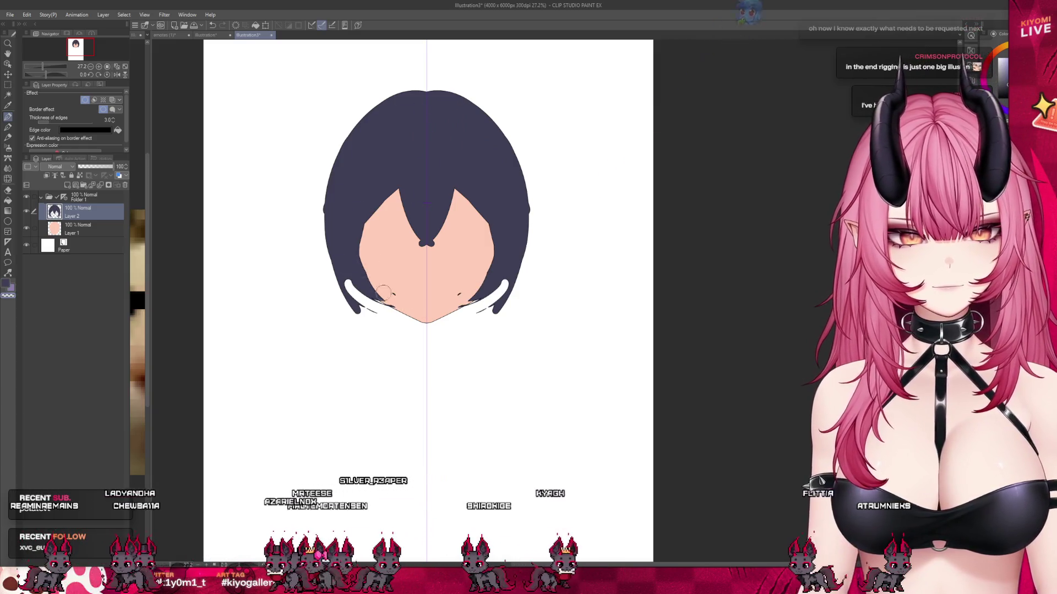
{"action": "left_click_drag", "start_coordinate": [343, 271], "coordinate": [369, 300]}
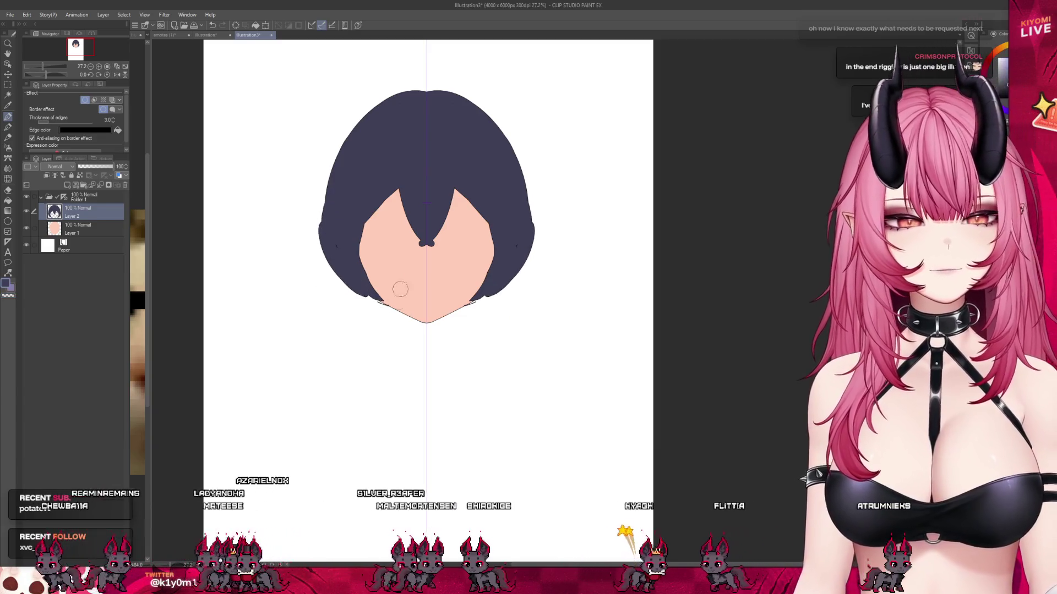
{"action": "left_click", "coordinate": [84, 249]}
{"action": "key", "text": "ctrl+shift+n"}
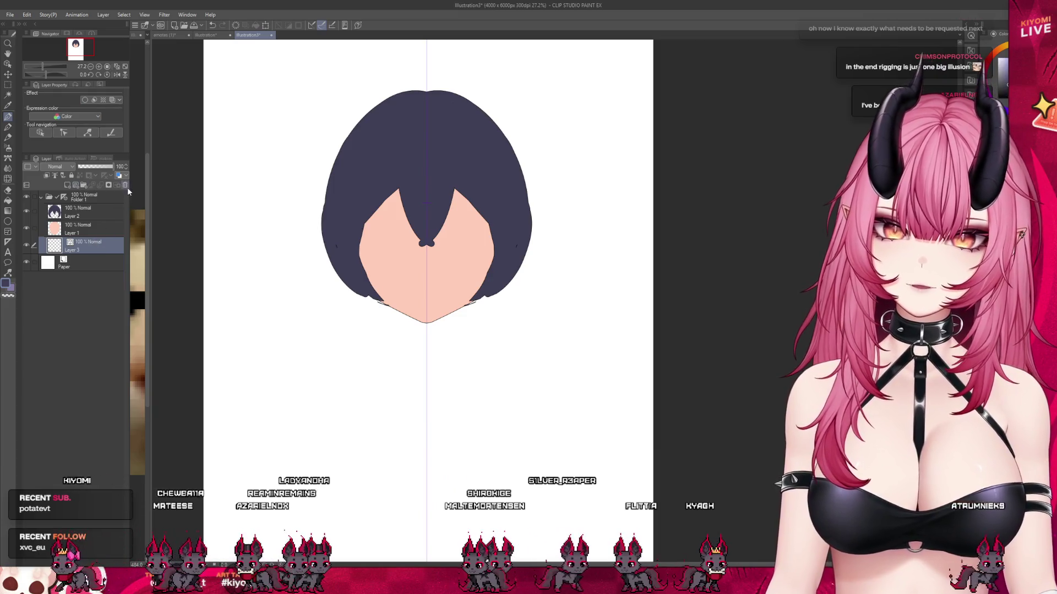
- Set the back-hair layer's border outline to black with 1.0 thickness
{"action": "key", "text": "ctrl+z"}
{"action": "key", "text": "ctrl+y"}
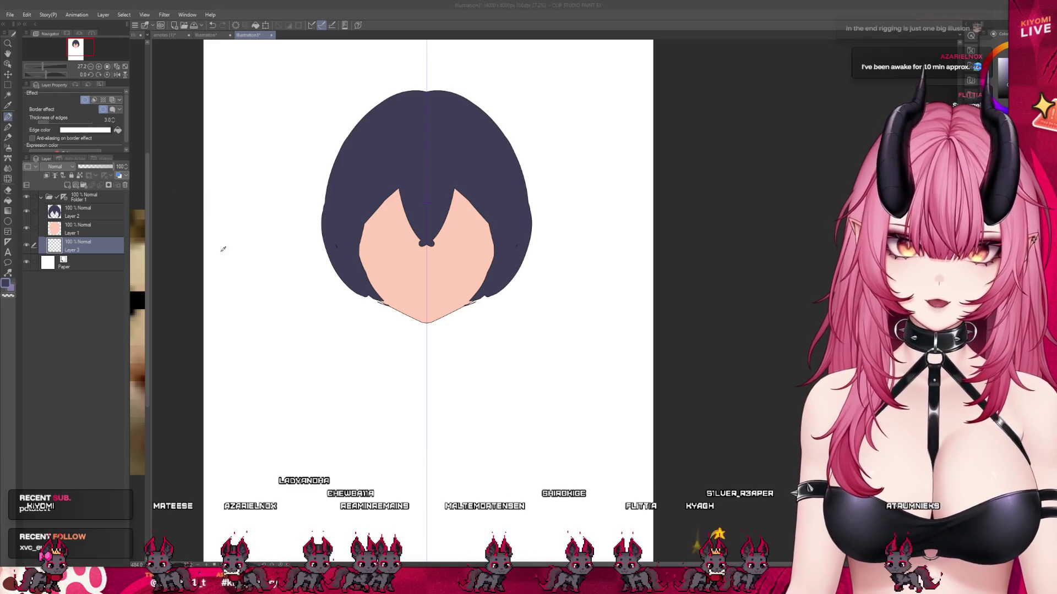
{"action": "left_click", "coordinate": [107, 130]}
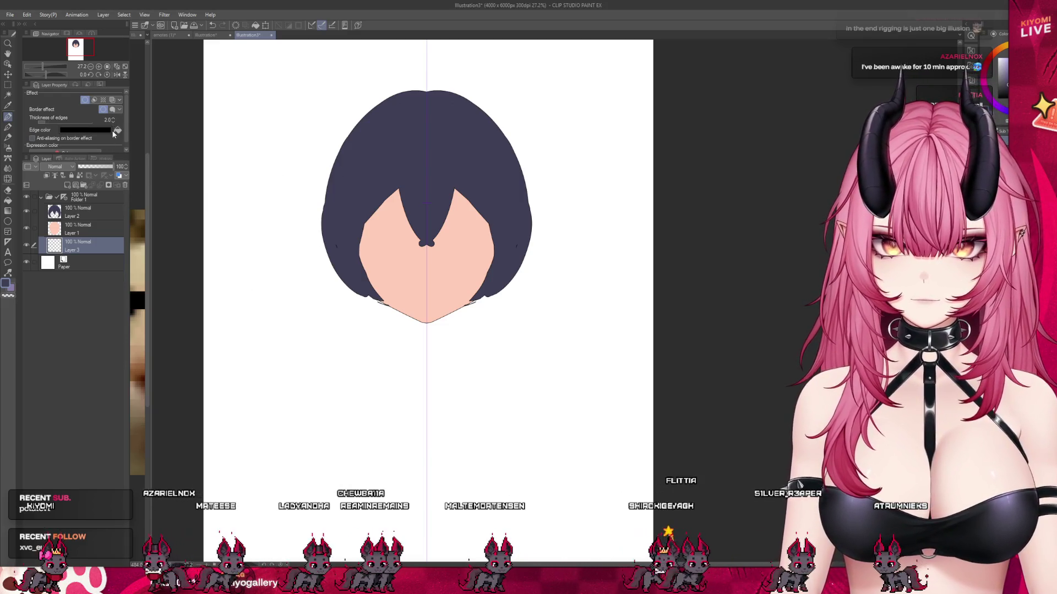
{"action": "left_click", "coordinate": [112, 122]}
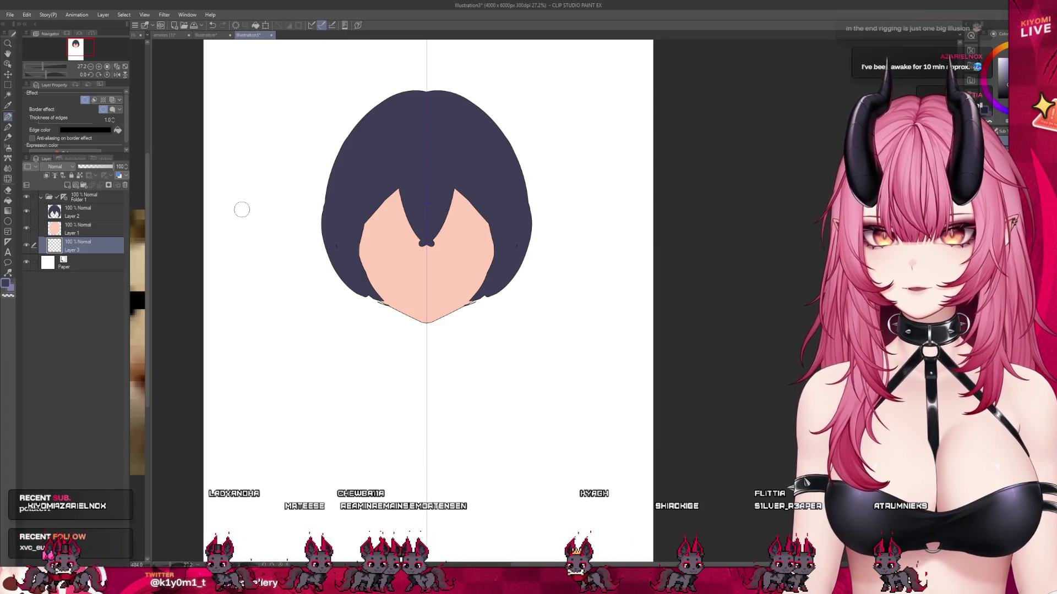
- Try curled hanging hair strands, then undo them and show the face and bangs again
{"action": "mouse_move", "coordinate": [295, 389]}
{"action": "left_mouse_down"}
{"action": "mouse_move", "coordinate": [332, 251]}
{"action": "mouse_move", "coordinate": [271, 335]}
{"action": "left_mouse_up"}
{"action": "key", "text": "ctrl+z"}
{"action": "left_click_drag", "start_coordinate": [347, 284], "coordinate": [310, 312]}
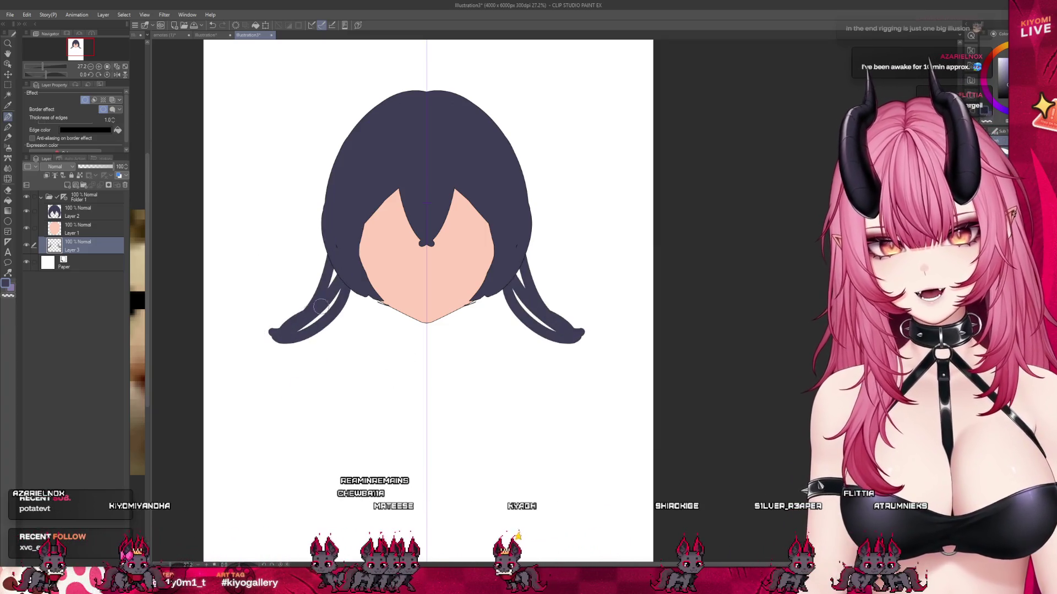
{"action": "left_click_drag", "start_coordinate": [337, 221], "coordinate": [330, 218]}
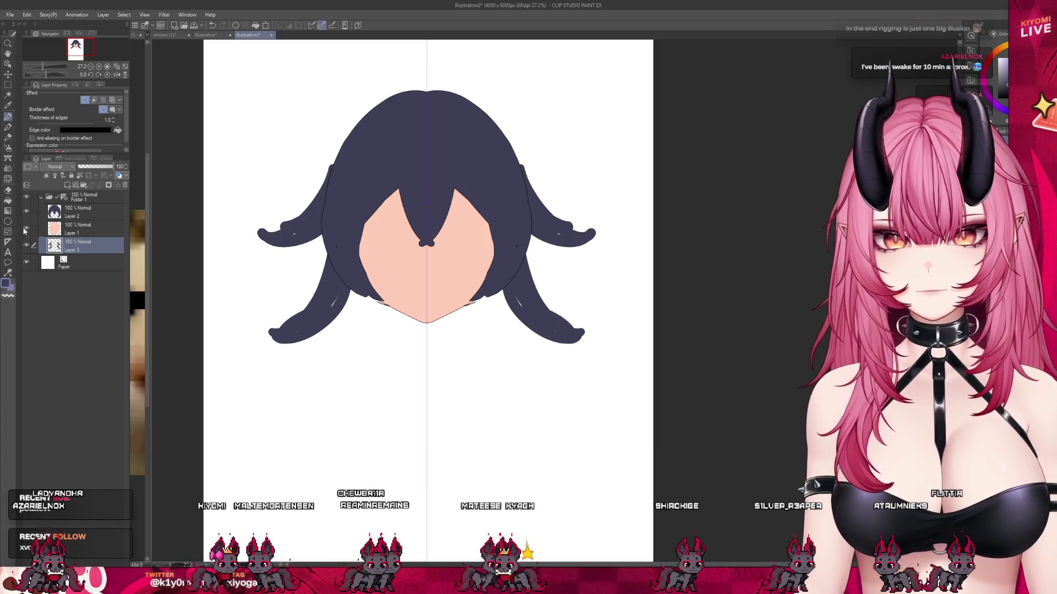
{"action": "left_click", "coordinate": [26, 228]}
{"action": "left_click", "coordinate": [26, 211]}
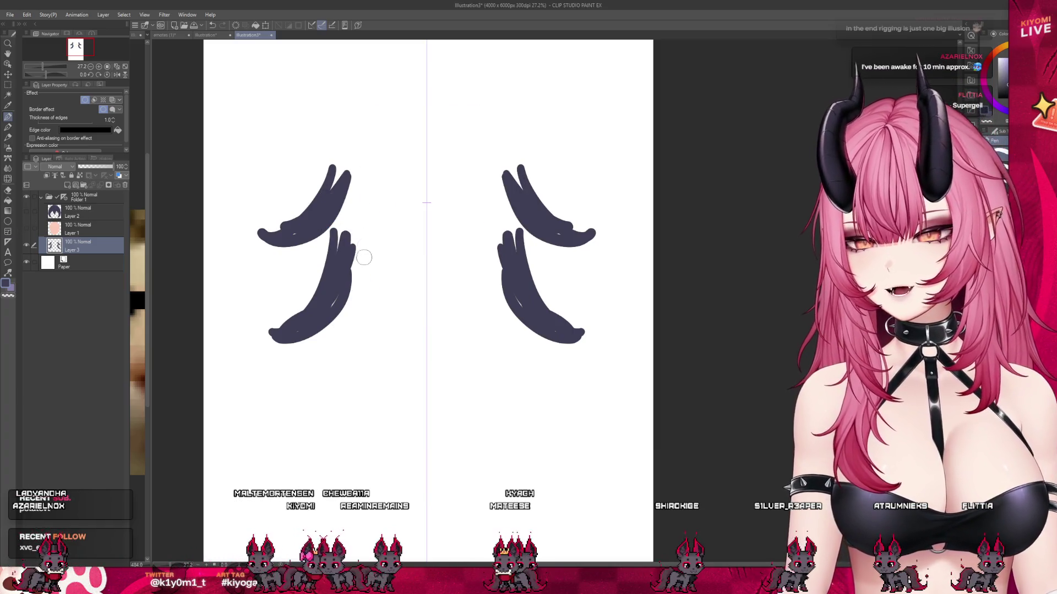
{"action": "key", "text": "ctrl+z"}
{"action": "key", "text": "ctrl+z"}
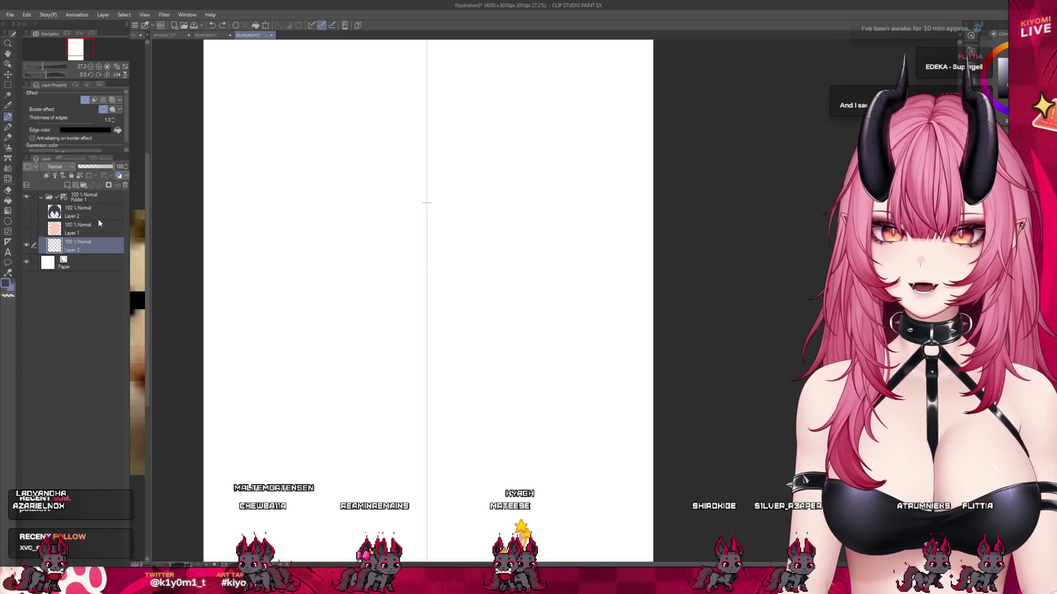
{"action": "left_click", "coordinate": [26, 228]}
{"action": "left_click", "coordinate": [26, 210]}
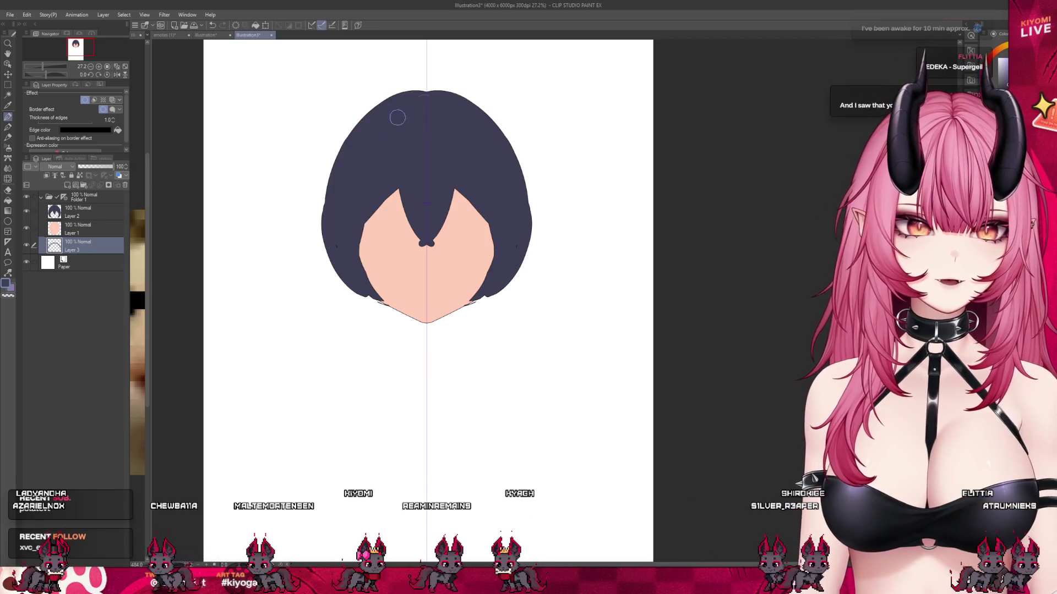
- Outline the mirrored back hair around the head and fill it solid dark
{"action": "left_click_drag", "start_coordinate": [424, 87], "coordinate": [333, 157]}
{"action": "left_click_drag", "start_coordinate": [329, 293], "coordinate": [425, 365]}
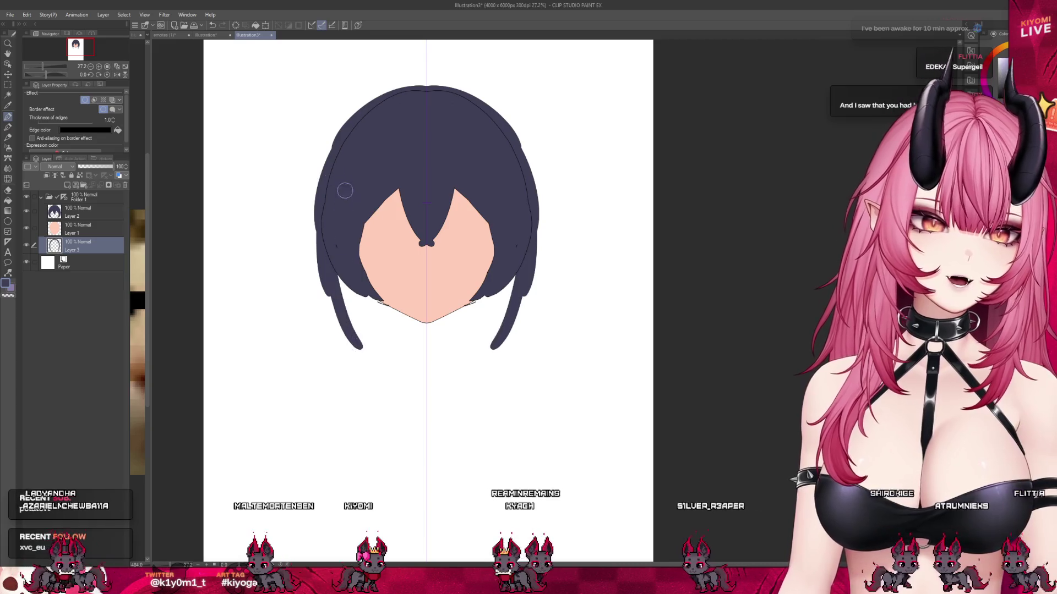
{"action": "left_click", "coordinate": [26, 228]}
{"action": "left_click", "coordinate": [25, 211]}
{"action": "left_click", "coordinate": [7, 190]}
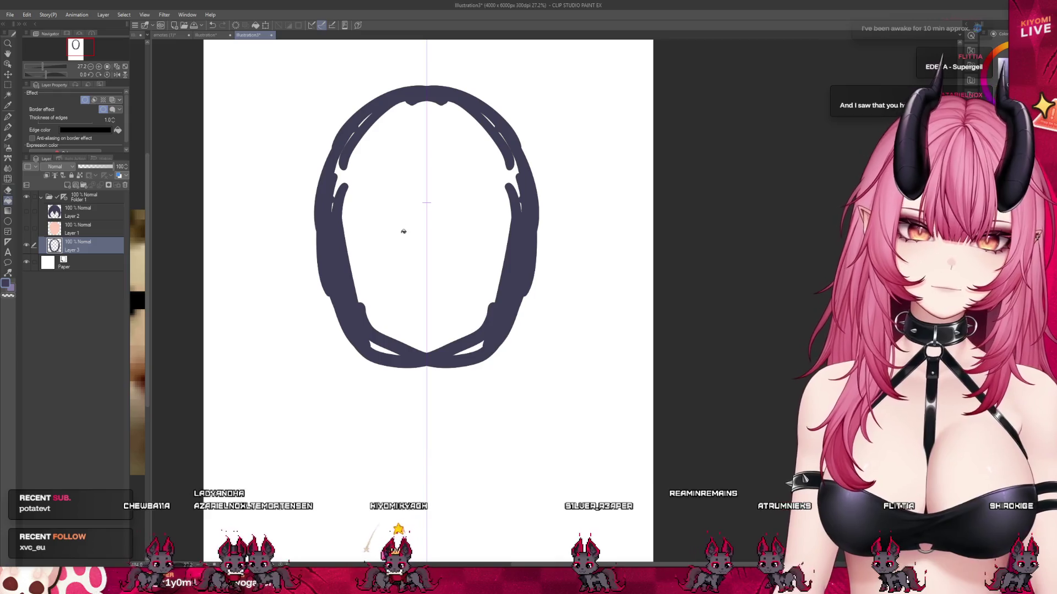
{"action": "left_click", "coordinate": [406, 229]}
{"action": "key", "text": "p"}
{"action": "left_click_drag", "start_coordinate": [403, 125], "coordinate": [371, 116]}
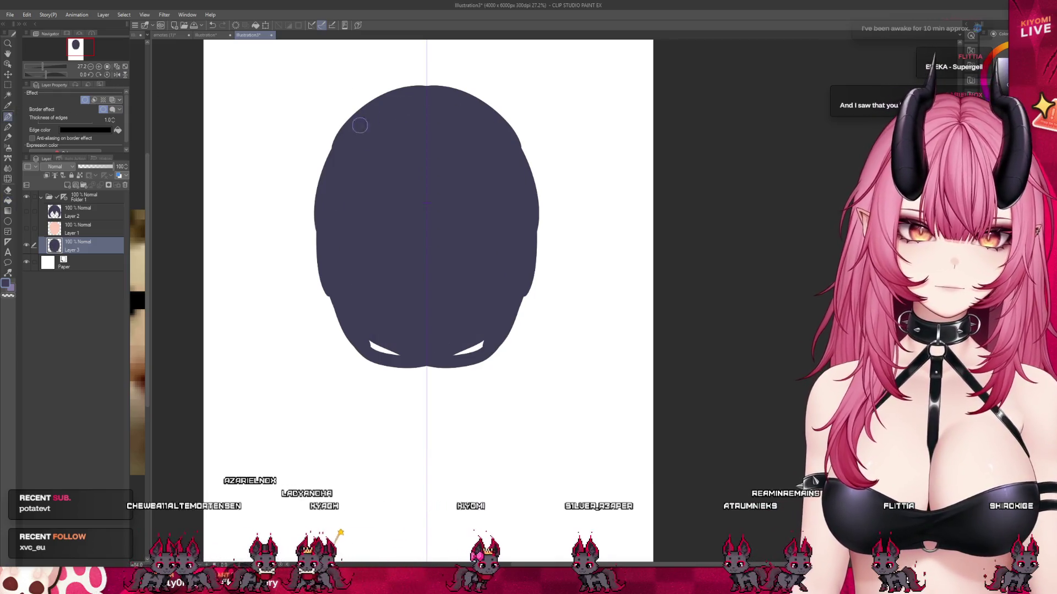
{"action": "left_click_drag", "start_coordinate": [379, 322], "coordinate": [385, 349]}
- Draw long V-shaped side strands and pointed strands at the bottom centre of the back hair
{"action": "left_click_drag", "start_coordinate": [317, 226], "coordinate": [328, 428]}
{"action": "key", "text": "ctrl+z"}
{"action": "left_click_drag", "start_coordinate": [311, 311], "coordinate": [323, 429]}
{"action": "key", "text": "ctrl+z"}
{"action": "left_click_drag", "start_coordinate": [315, 220], "coordinate": [314, 405]}
{"action": "key", "text": "ctrl+z"}
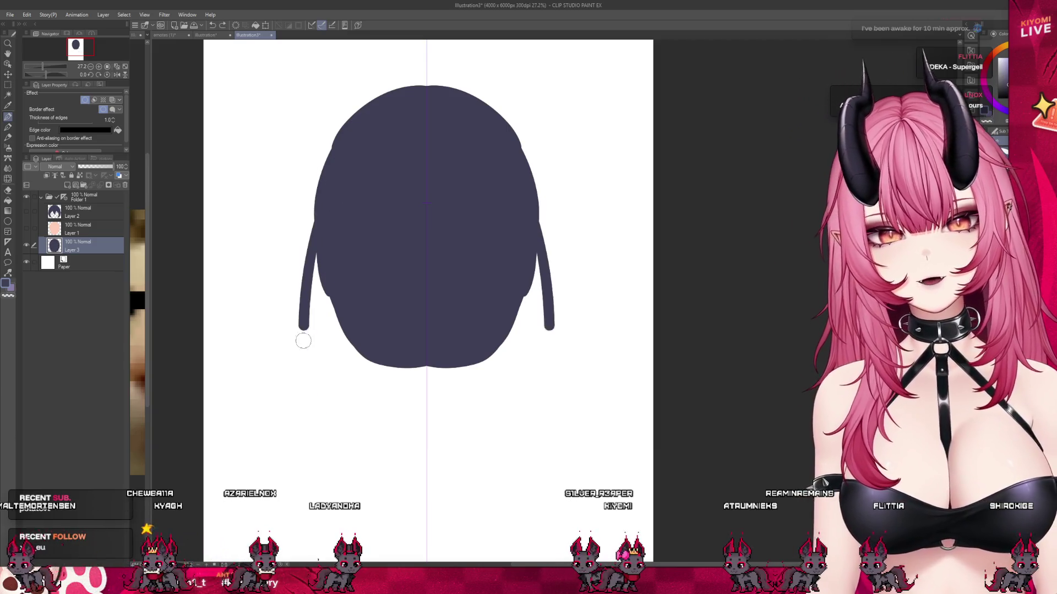
{"action": "left_click_drag", "start_coordinate": [302, 307], "coordinate": [353, 347]}
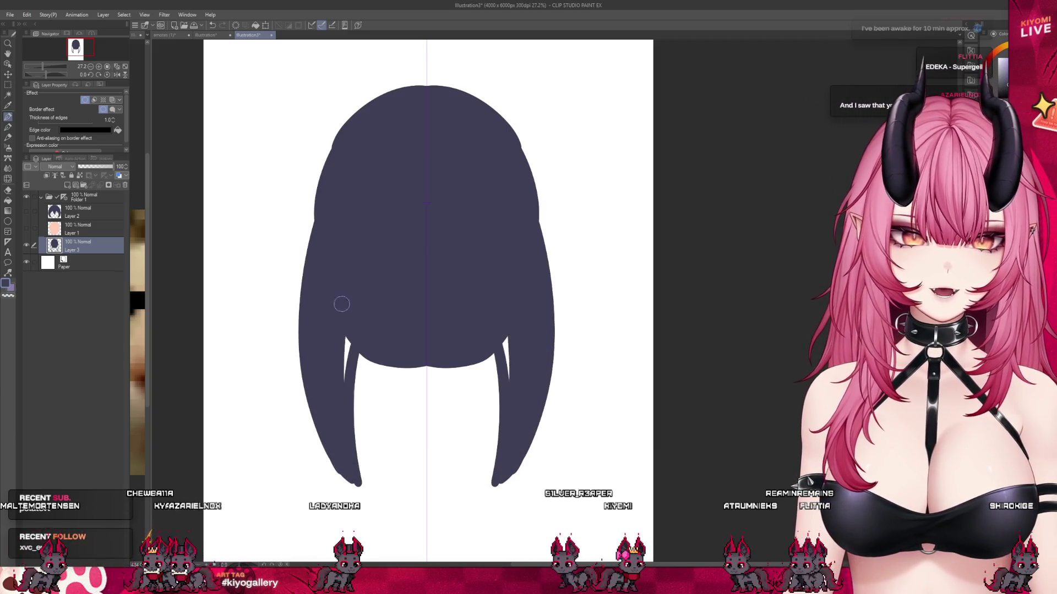
{"action": "mouse_move", "coordinate": [349, 350]}
{"action": "left_mouse_down"}
{"action": "mouse_move", "coordinate": [385, 482]}
{"action": "mouse_move", "coordinate": [426, 374]}
{"action": "left_mouse_up"}
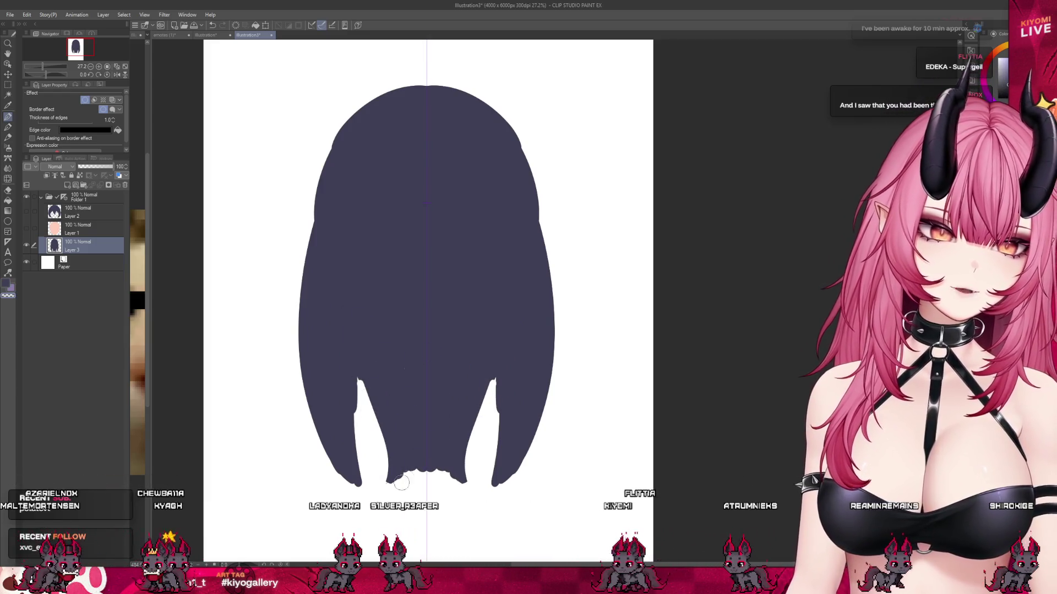
{"action": "mouse_move", "coordinate": [337, 134]}
{"action": "left_mouse_down"}
{"action": "mouse_move", "coordinate": [292, 139]}
{"action": "mouse_move", "coordinate": [338, 149]}
{"action": "mouse_move", "coordinate": [297, 211]}
{"action": "left_mouse_up"}
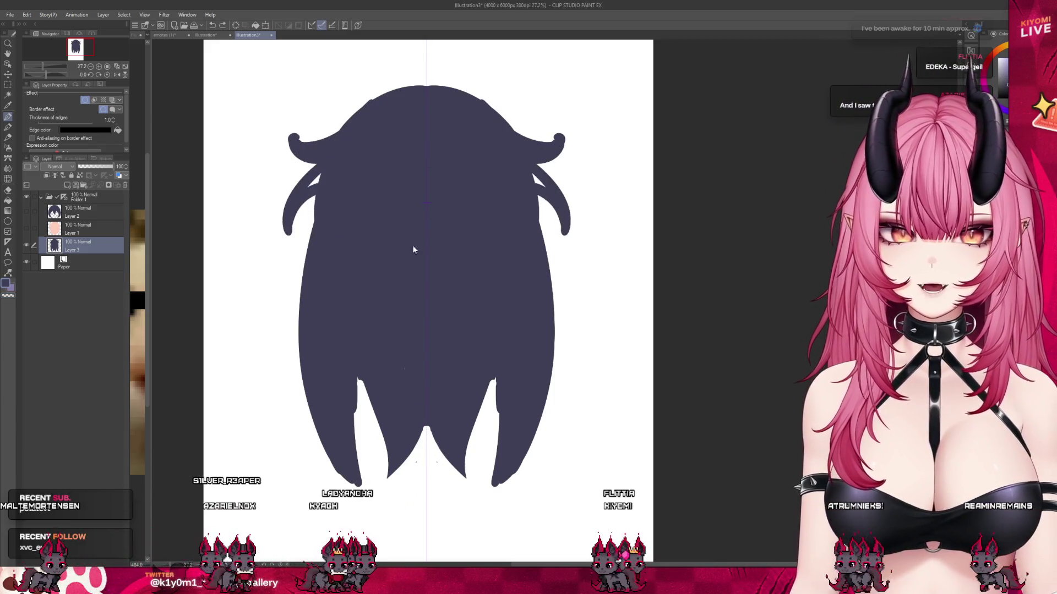
{"action": "key", "text": "ctrl+z"}
{"action": "key", "text": "ctrl+z"}
{"action": "key", "text": "ctrl+z"}
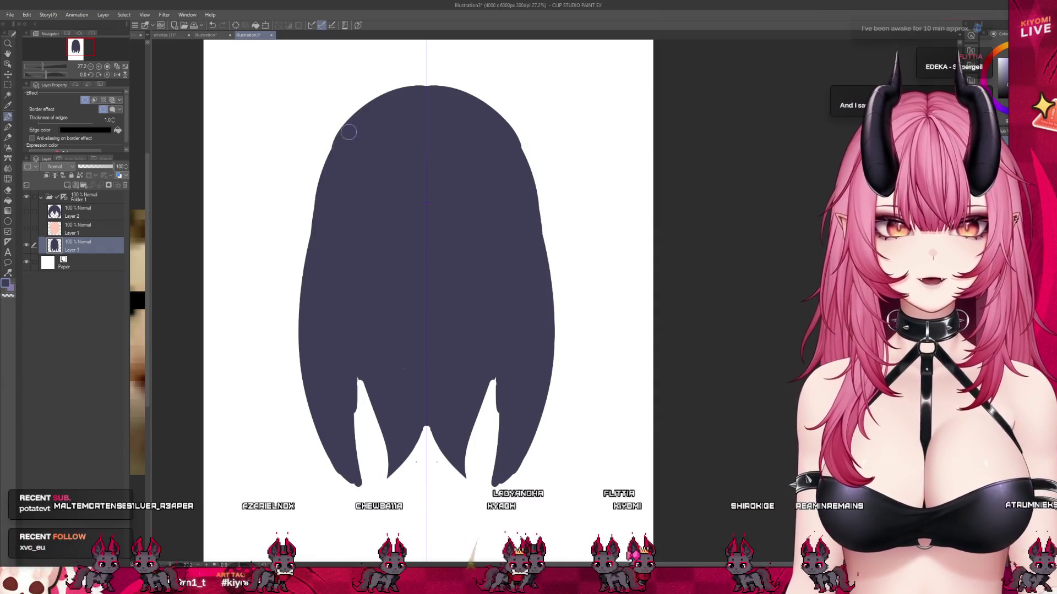
{"action": "left_click_drag", "start_coordinate": [301, 290], "coordinate": [341, 424]}
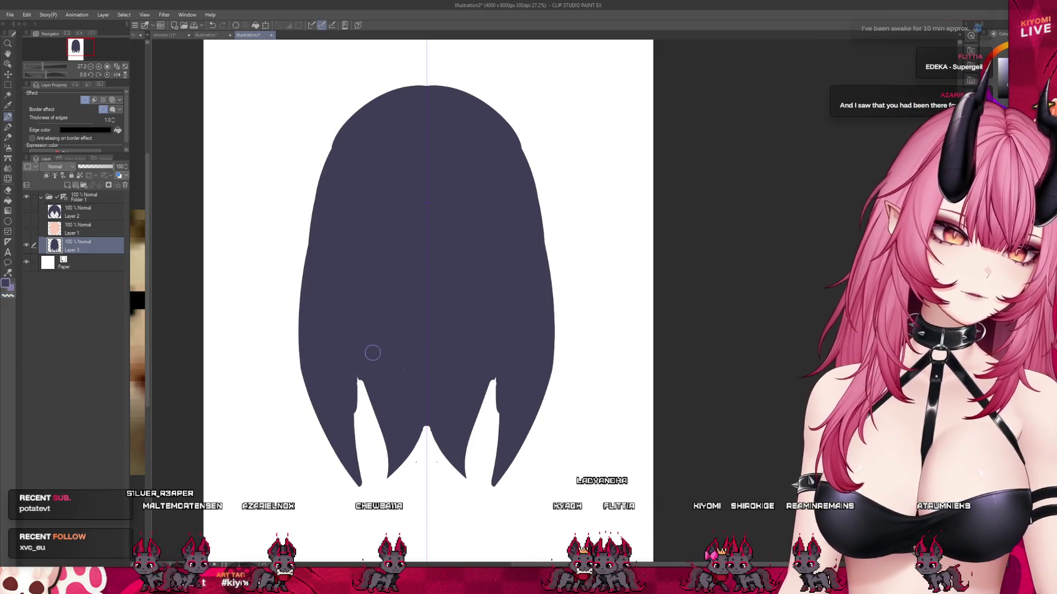
{"action": "left_click_drag", "start_coordinate": [366, 359], "coordinate": [418, 438]}
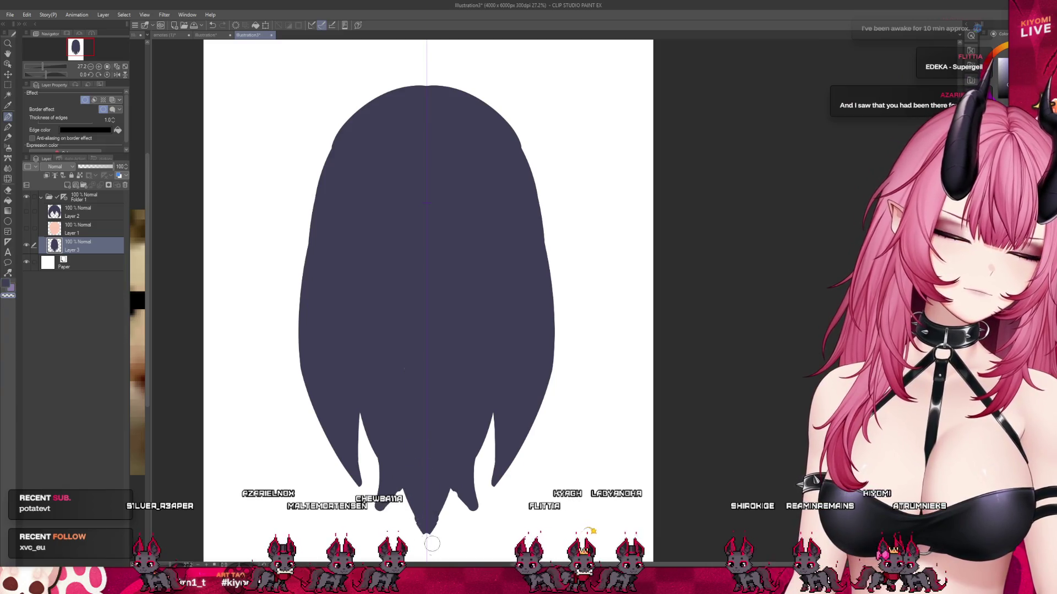
{"action": "left_click_drag", "start_coordinate": [26, 229], "coordinate": [26, 211]}
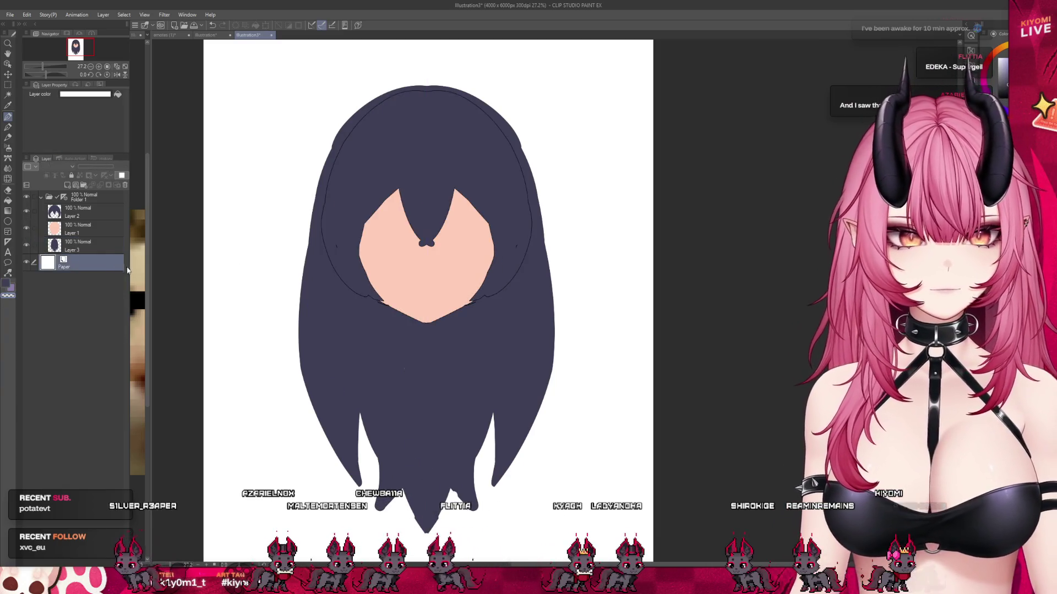
- Shift the face, bangs and back-hair layers slightly right to line them up
{"action": "left_click", "coordinate": [77, 229]}
{"action": "left_click_drag", "start_coordinate": [471, 307], "coordinate": [500, 309]}
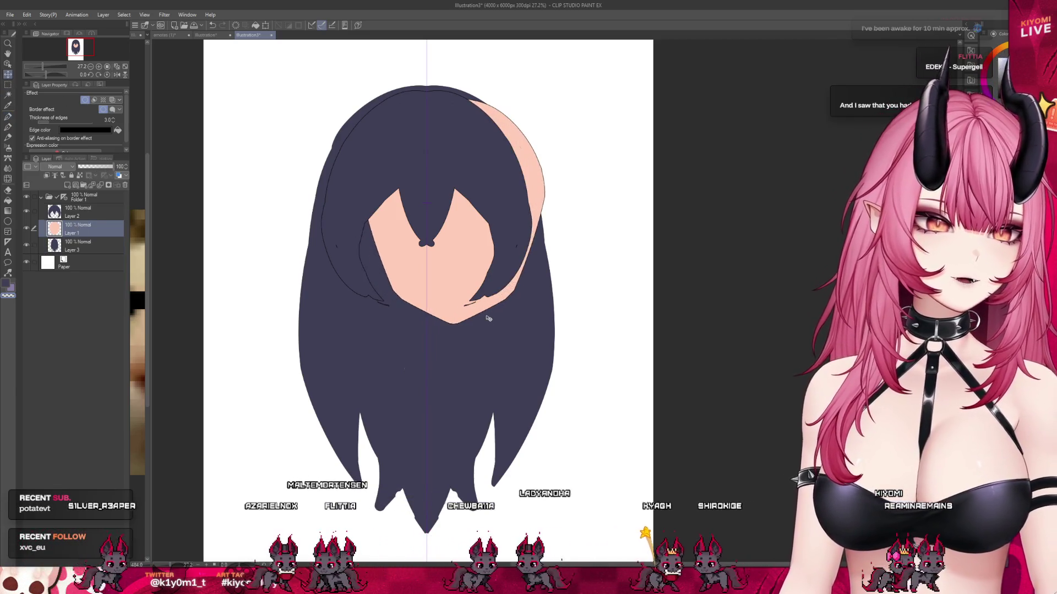
{"action": "left_click", "coordinate": [77, 211]}
{"action": "left_click_drag", "start_coordinate": [533, 278], "coordinate": [566, 279]}
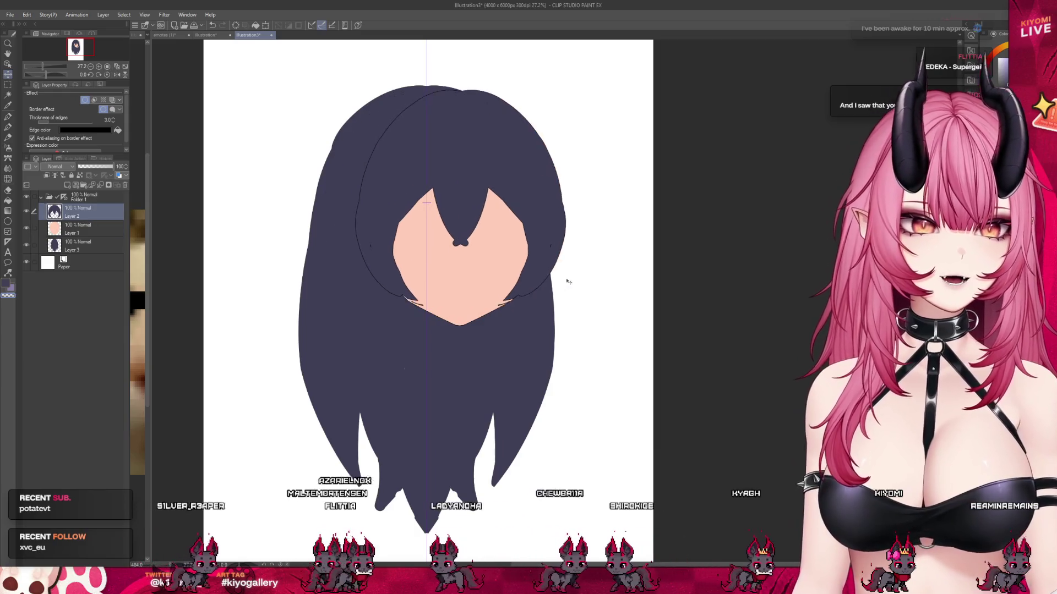
{"action": "left_click", "coordinate": [77, 246]}
{"action": "left_click_drag", "start_coordinate": [431, 192], "coordinate": [445, 196]}
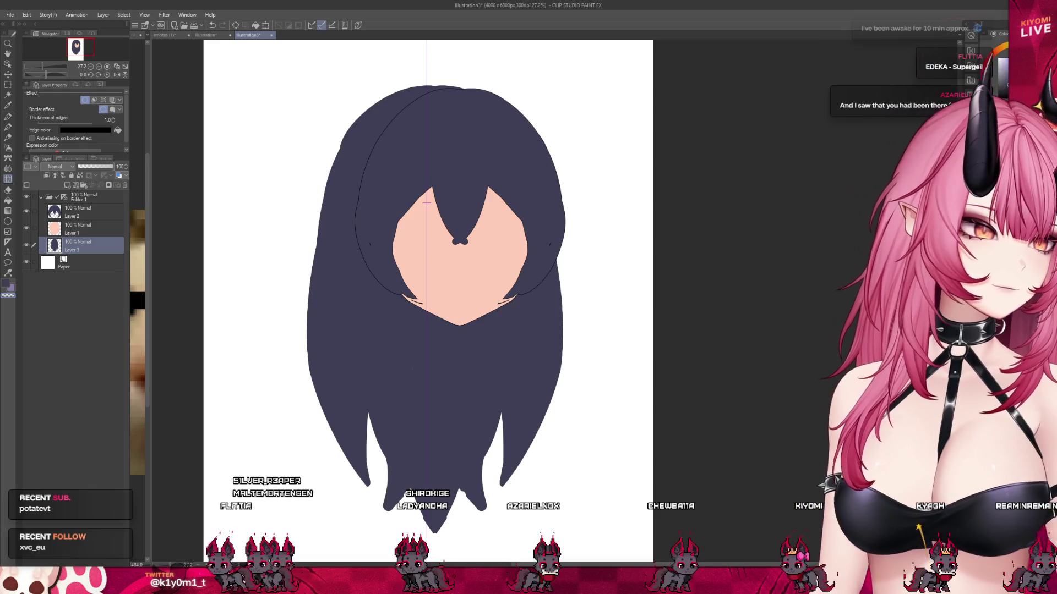
- Narrow the back-hair silhouette with Liquify and push the bangs toward the face centre
{"action": "left_click_drag", "start_coordinate": [572, 308], "coordinate": [542, 248]}
{"action": "left_click_drag", "start_coordinate": [247, 270], "coordinate": [336, 320]}
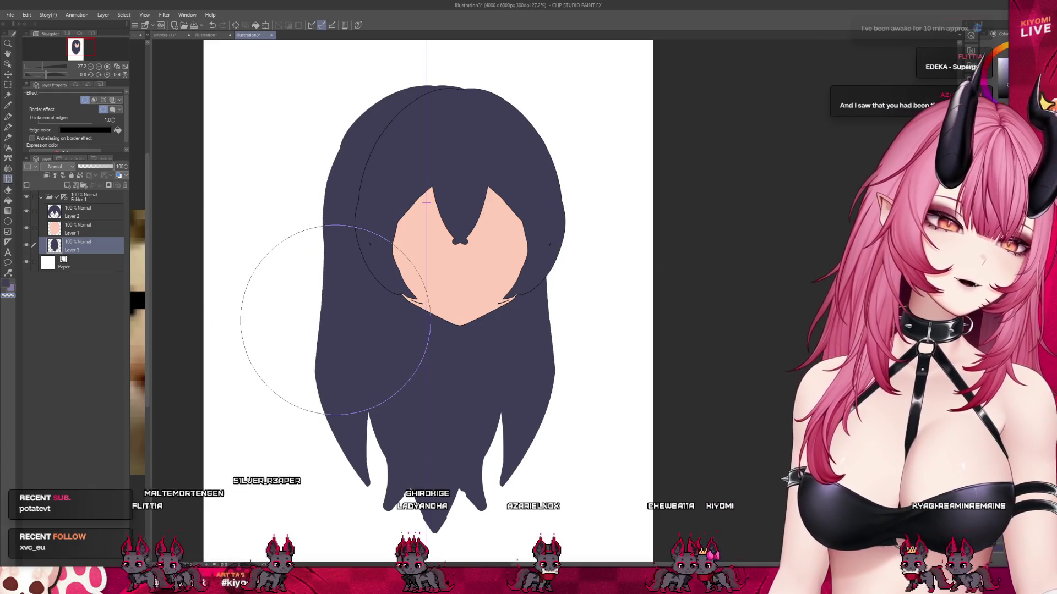
{"action": "key", "text": "ctrl+z"}
{"action": "key", "text": "ctrl+z"}
{"action": "left_click_drag", "start_coordinate": [236, 342], "coordinate": [324, 410]}
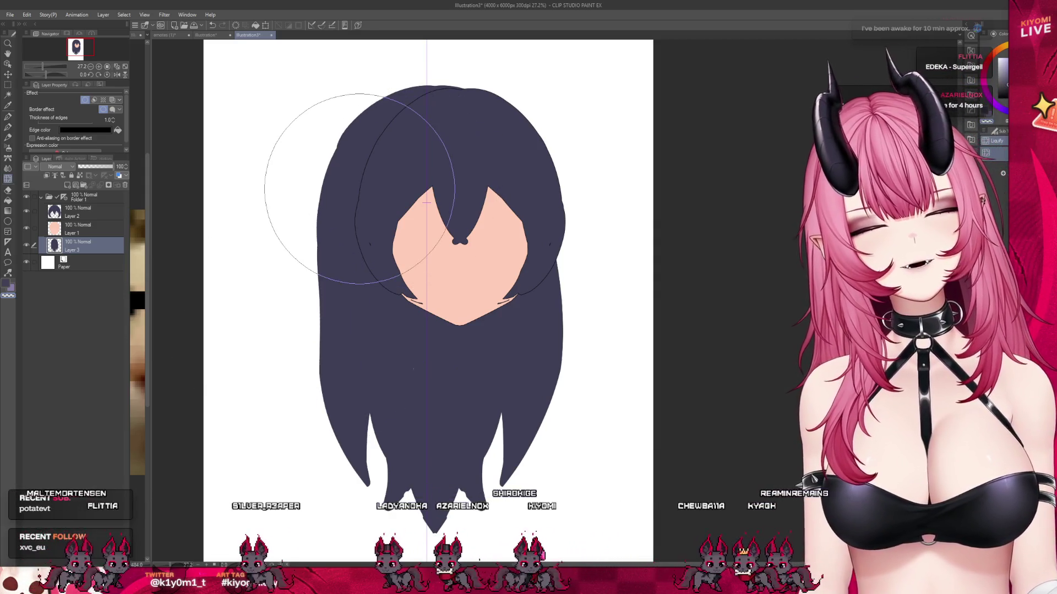
{"action": "scroll", "coordinate": [429, 215], "scroll_direction": "up", "scroll_amount": 1}
{"action": "left_click", "coordinate": [88, 231]}
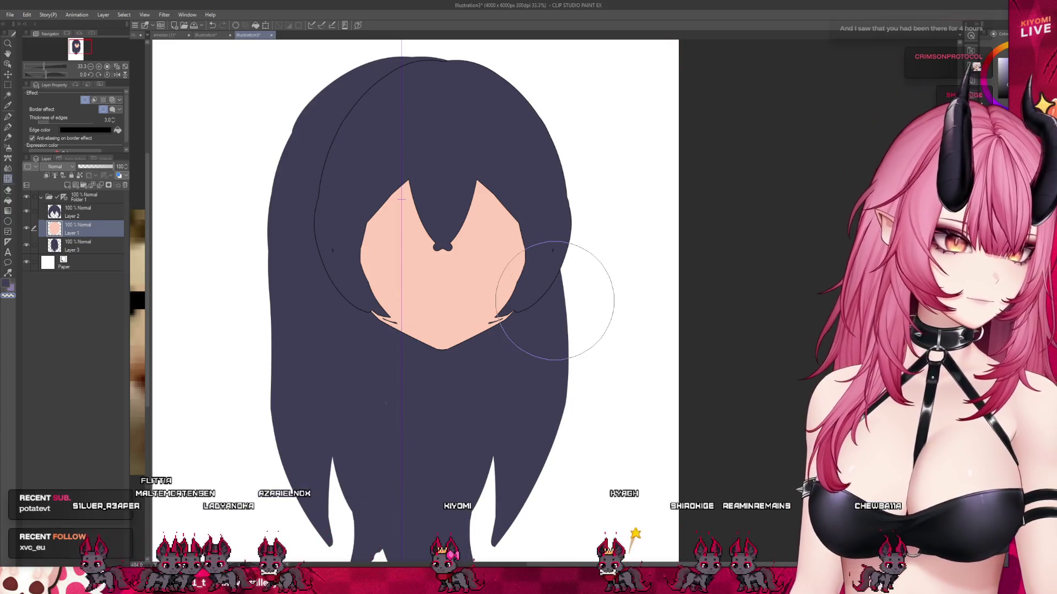
{"action": "left_click", "coordinate": [88, 212]}
{"action": "mouse_move", "coordinate": [436, 231]}
{"action": "left_mouse_down"}
{"action": "mouse_move", "coordinate": [453, 230]}
{"action": "mouse_move", "coordinate": [467, 176]}
{"action": "left_mouse_up"}
{"action": "left_click_drag", "start_coordinate": [385, 241], "coordinate": [415, 233]}
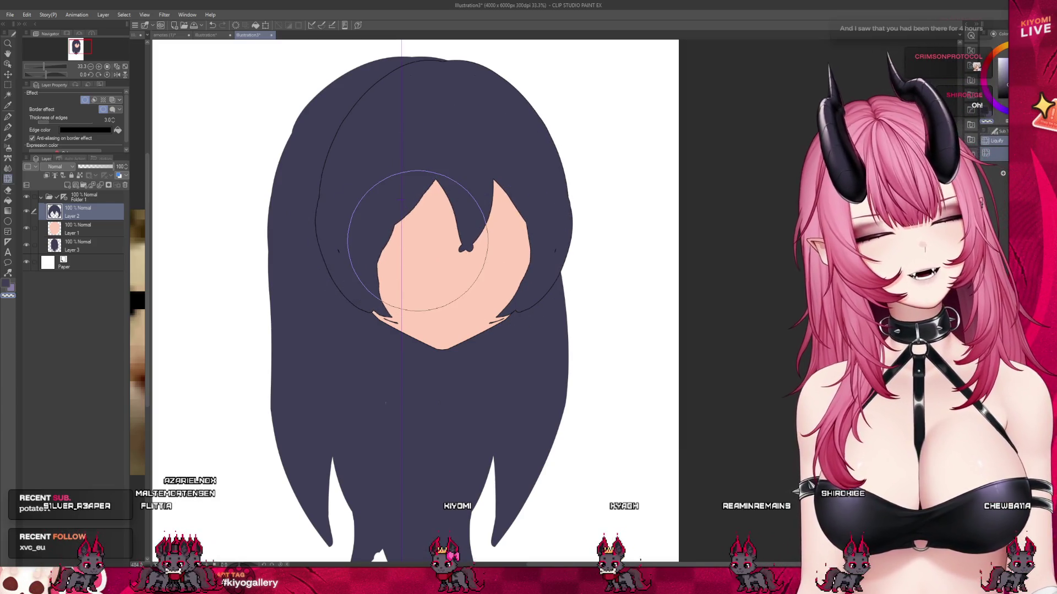
{"action": "left_click", "coordinate": [77, 237]}
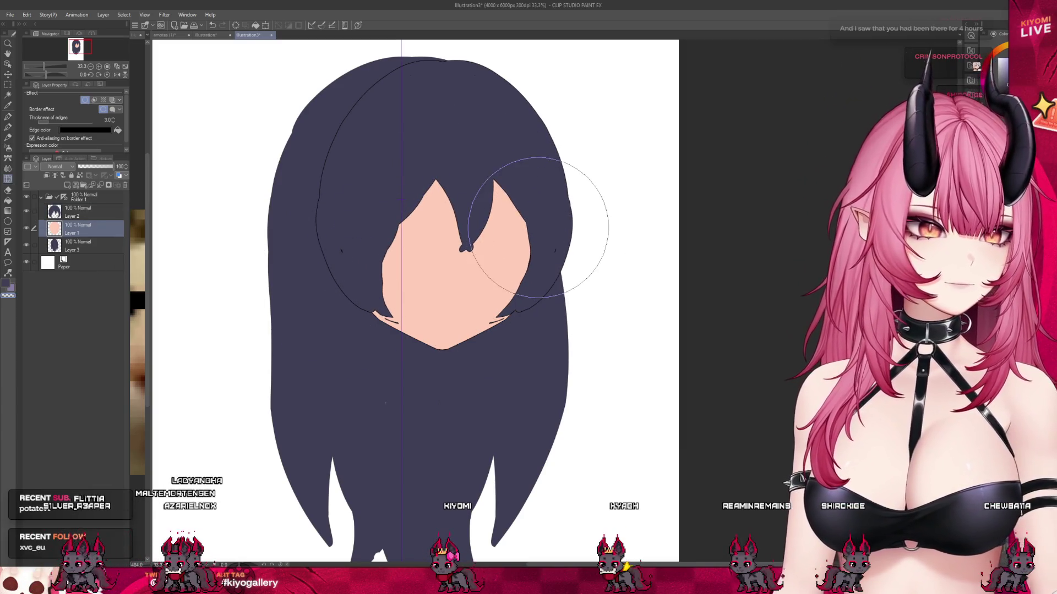
{"action": "scroll", "coordinate": [414, 187], "scroll_direction": "down", "scroll_amount": 1}
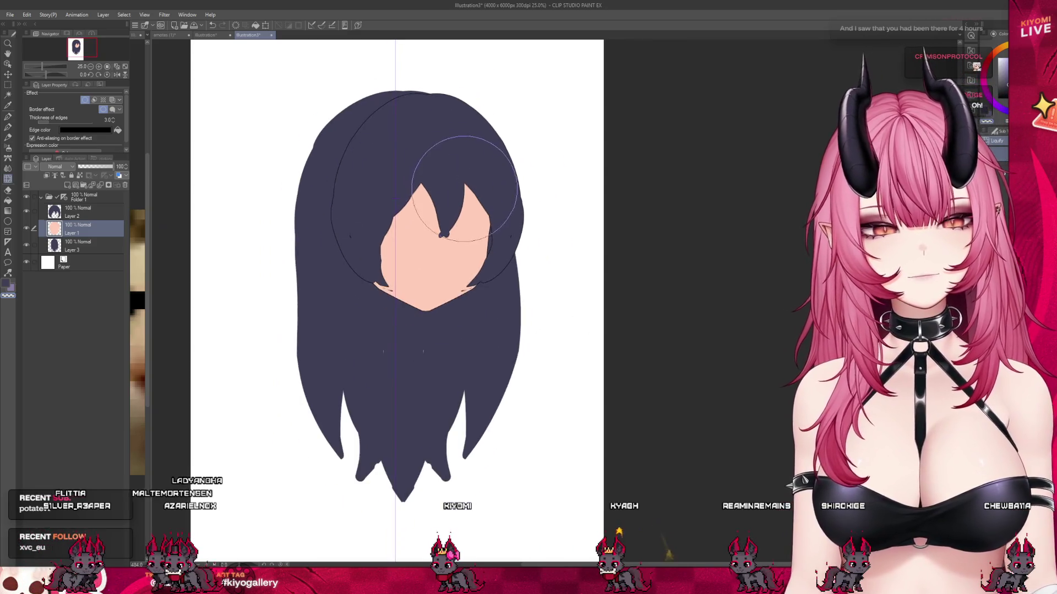
{"action": "scroll", "coordinate": [236, 188], "scroll_direction": "up", "scroll_amount": 1}
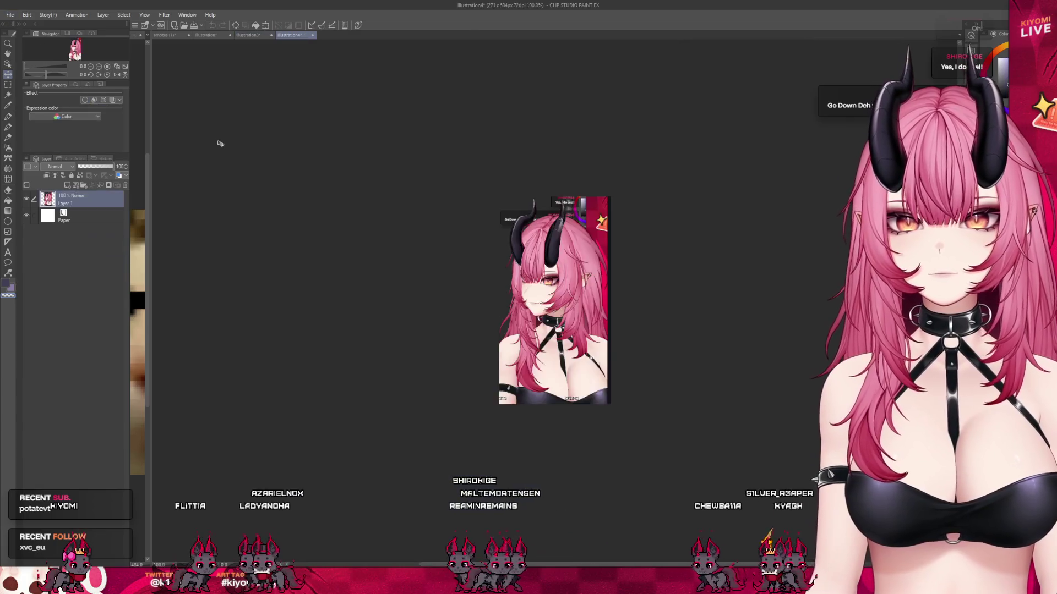
- Open the stream avatar screenshot as a new canvas and add a pen layer above it
{"action": "key", "text": "ctrl+shift+v"}
{"action": "scroll", "coordinate": [606, 251], "scroll_direction": "up", "scroll_amount": 5}
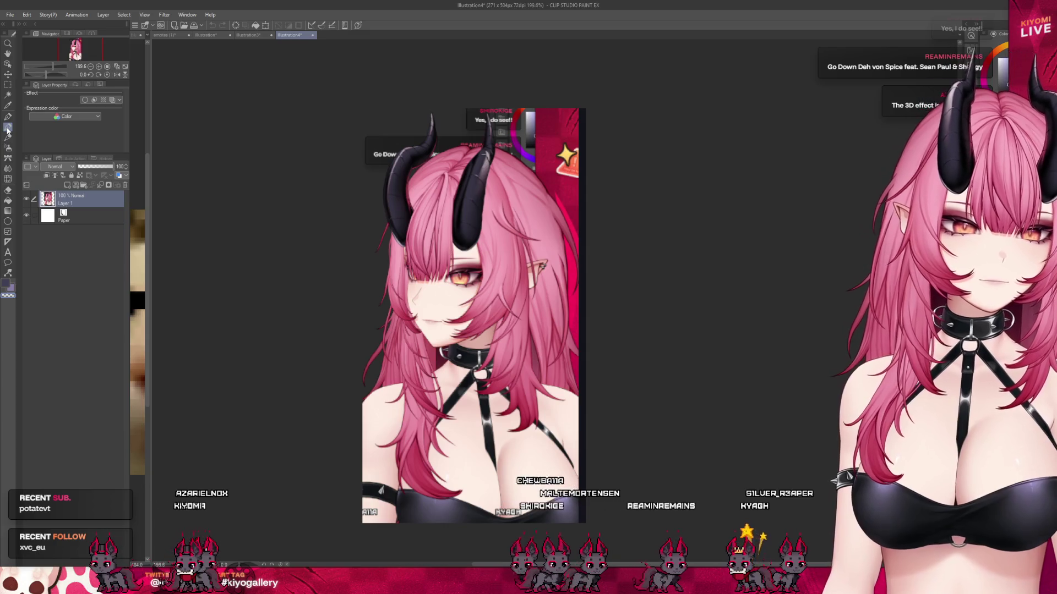
{"action": "left_click", "coordinate": [7, 128]}
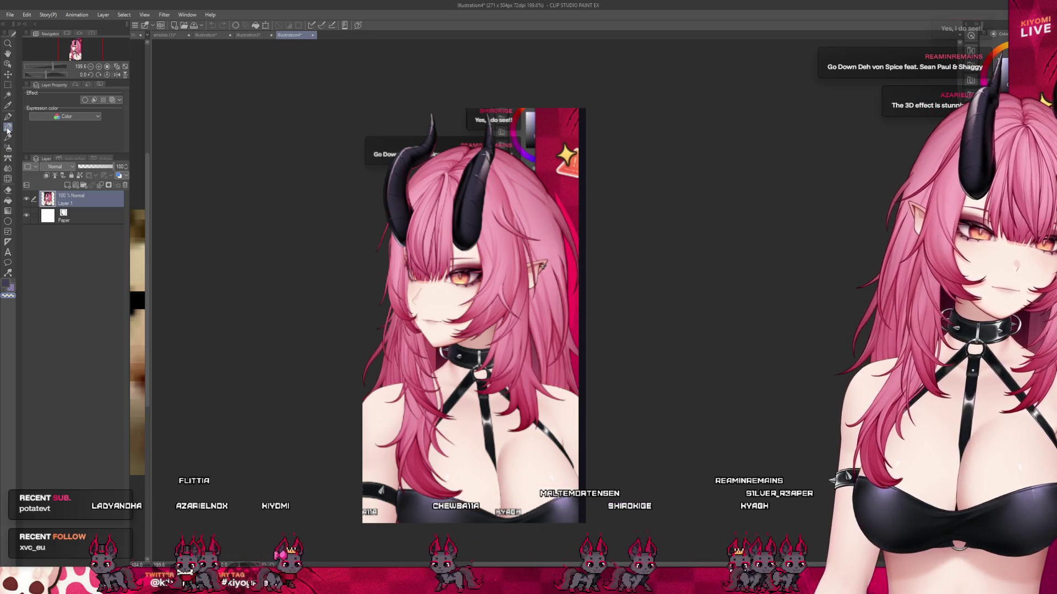
{"action": "key", "text": "ctrl+shift+n"}
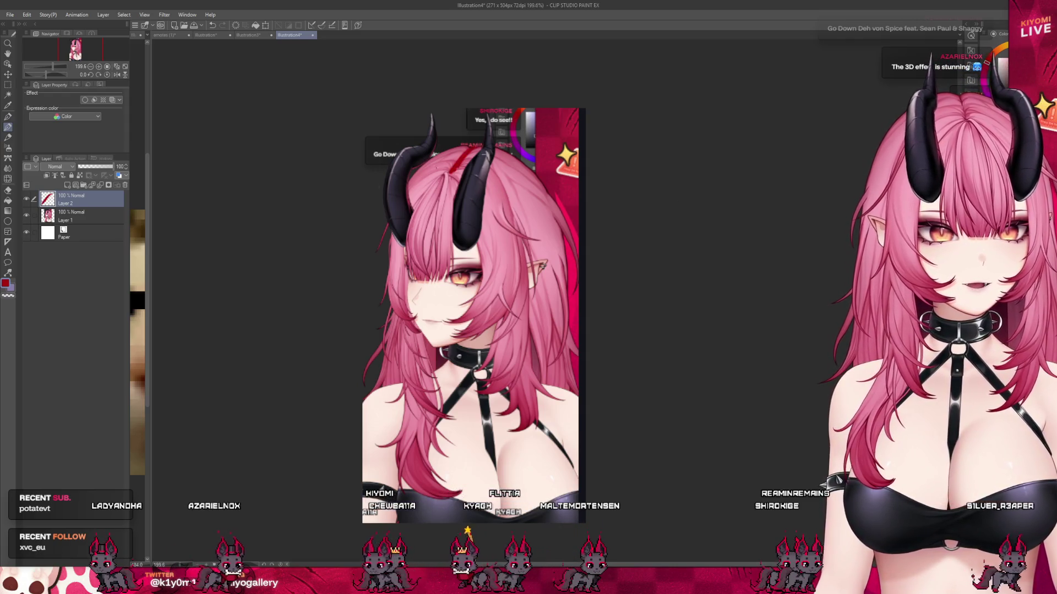
- Sketch red flow lines down the character's hair, resampling the red from the image
{"action": "left_click_drag", "start_coordinate": [449, 166], "coordinate": [497, 214]}
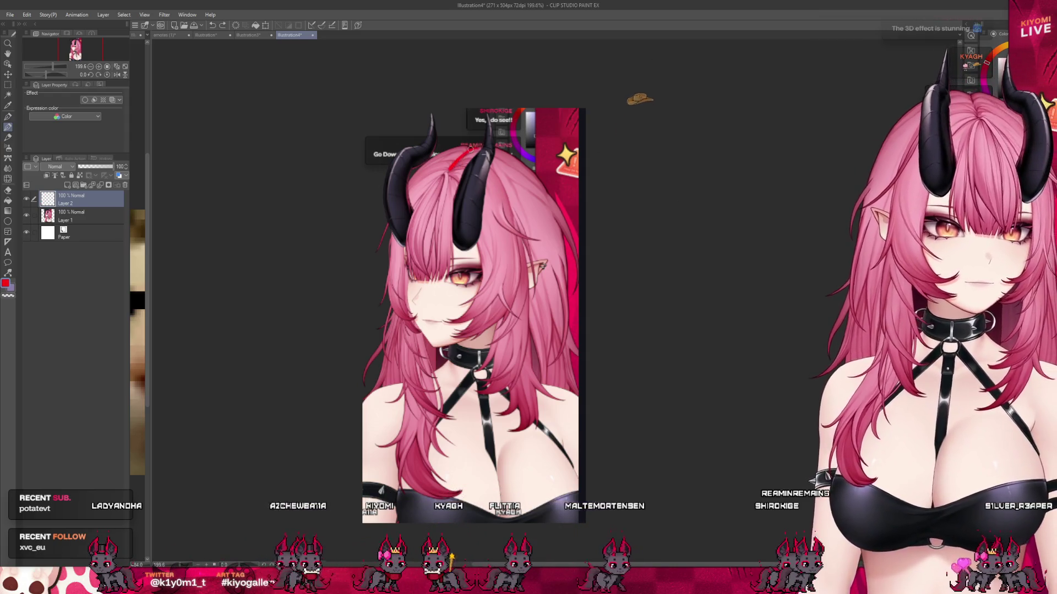
{"action": "left_click_drag", "start_coordinate": [524, 267], "coordinate": [527, 308]}
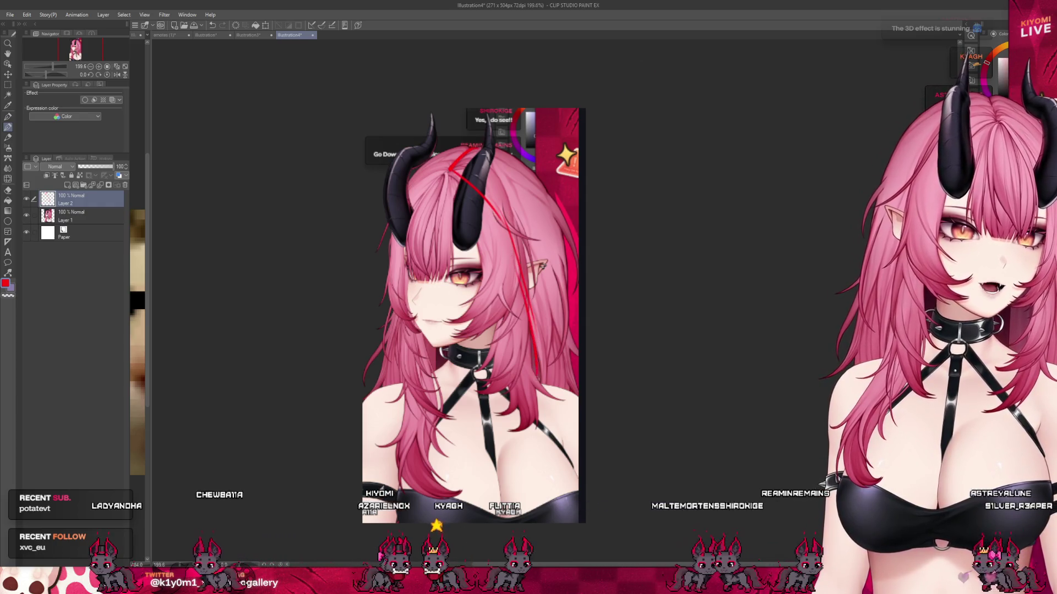
{"action": "left_click_drag", "start_coordinate": [524, 375], "coordinate": [532, 359]}
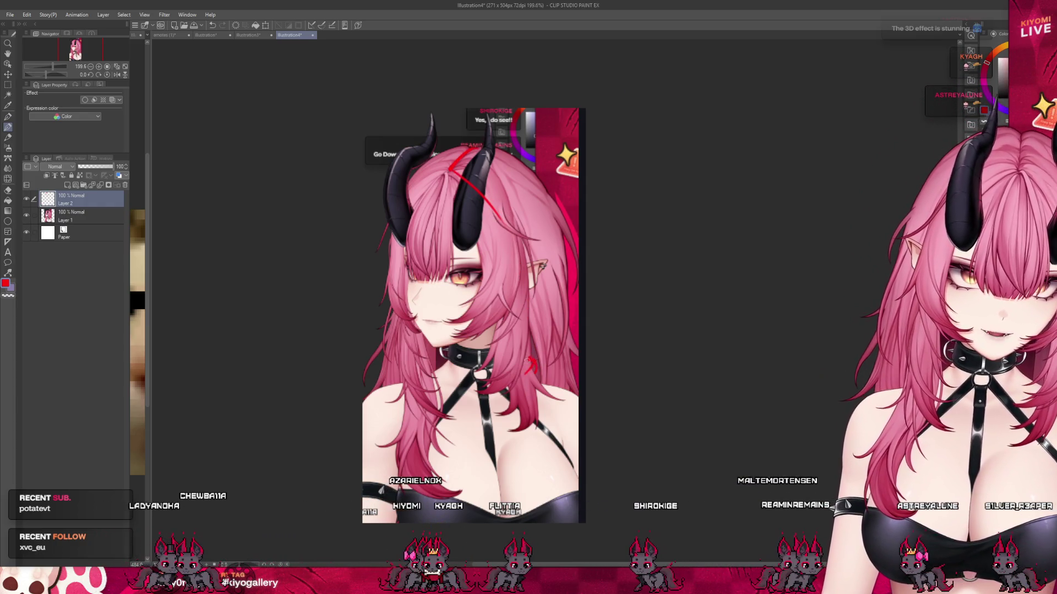
{"action": "left_click_drag", "start_coordinate": [530, 322], "coordinate": [541, 414]}
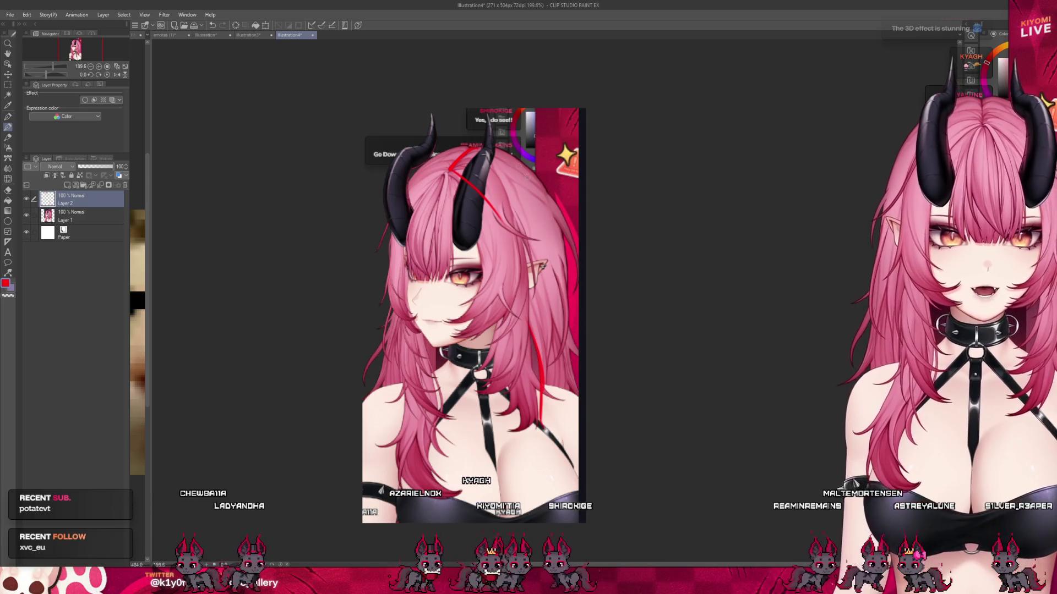
{"action": "left_click_drag", "start_coordinate": [569, 231], "coordinate": [558, 435]}
{"action": "left_click_drag", "start_coordinate": [495, 220], "coordinate": [511, 503]}
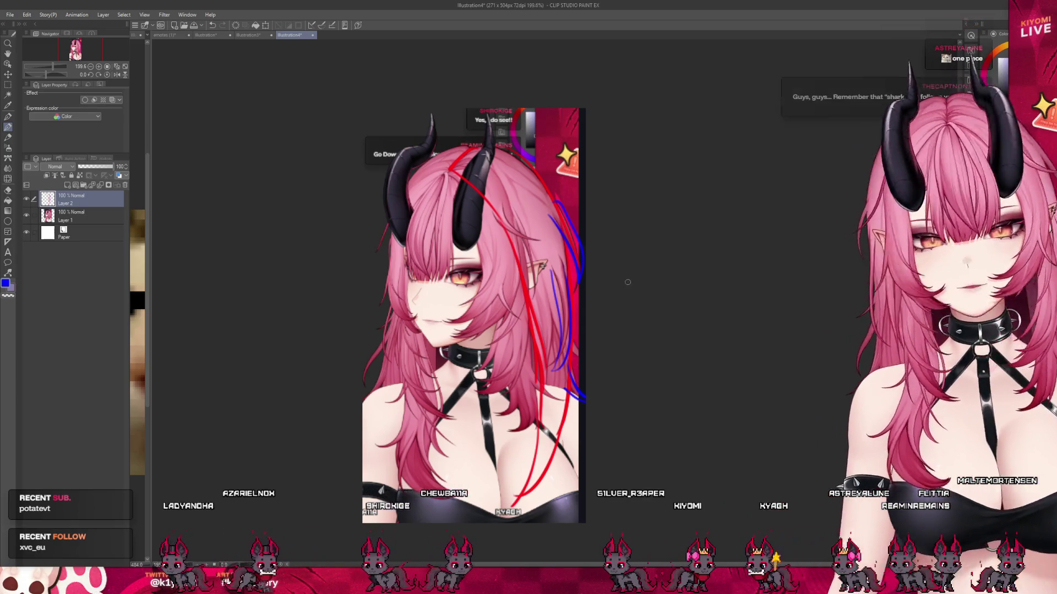
{"action": "key", "text": "ctrl+z"}
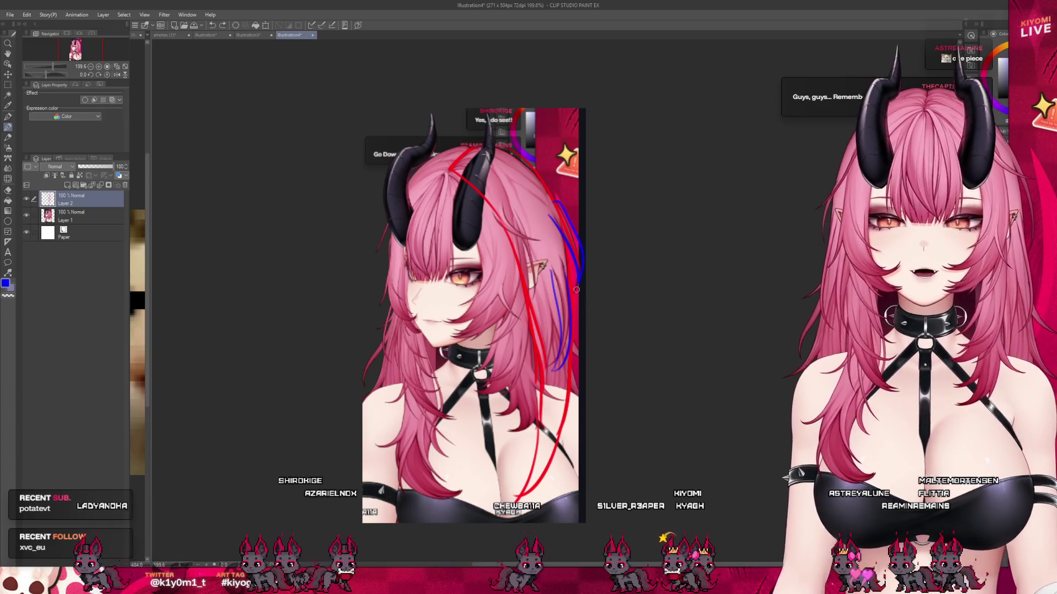
{"action": "left_click", "coordinate": [438, 359], "text": "alt"}
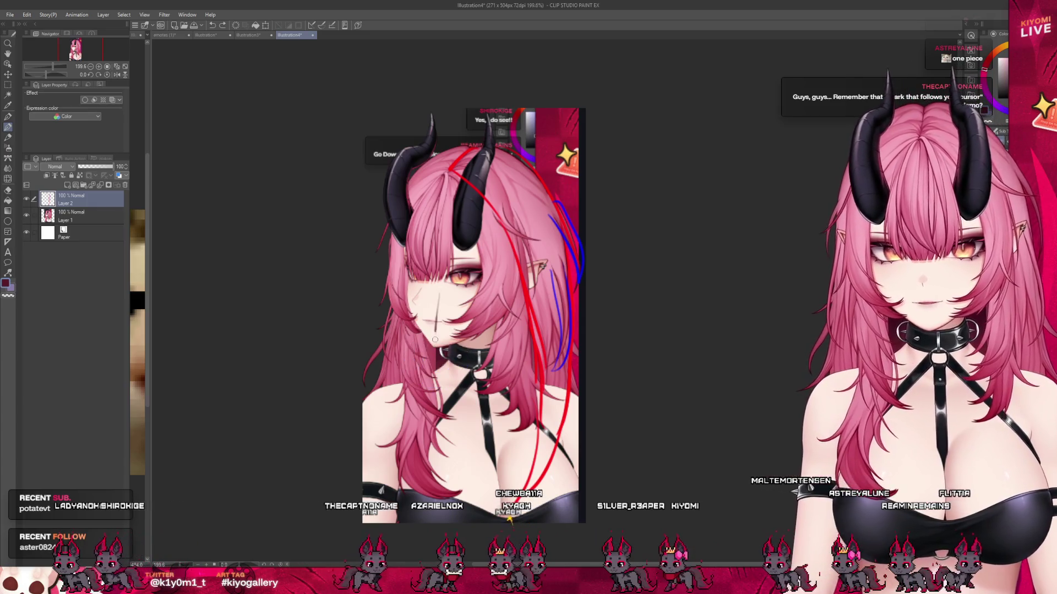
{"action": "left_click", "coordinate": [528, 299], "text": "alt"}
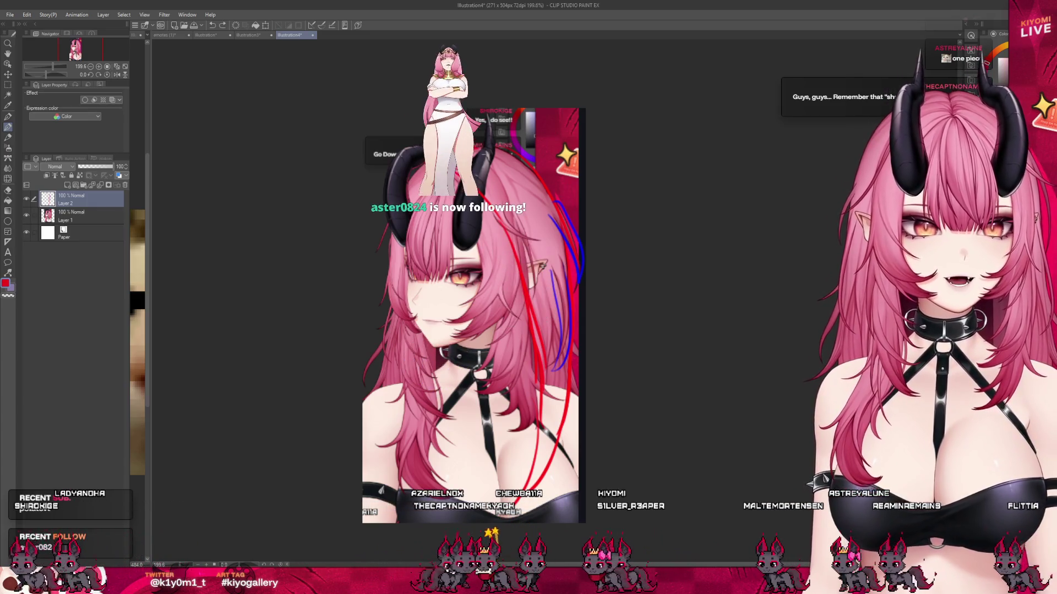
{"action": "left_click_drag", "start_coordinate": [426, 237], "coordinate": [415, 473]}
{"action": "left_click_drag", "start_coordinate": [405, 309], "coordinate": [377, 434]}
- Add blue flow lines over the hair, undo the stray oval, and close the reference illustration
{"action": "key", "text": "x"}
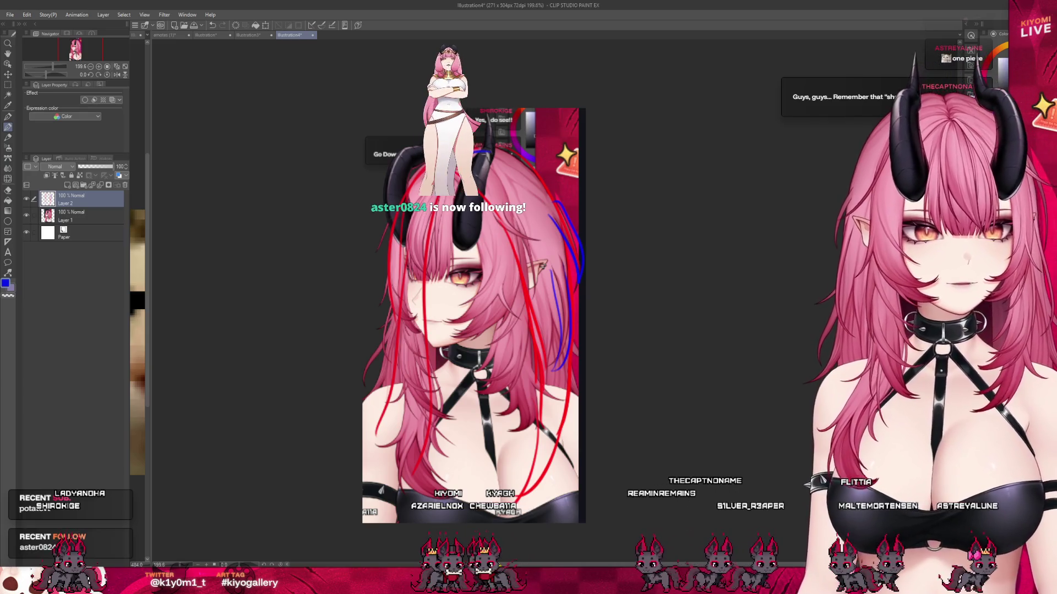
{"action": "left_click_drag", "start_coordinate": [418, 210], "coordinate": [411, 330]}
{"action": "left_click_drag", "start_coordinate": [415, 270], "coordinate": [428, 431]}
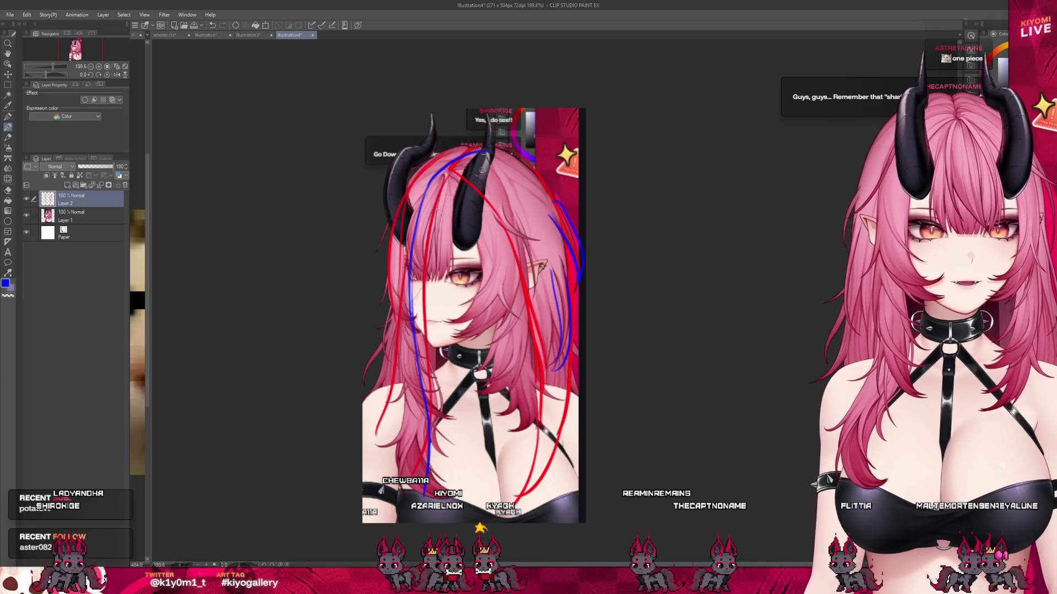
{"action": "left_click_drag", "start_coordinate": [552, 406], "coordinate": [429, 494]}
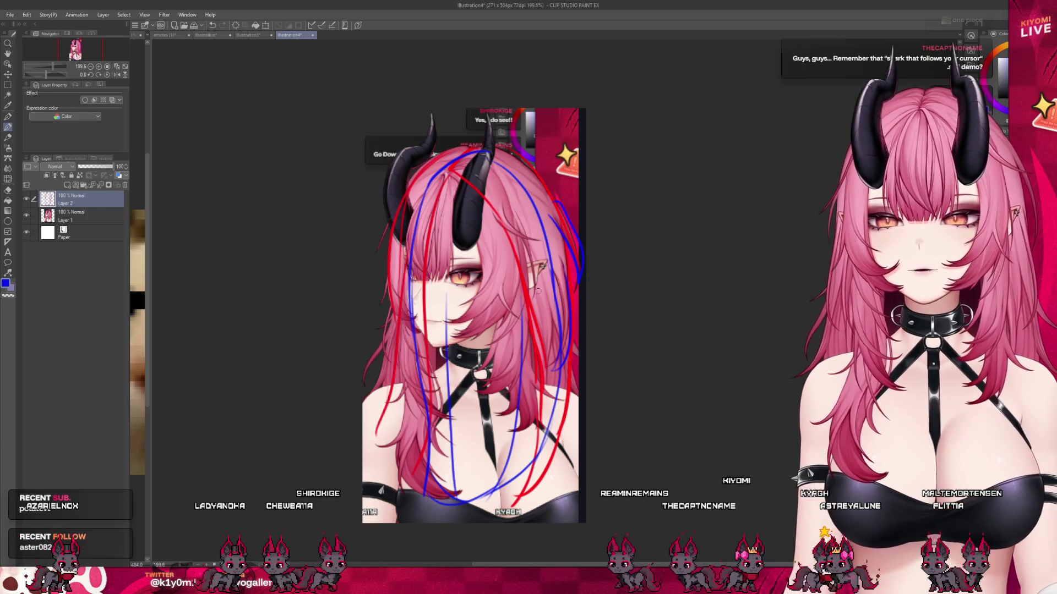
{"action": "scroll", "coordinate": [538, 291], "scroll_direction": "down", "scroll_amount": 1}
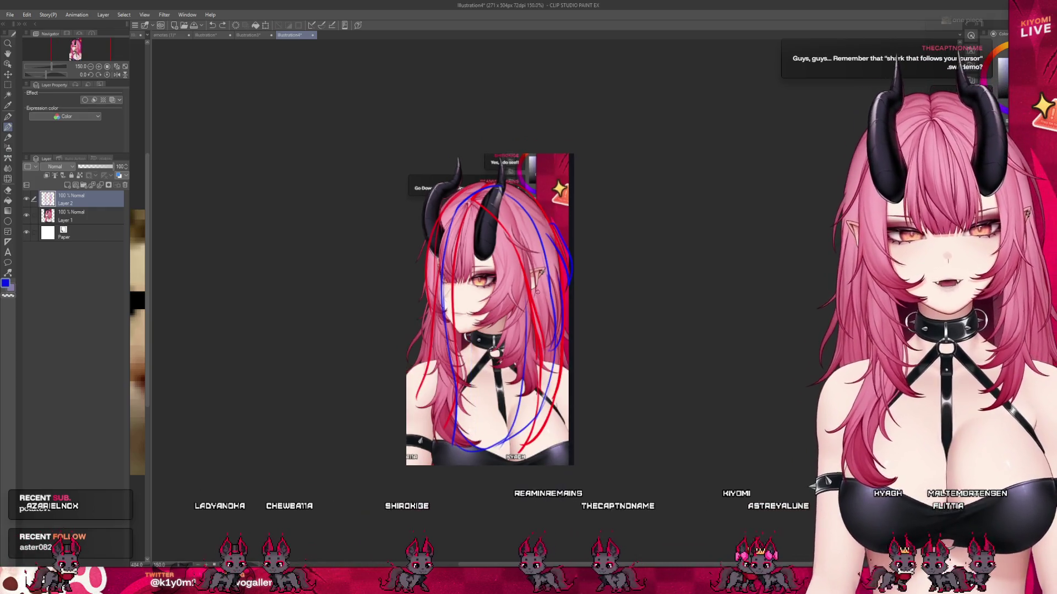
{"action": "scroll", "coordinate": [477, 244], "scroll_direction": "down", "scroll_amount": 1}
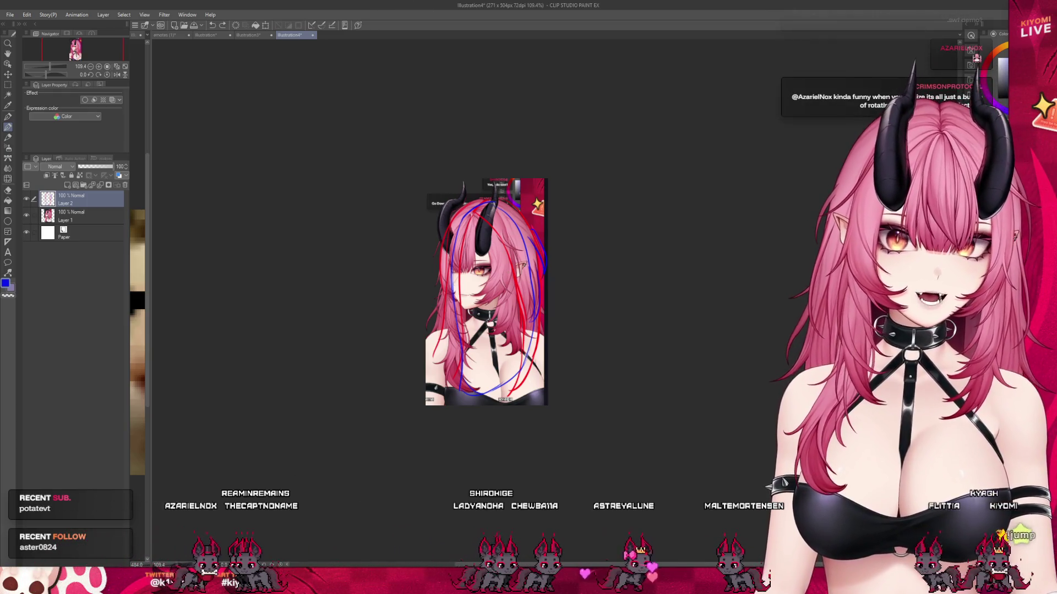
{"action": "scroll", "coordinate": [524, 229], "scroll_direction": "up", "scroll_amount": 3}
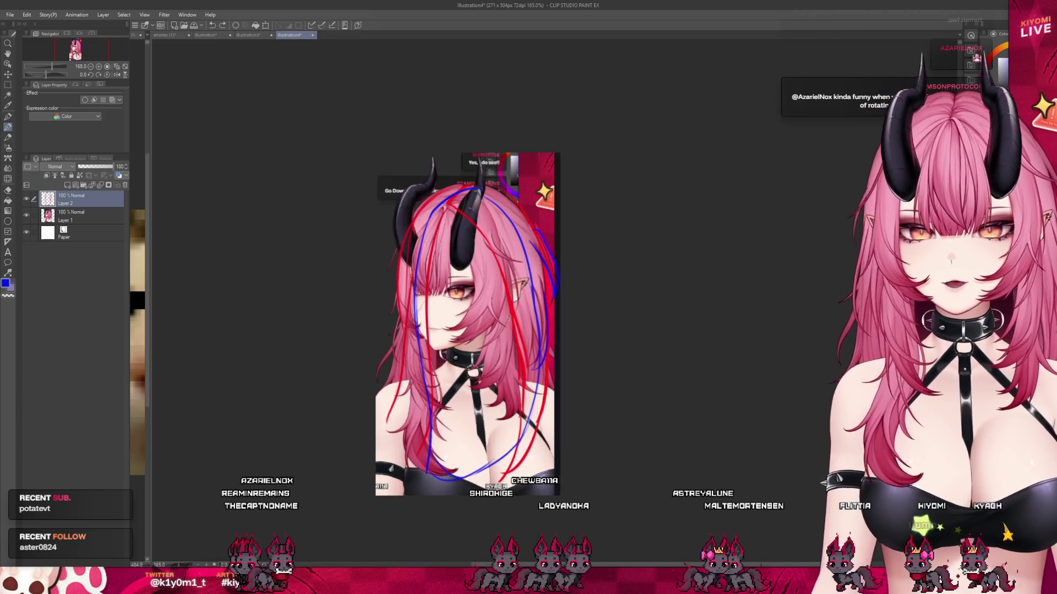
{"action": "scroll", "coordinate": [538, 365], "scroll_direction": "up", "scroll_amount": 1}
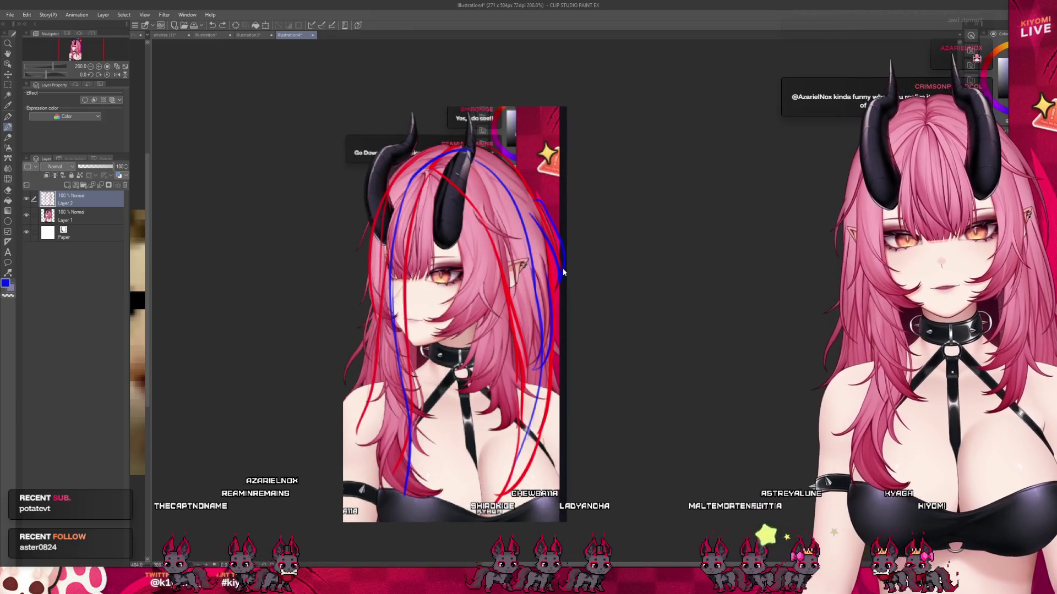
{"action": "key", "text": "ctrl+z"}
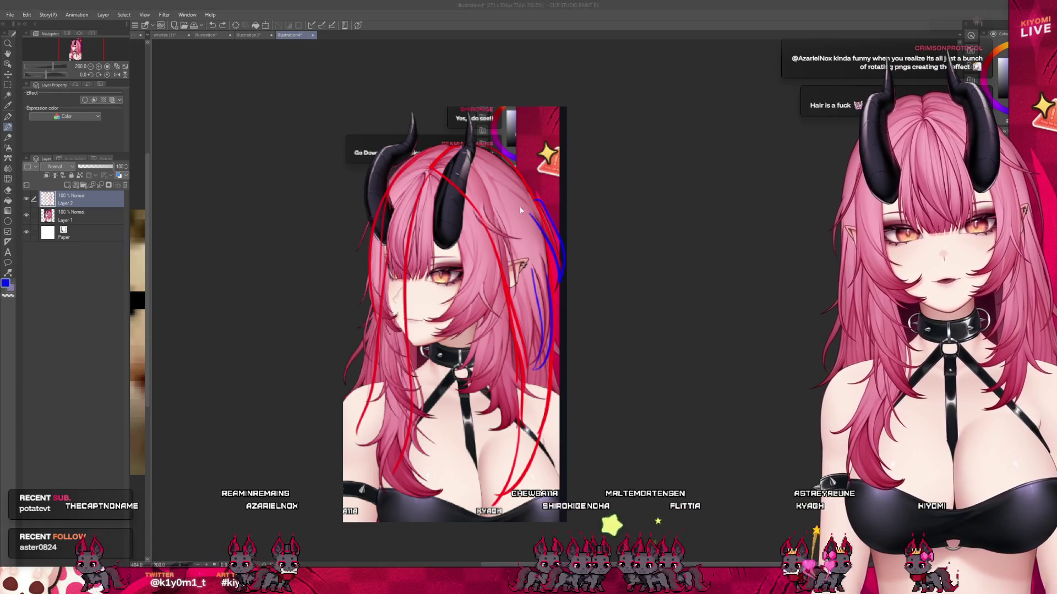
{"action": "left_click", "coordinate": [312, 34]}
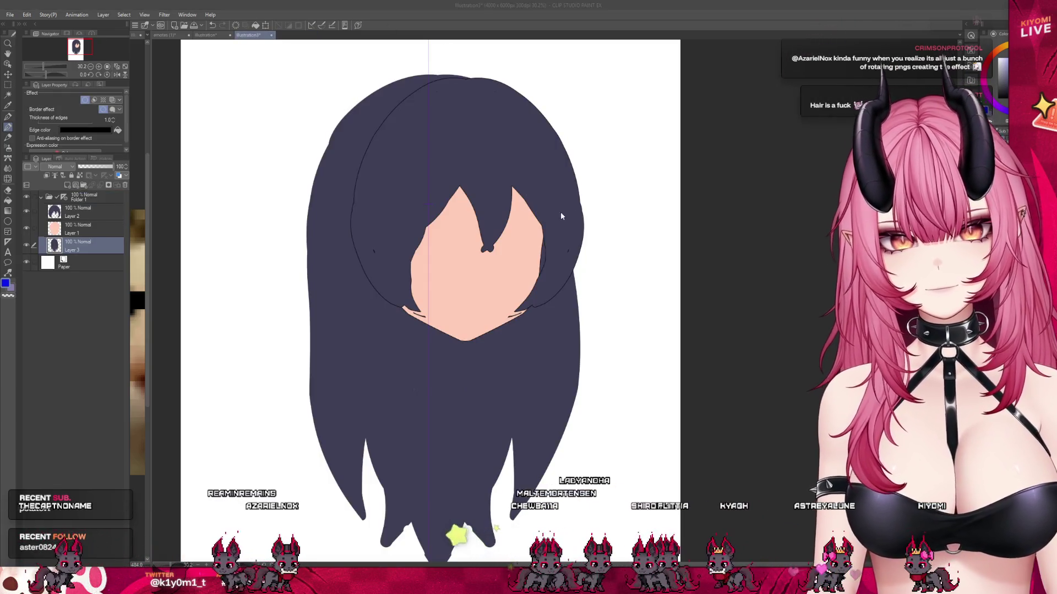
- Close the Illustration3 hair sketch and bring the emotes (1) sheet forward
{"action": "left_click", "coordinate": [272, 36]}
{"action": "left_click", "coordinate": [163, 35]}
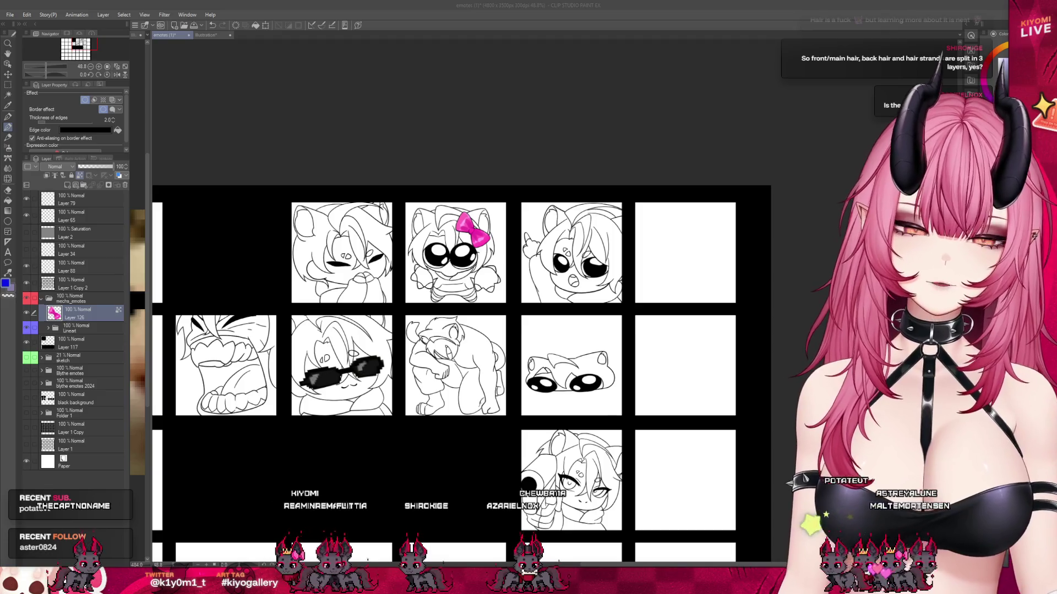
{"action": "scroll", "coordinate": [471, 260], "scroll_direction": "down", "scroll_amount": 1}
{"action": "scroll", "coordinate": [470, 340], "scroll_direction": "up", "scroll_amount": 2}
{"action": "scroll", "coordinate": [469, 340], "scroll_direction": "up", "scroll_amount": 1}
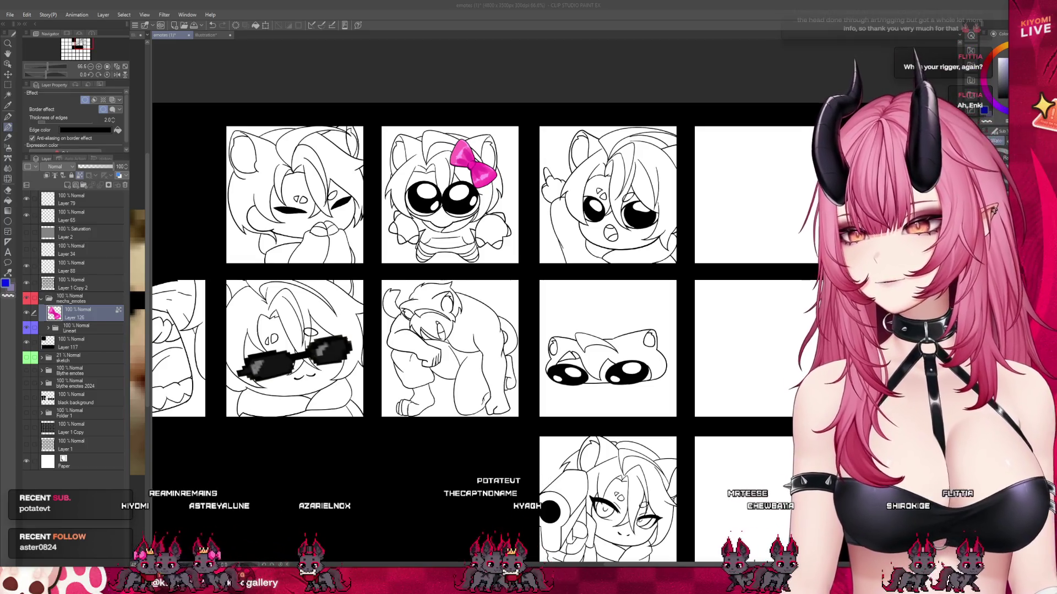
{"action": "key", "text": "ctrl+minus"}
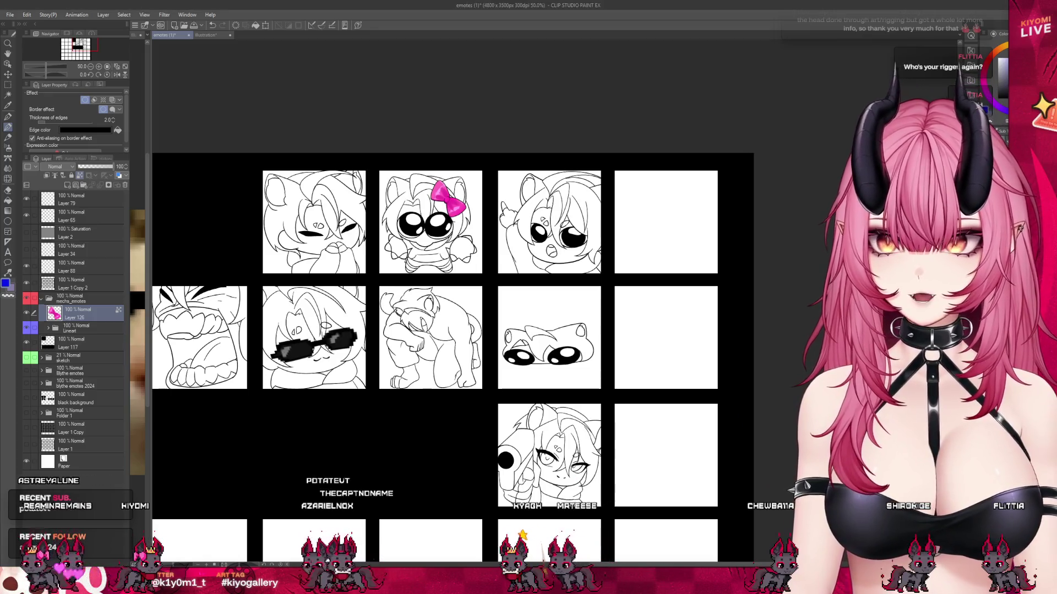
- Add a Color folder holding a new empty Layer 128 and make that layer active
{"action": "scroll", "coordinate": [477, 206], "scroll_direction": "down", "scroll_amount": 1}
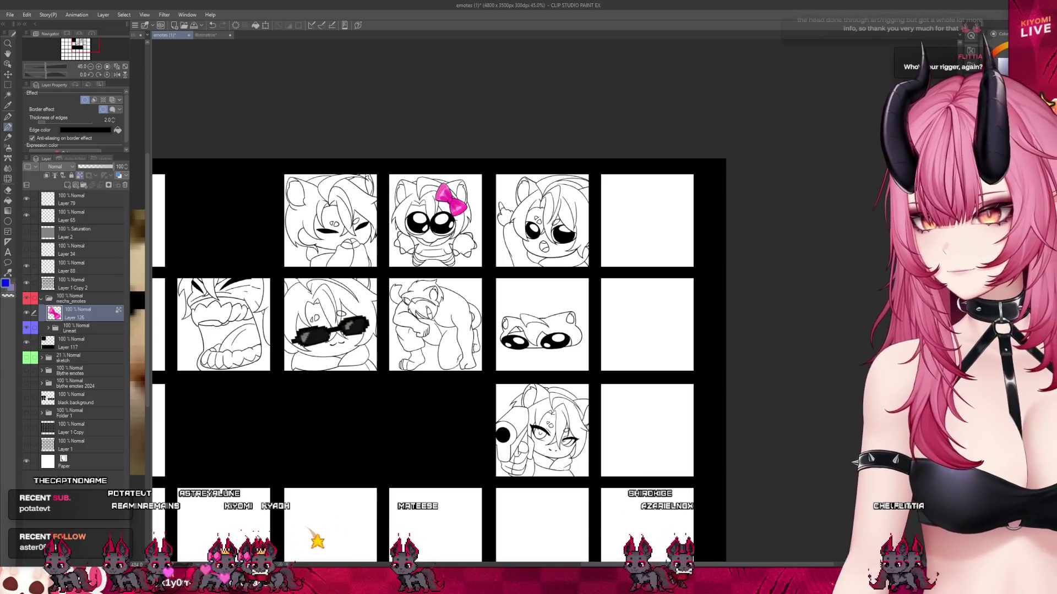
{"action": "left_click", "coordinate": [73, 329]}
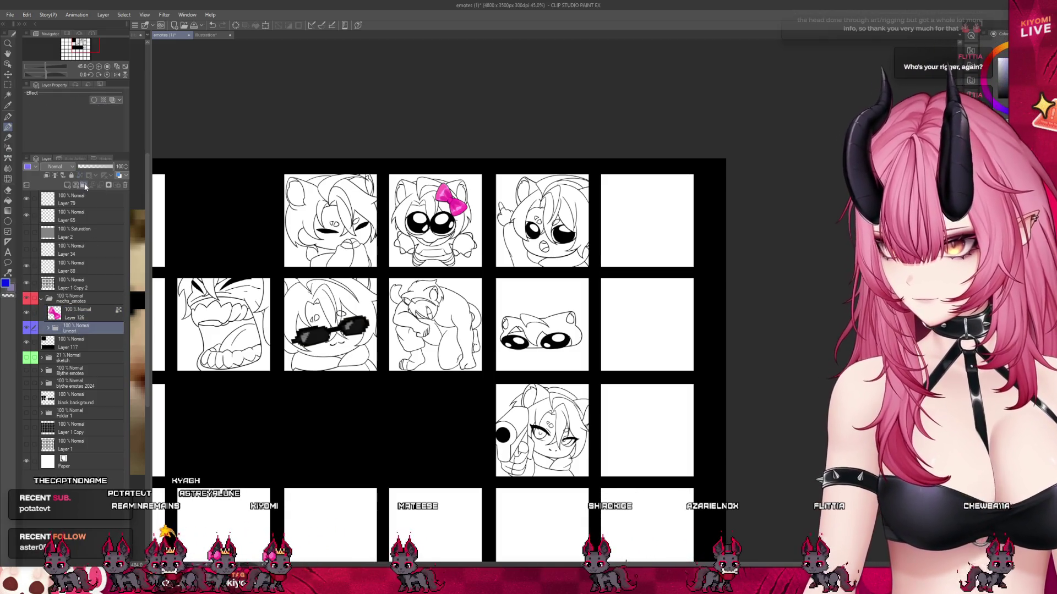
{"action": "left_click", "coordinate": [86, 187]}
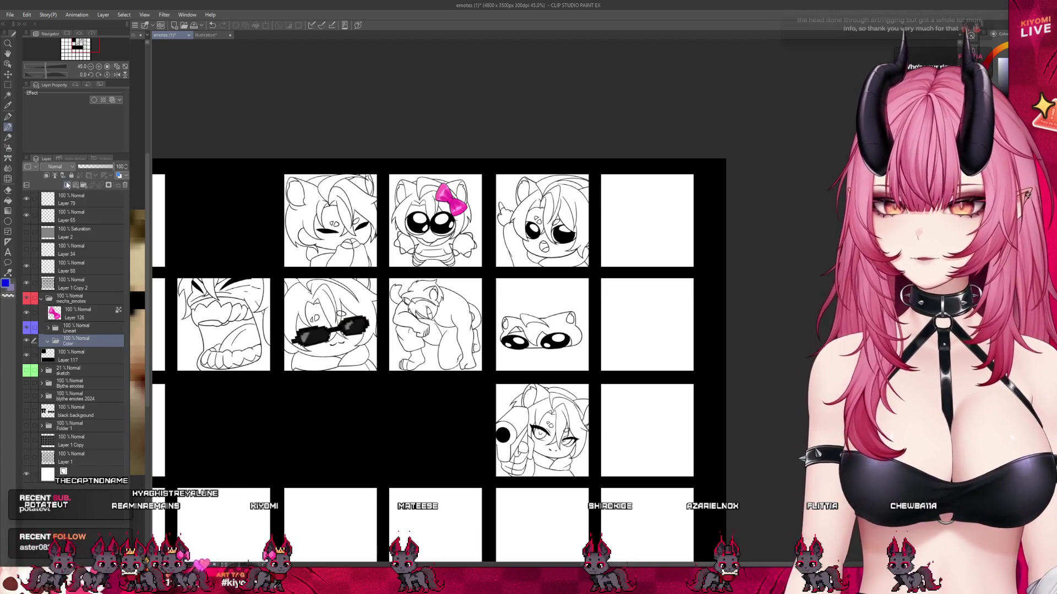
{"action": "left_click", "coordinate": [66, 185]}
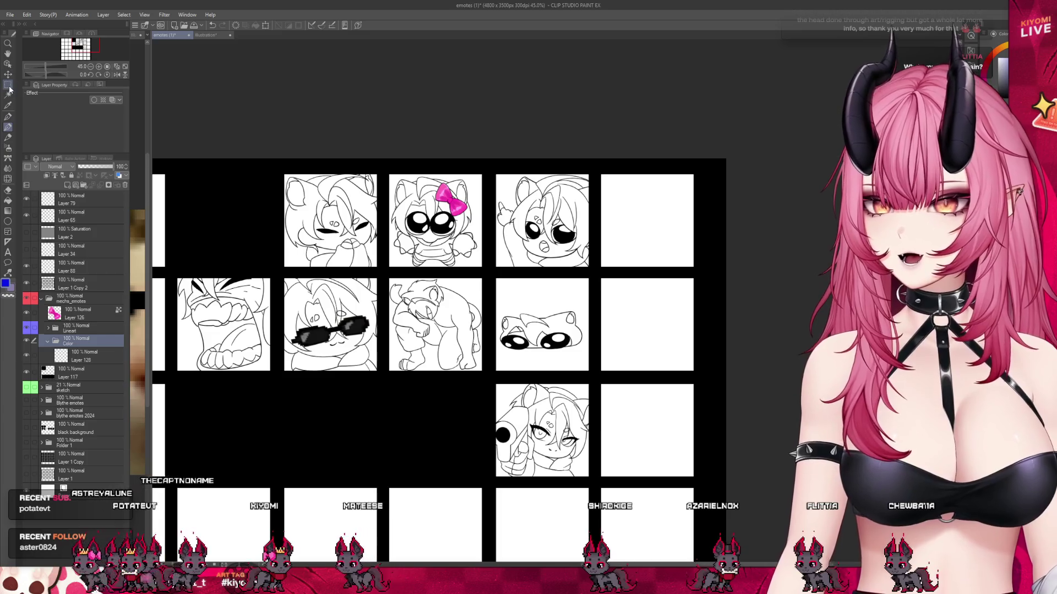
{"action": "left_click", "coordinate": [8, 81]}
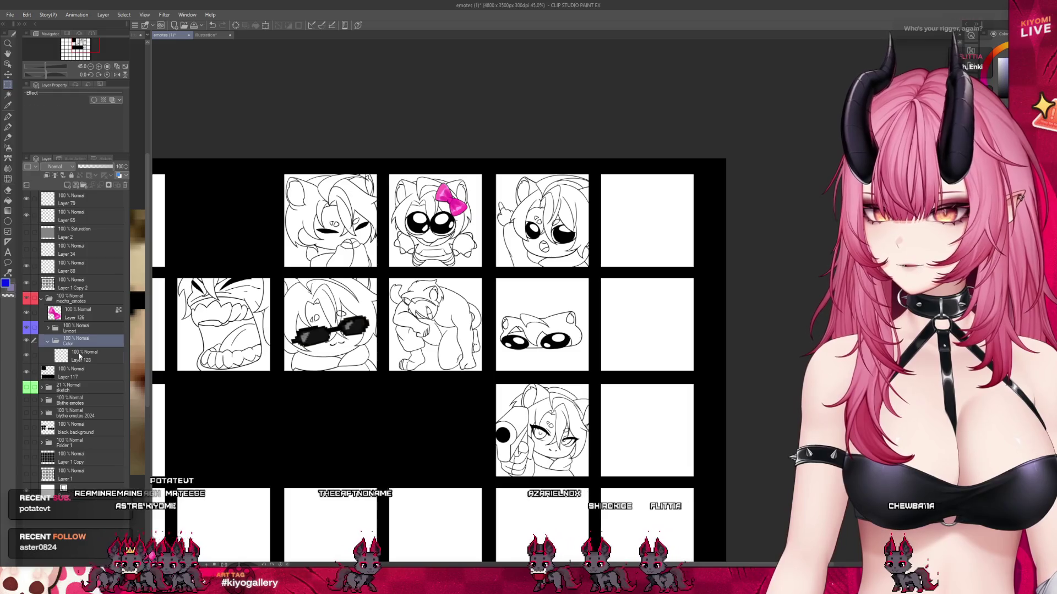
{"action": "left_click", "coordinate": [78, 357]}
- Pick the pen in purple, reselect the Lineart folder, and zoom in on the top emote tiles
{"action": "key", "text": "p"}
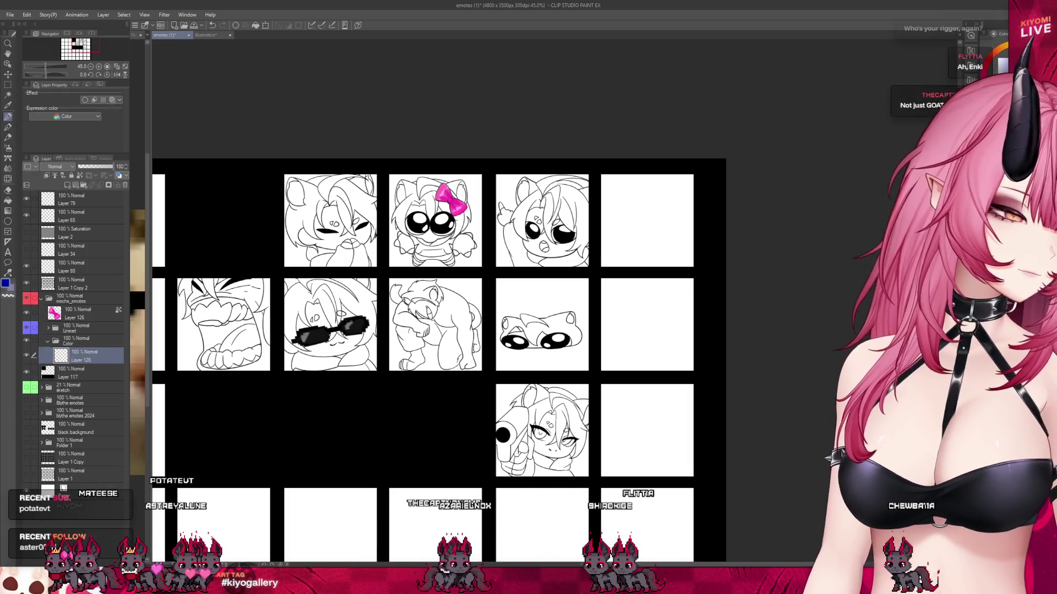
{"action": "key", "text": "x"}
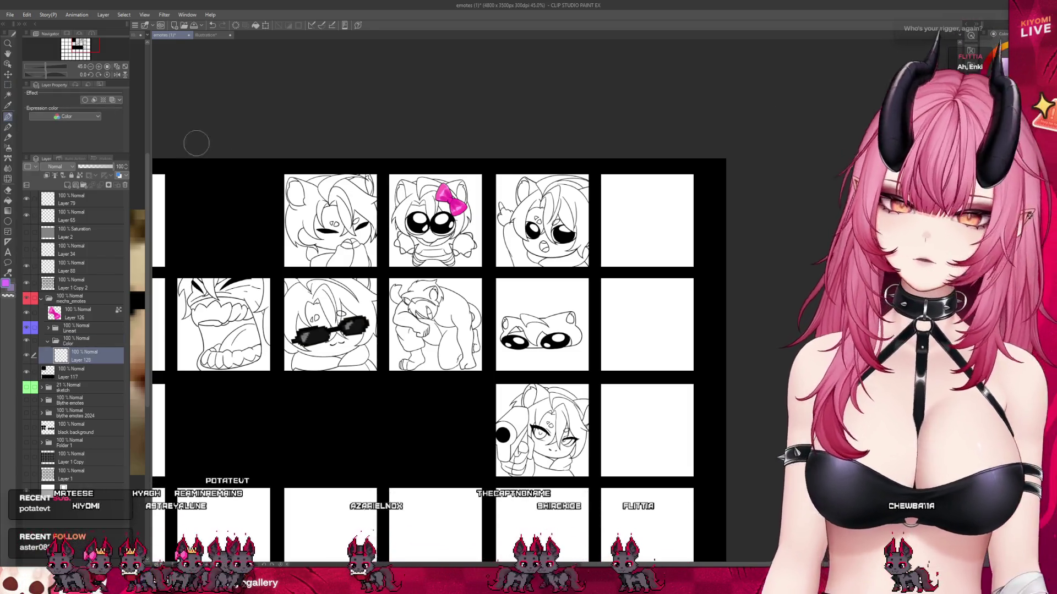
{"action": "left_click", "coordinate": [82, 328]}
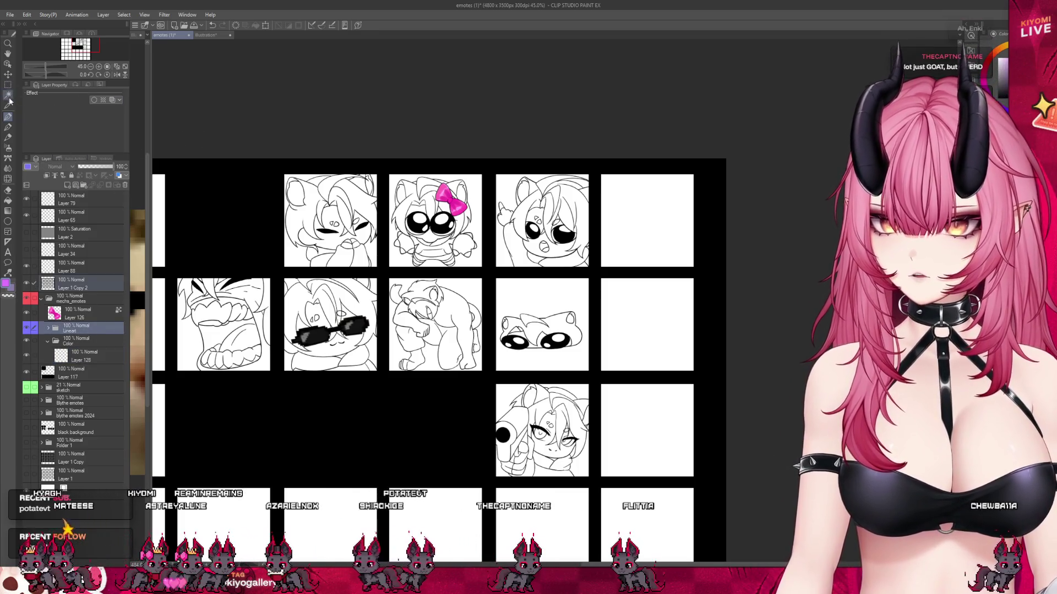
{"action": "scroll", "coordinate": [317, 189], "scroll_direction": "up", "scroll_amount": 3}
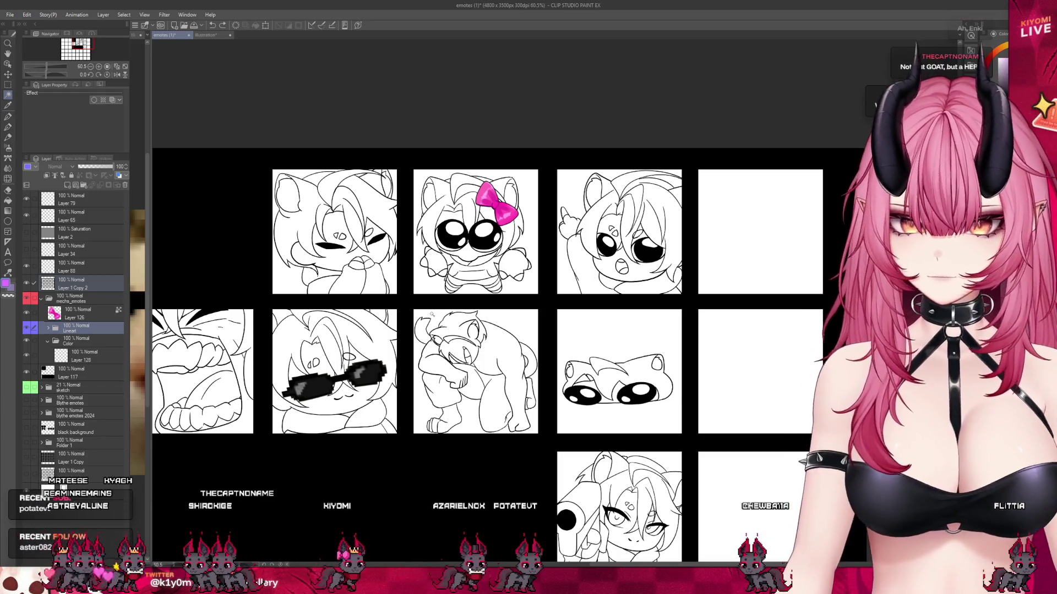
{"action": "scroll", "coordinate": [360, 192], "scroll_direction": "down", "scroll_amount": 3}
{"action": "scroll", "coordinate": [244, 252], "scroll_direction": "up", "scroll_amount": 1}
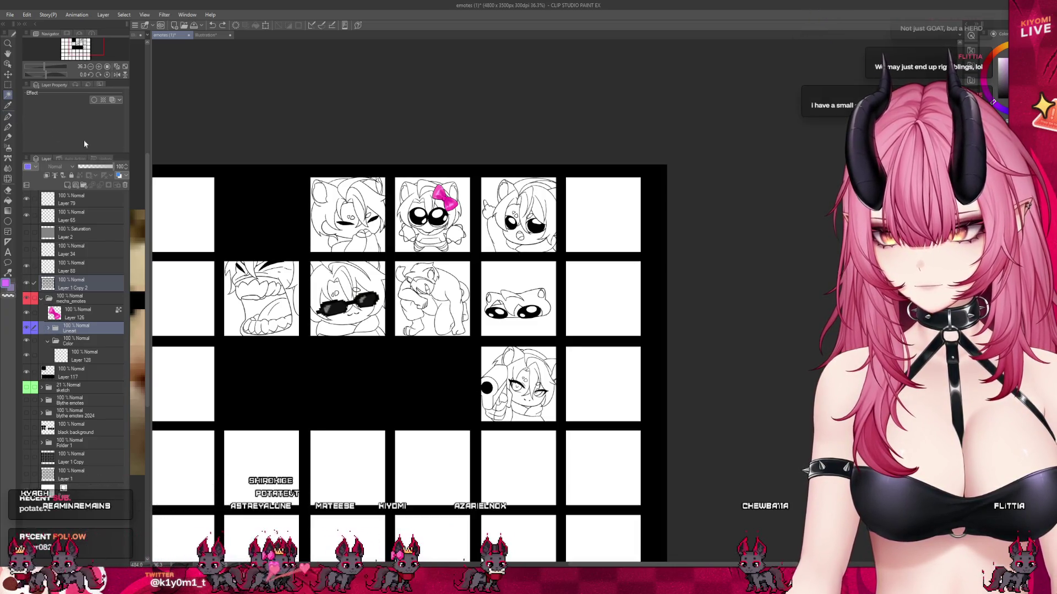
{"action": "scroll", "coordinate": [258, 190], "scroll_direction": "up", "scroll_amount": 1}
{"action": "scroll", "coordinate": [257, 190], "scroll_direction": "up", "scroll_amount": 1}
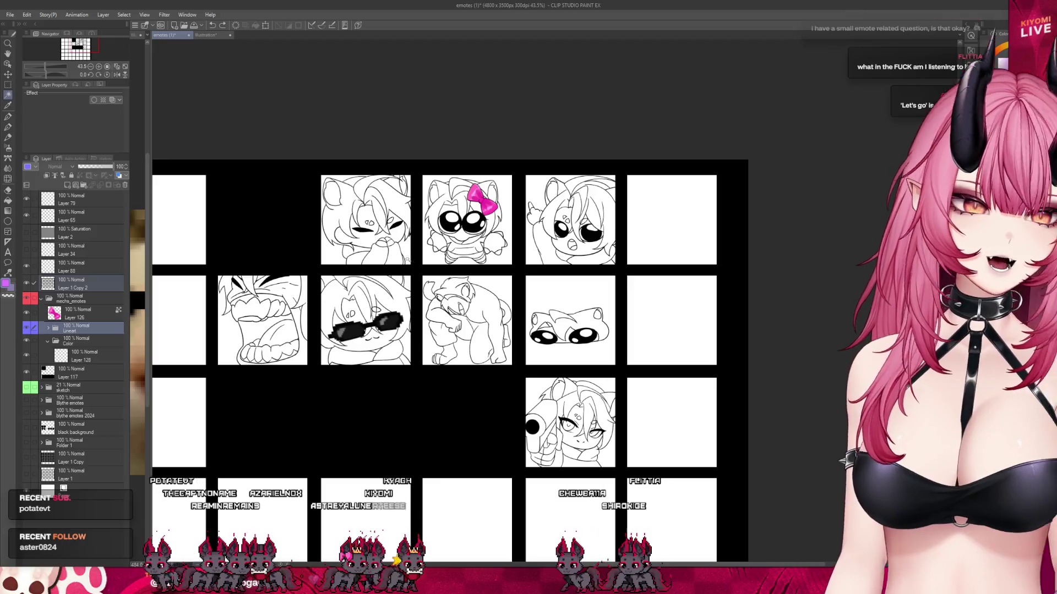
{"action": "scroll", "coordinate": [376, 249], "scroll_direction": "up", "scroll_amount": 2}
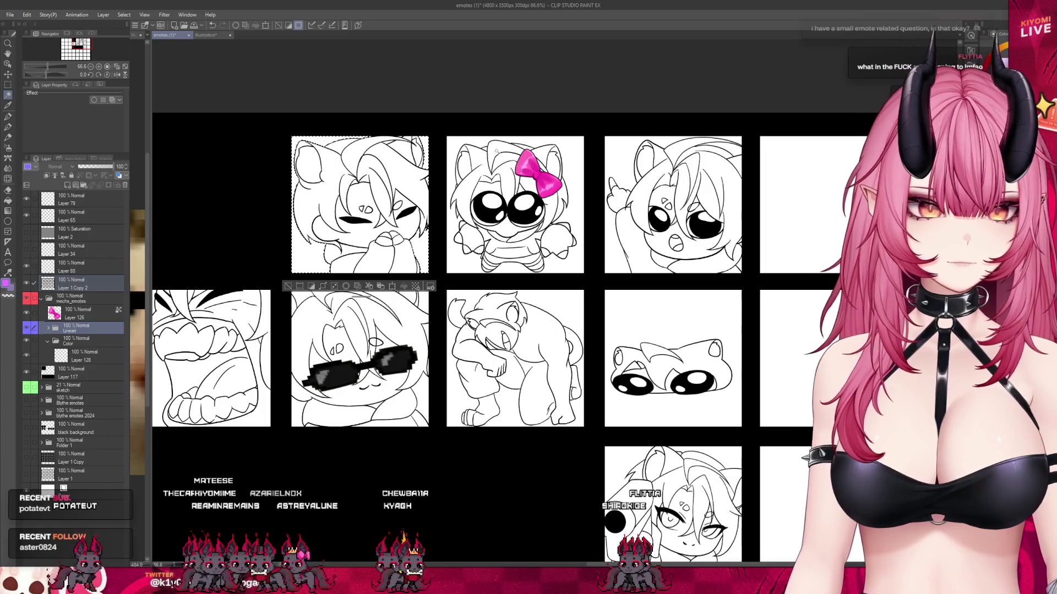
- Select the pink-bow tile and transform its lineart slightly right to centre it in the panel
{"action": "left_click", "coordinate": [472, 146], "text": "shift"}
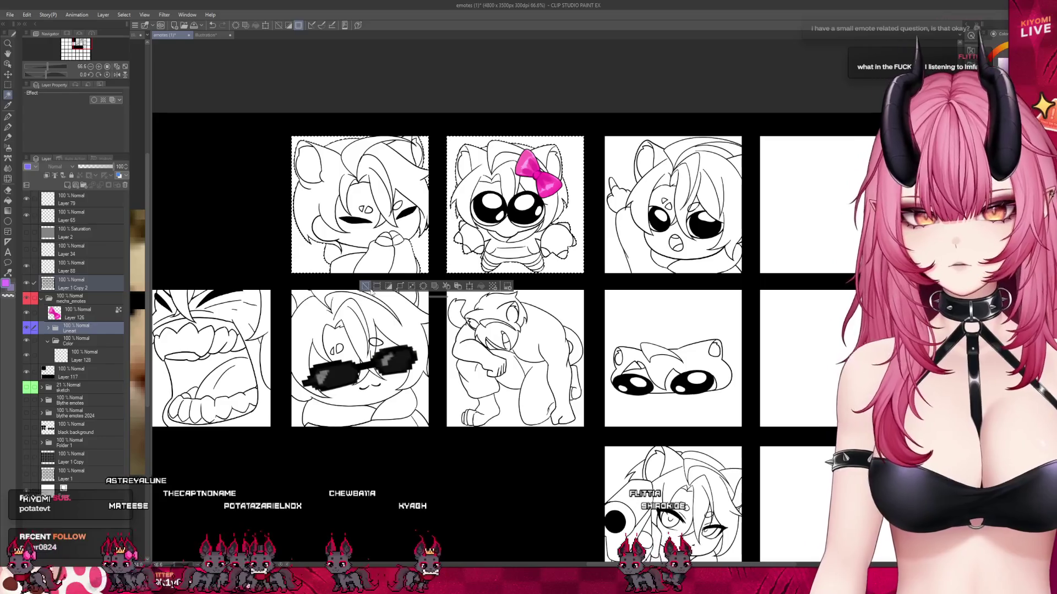
{"action": "key", "text": "ctrl+d"}
{"action": "key", "text": "m"}
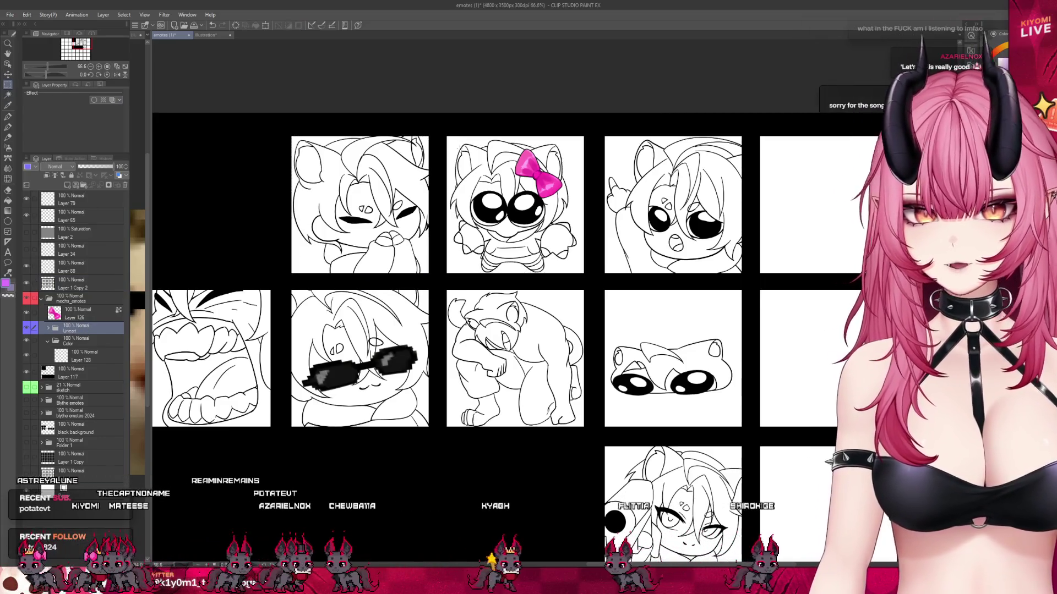
{"action": "left_click_drag", "start_coordinate": [442, 131], "coordinate": [587, 276]}
{"action": "key", "text": "ctrl+t"}
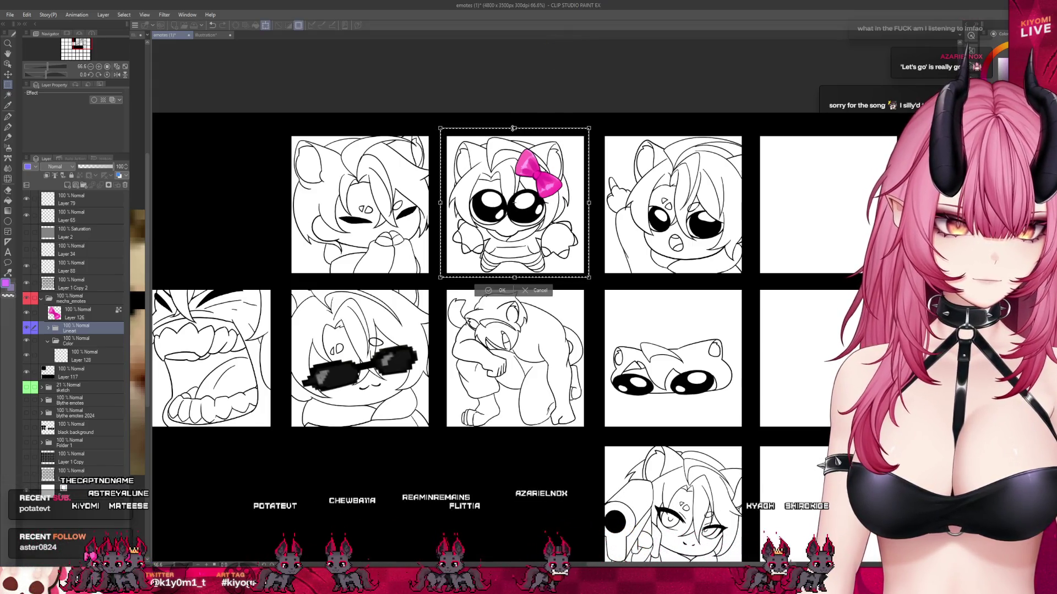
{"action": "left_click_drag", "start_coordinate": [514, 209], "coordinate": [517, 209]}
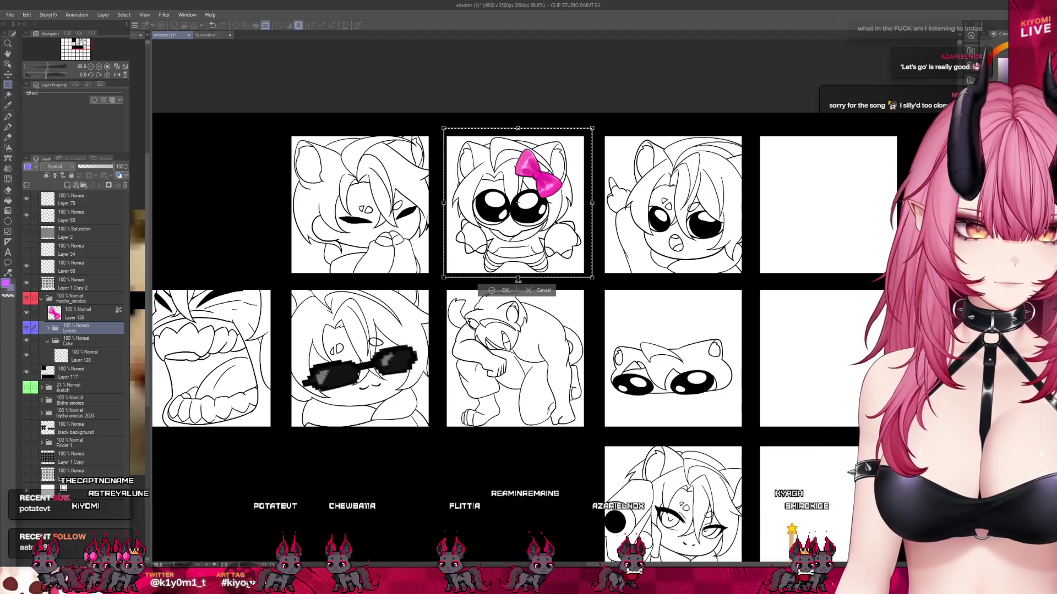
{"action": "left_click", "coordinate": [502, 292]}
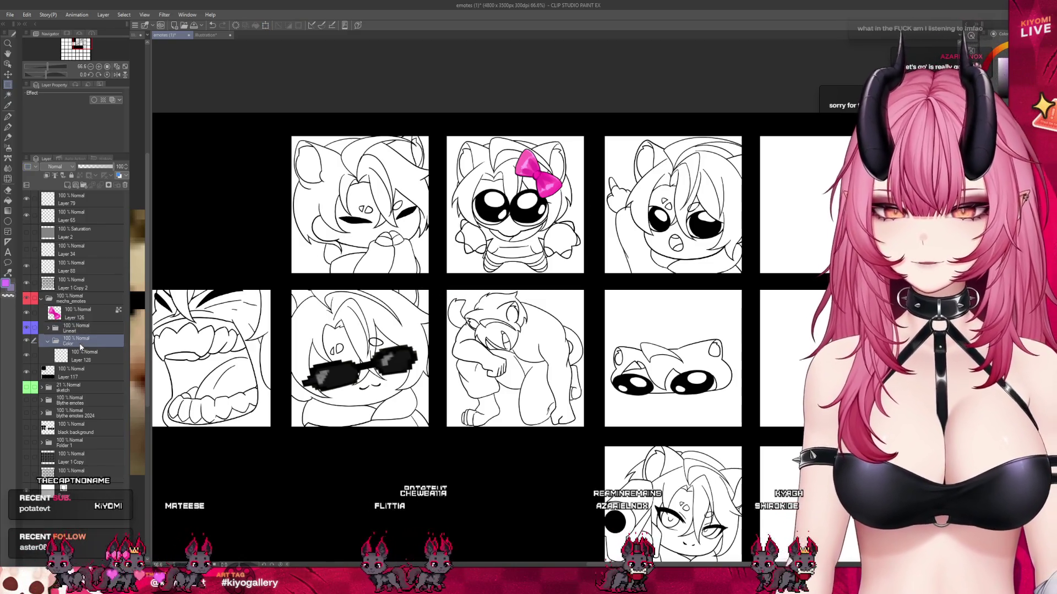
{"action": "left_click", "coordinate": [99, 341]}
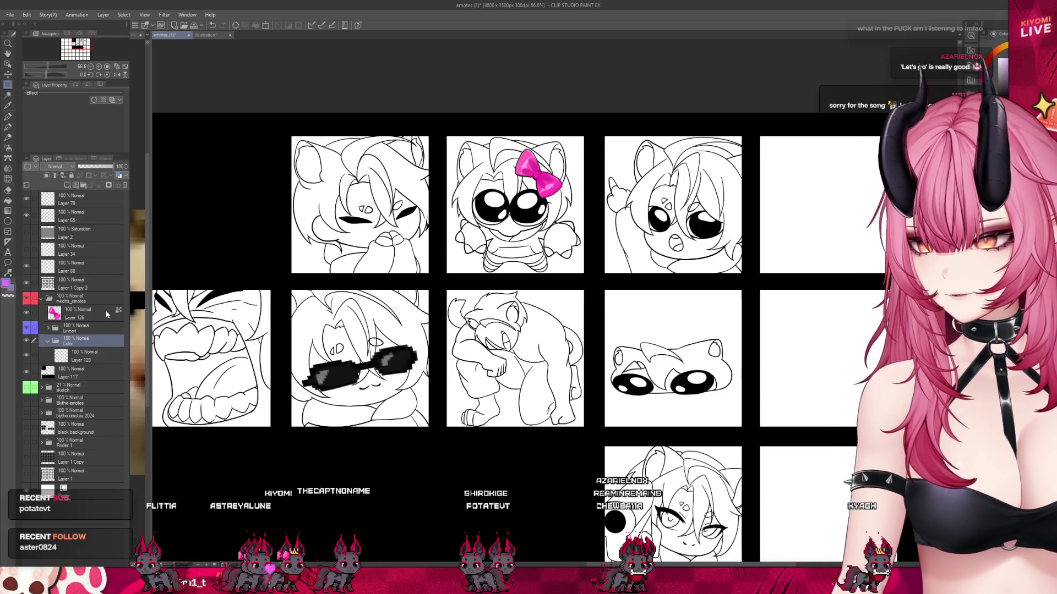
- Select the Lineart folder together with Layer 1 Copy 2 in the Layer panel
{"action": "scroll", "coordinate": [410, 268], "scroll_direction": "up", "scroll_amount": 1}
{"action": "left_click", "coordinate": [83, 313]}
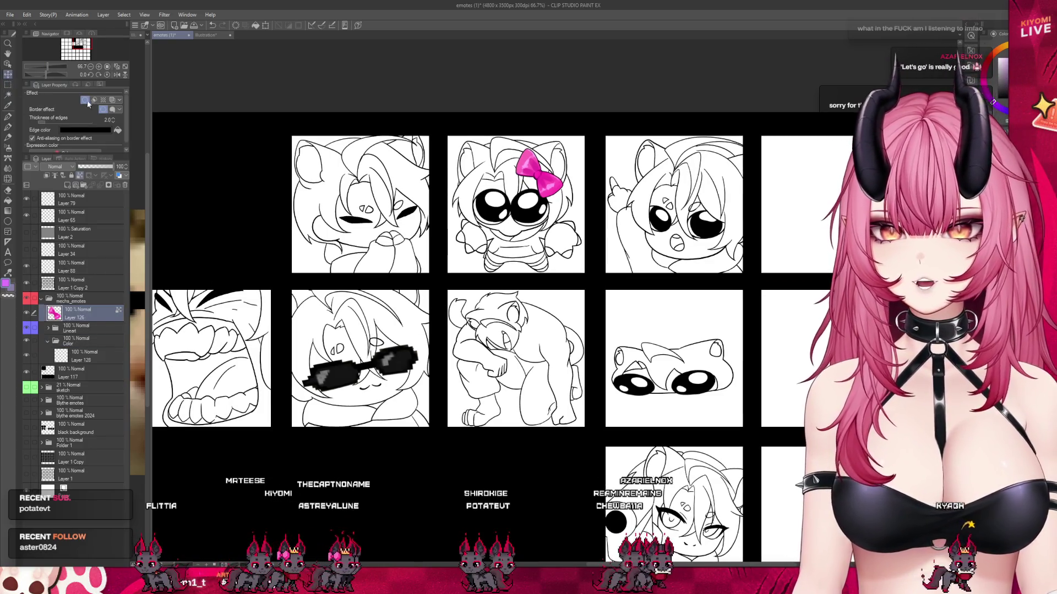
{"action": "left_click", "coordinate": [104, 356]}
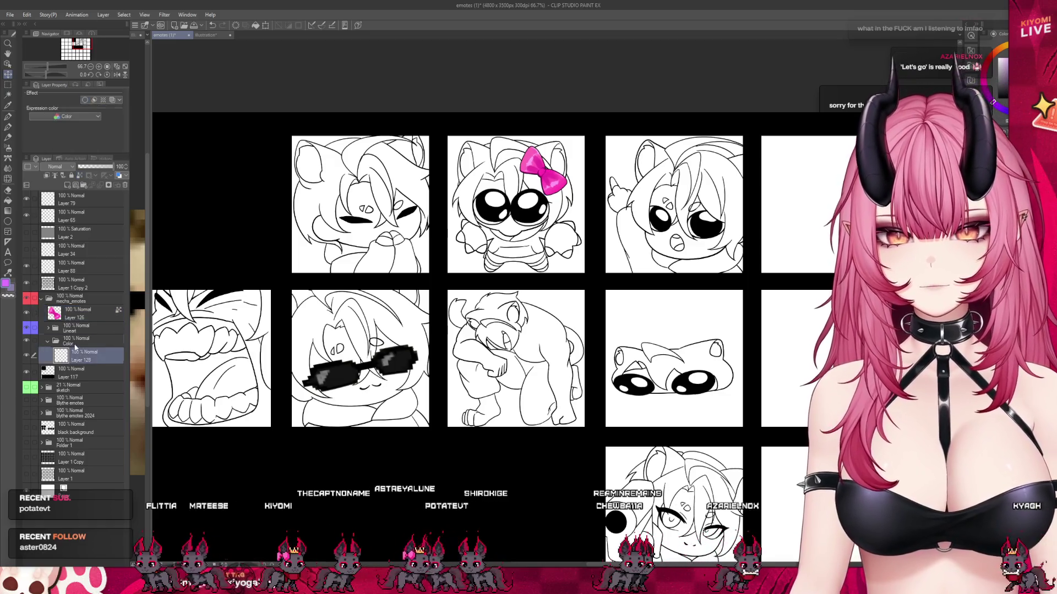
{"action": "left_click", "coordinate": [75, 328]}
{"action": "left_click", "coordinate": [33, 283]}
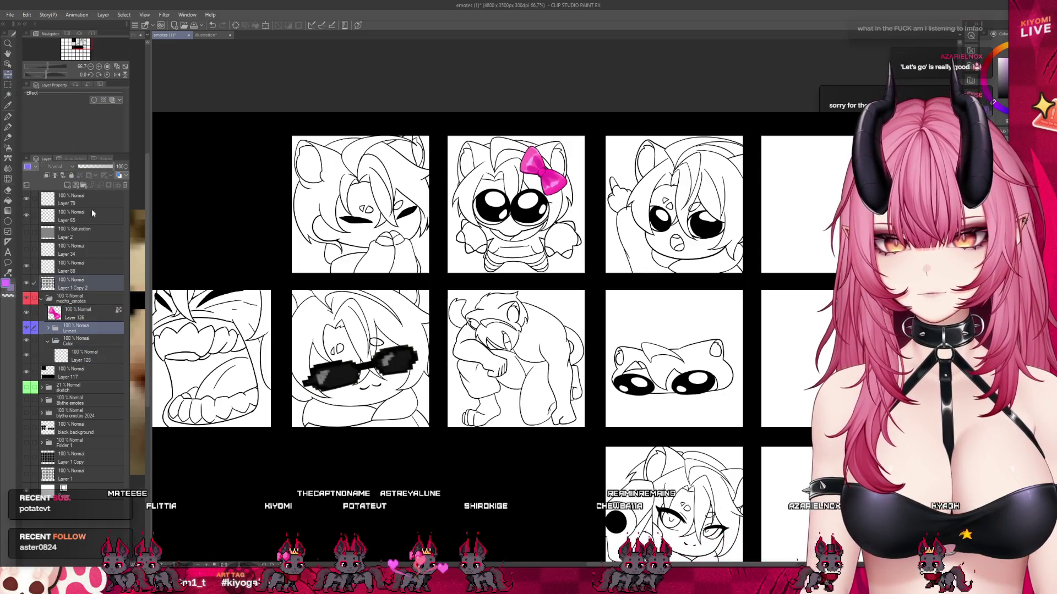
- Auto-select the three top-row emotes plus the cat-loaf and muscle-cat emotes
{"action": "key", "text": "w"}
{"action": "left_click", "coordinate": [314, 259]}
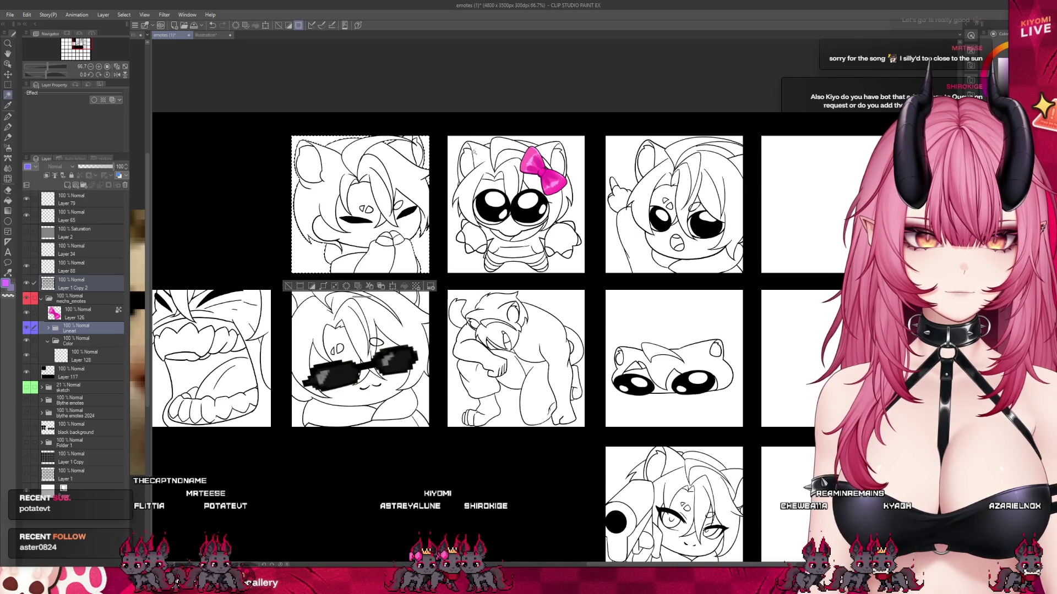
{"action": "left_click", "coordinate": [473, 153], "text": "shift"}
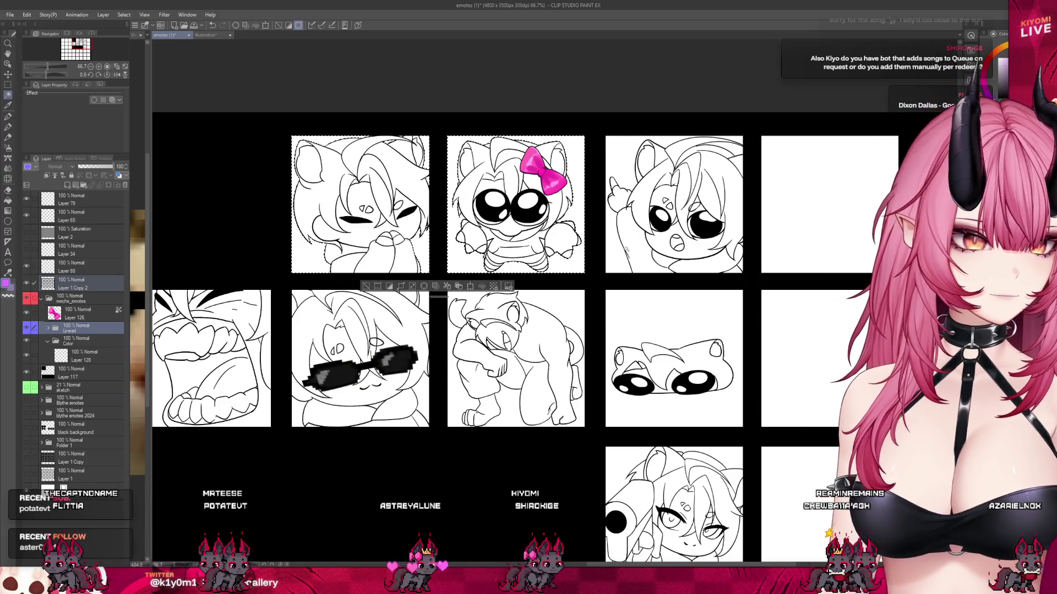
{"action": "left_click", "coordinate": [741, 265], "text": "shift"}
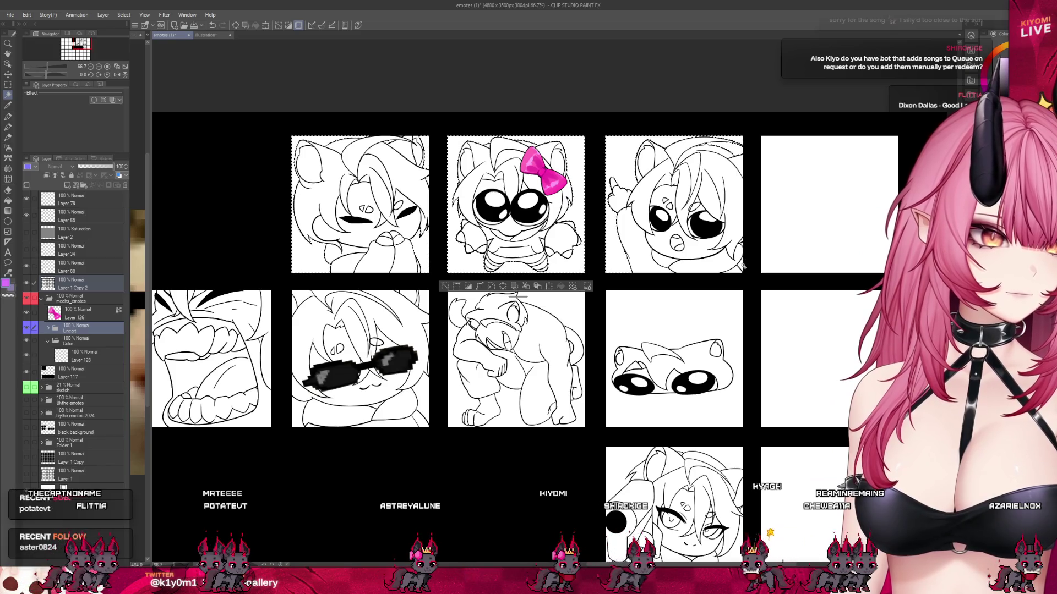
{"action": "scroll", "coordinate": [742, 265], "scroll_direction": "down", "scroll_amount": 1}
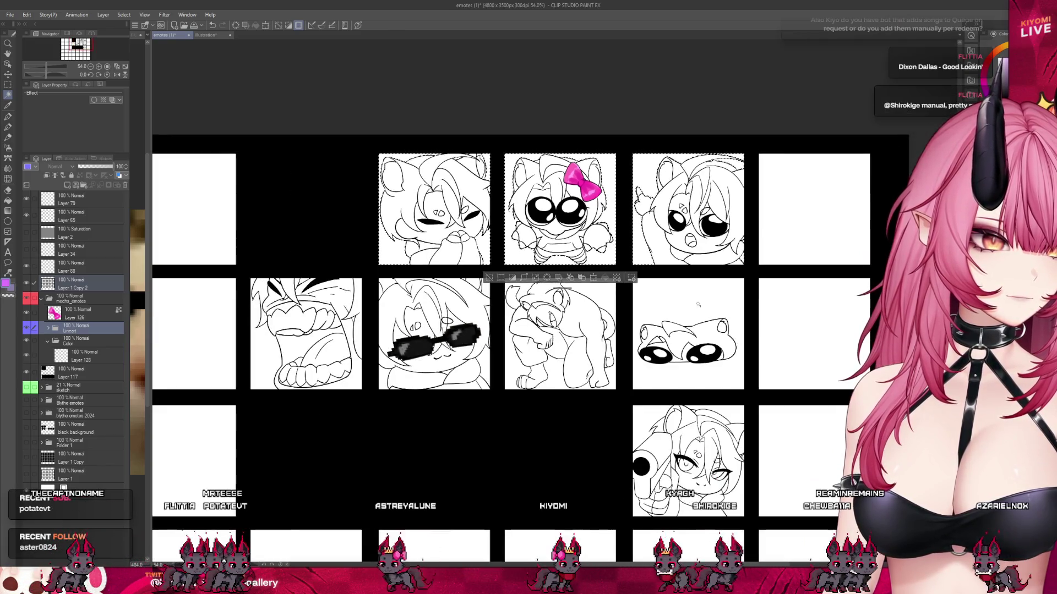
{"action": "left_click", "coordinate": [698, 305], "text": "shift"}
{"action": "scroll", "coordinate": [560, 379], "scroll_direction": "up", "scroll_amount": 1}
{"action": "left_click", "coordinate": [559, 378], "text": "shift"}
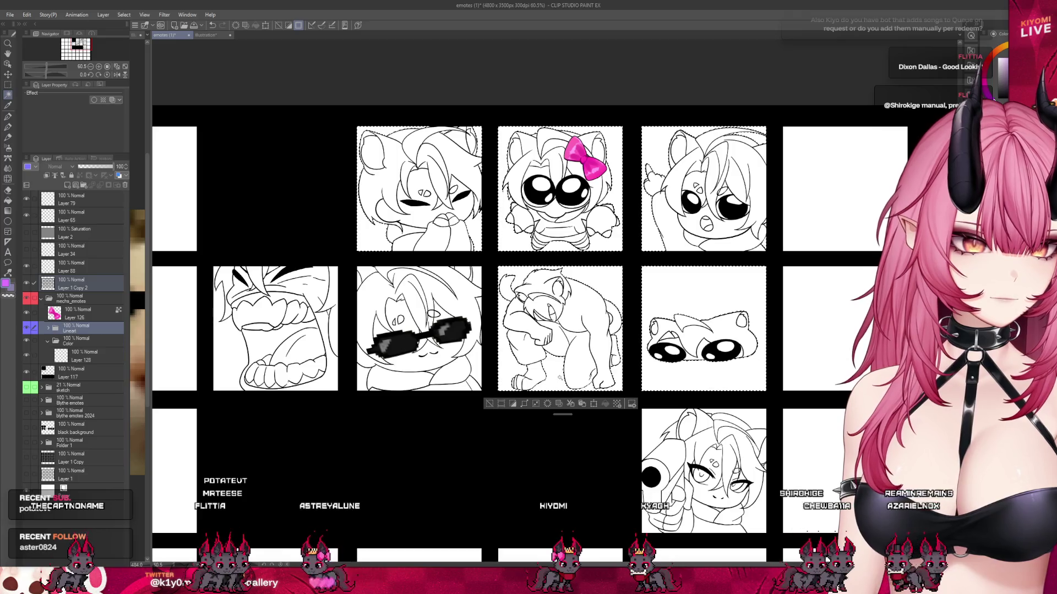
- Reset the canvas to 100% zoom and expand the Lineart folder
{"action": "scroll", "coordinate": [550, 352], "scroll_direction": "up", "scroll_amount": 1}
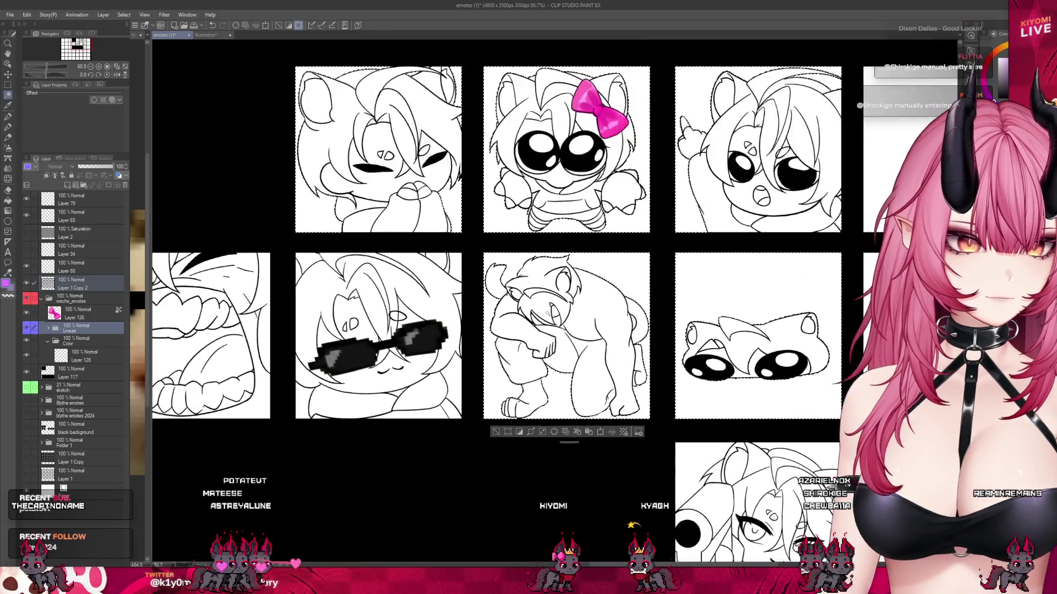
{"action": "scroll", "coordinate": [541, 319], "scroll_direction": "up", "scroll_amount": 4}
{"action": "key", "text": "ctrl+alt+0"}
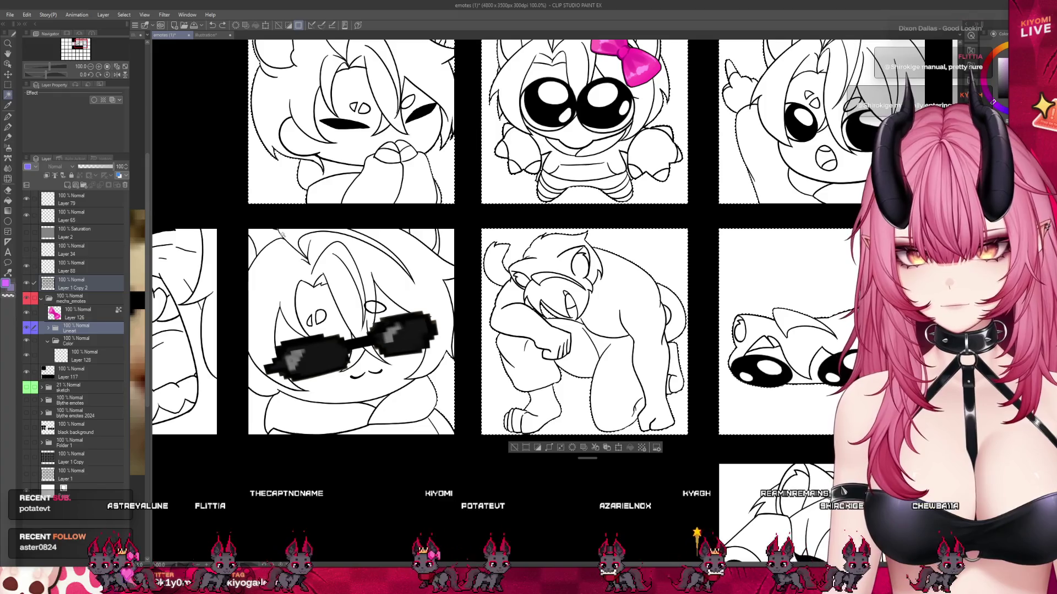
{"action": "scroll", "coordinate": [243, 414], "scroll_direction": "up", "scroll_amount": 1}
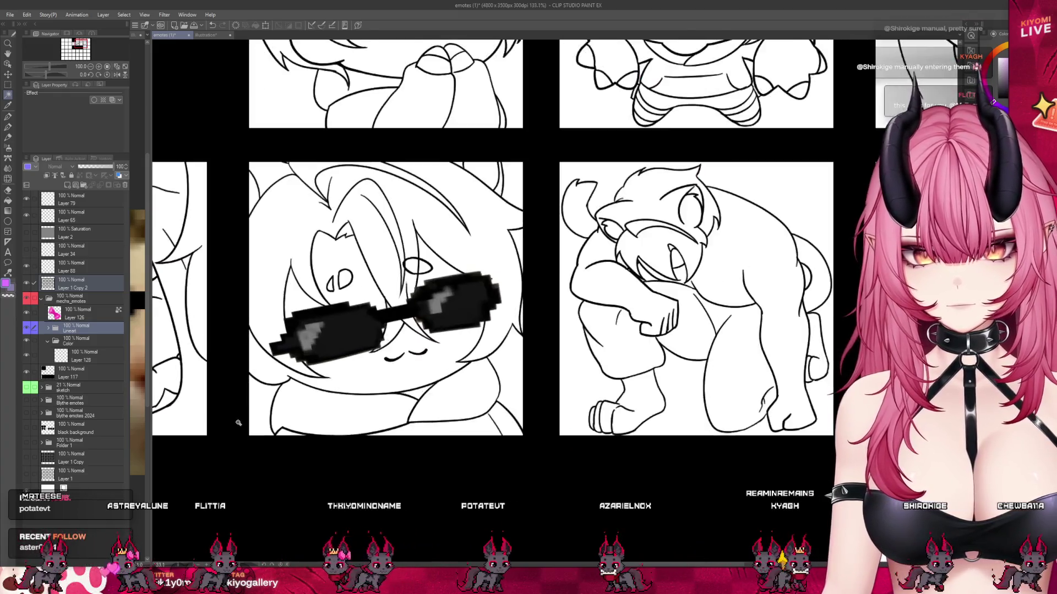
{"action": "scroll", "coordinate": [244, 413], "scroll_direction": "up", "scroll_amount": 2}
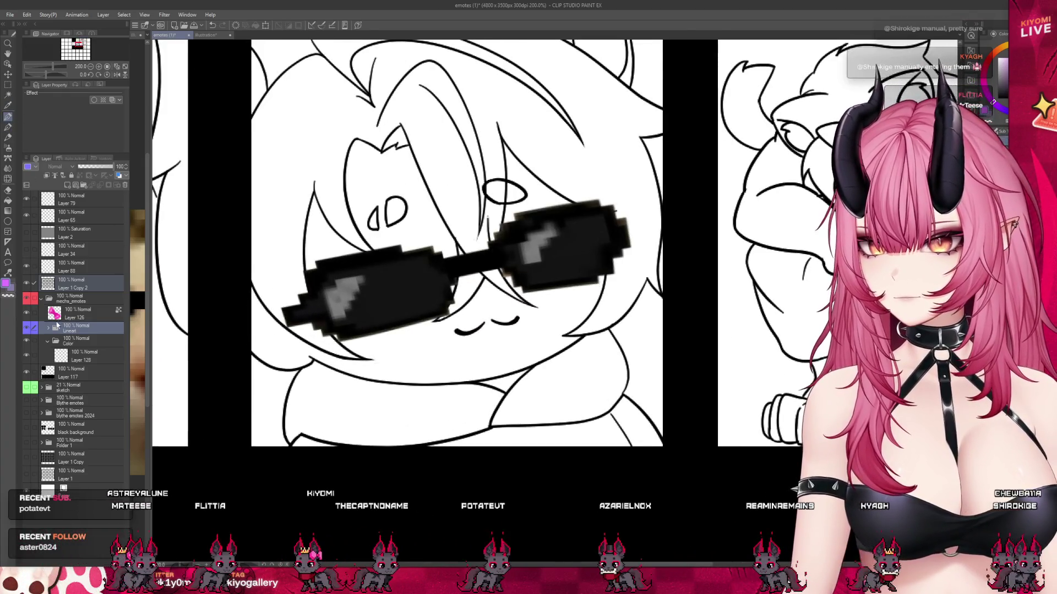
{"action": "left_click", "coordinate": [49, 328]}
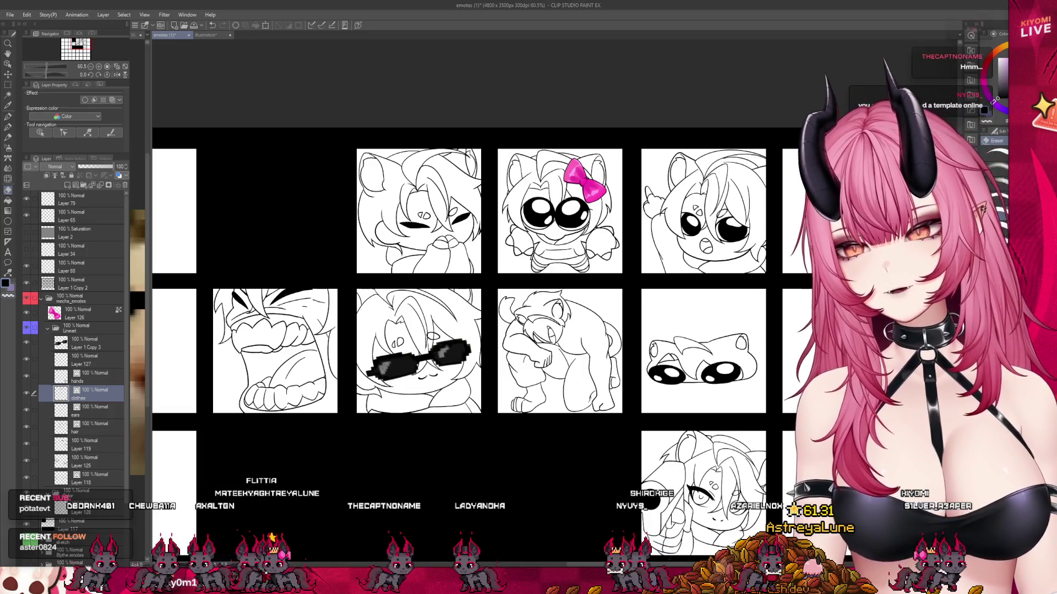
{"action": "scroll", "coordinate": [561, 198], "scroll_direction": "down", "scroll_amount": 2}
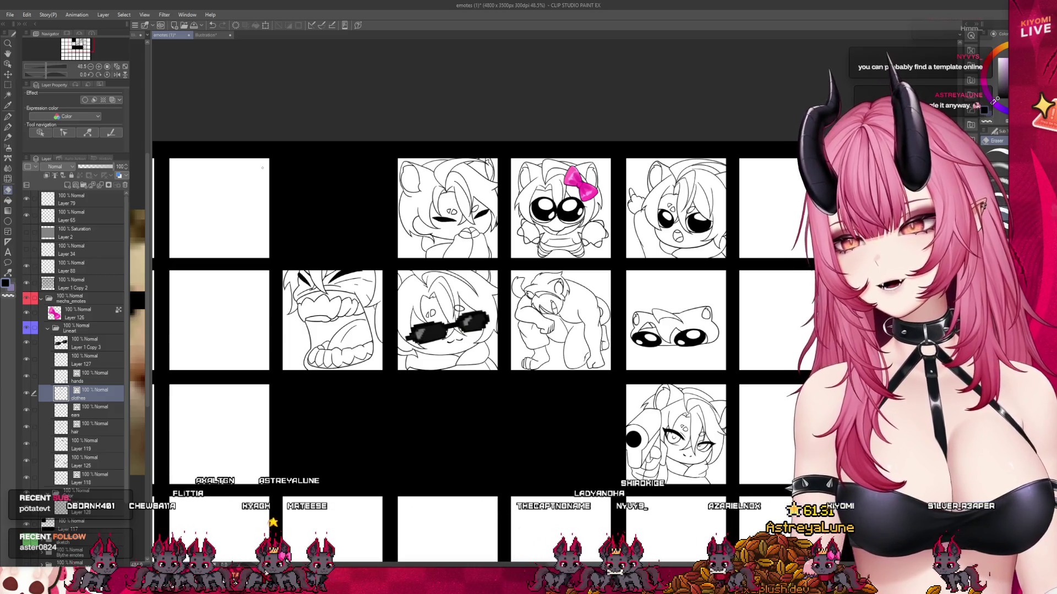
{"action": "scroll", "coordinate": [335, 315], "scroll_direction": "down", "scroll_amount": 3}
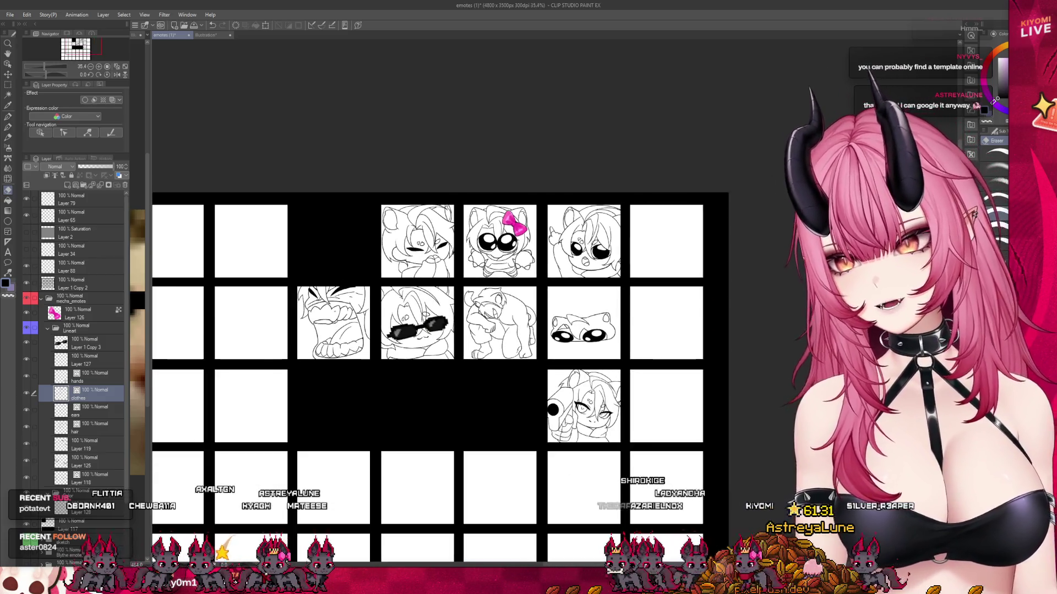
{"action": "scroll", "coordinate": [335, 316], "scroll_direction": "down", "scroll_amount": 3}
{"action": "scroll", "coordinate": [160, 243], "scroll_direction": "up", "scroll_amount": 5}
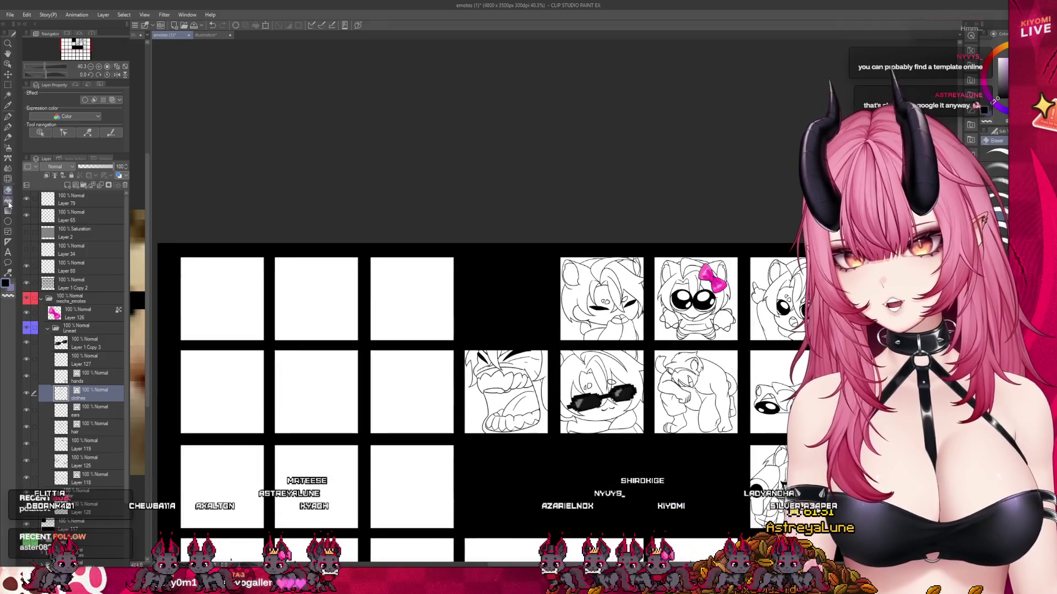
{"action": "left_click", "coordinate": [7, 74]}
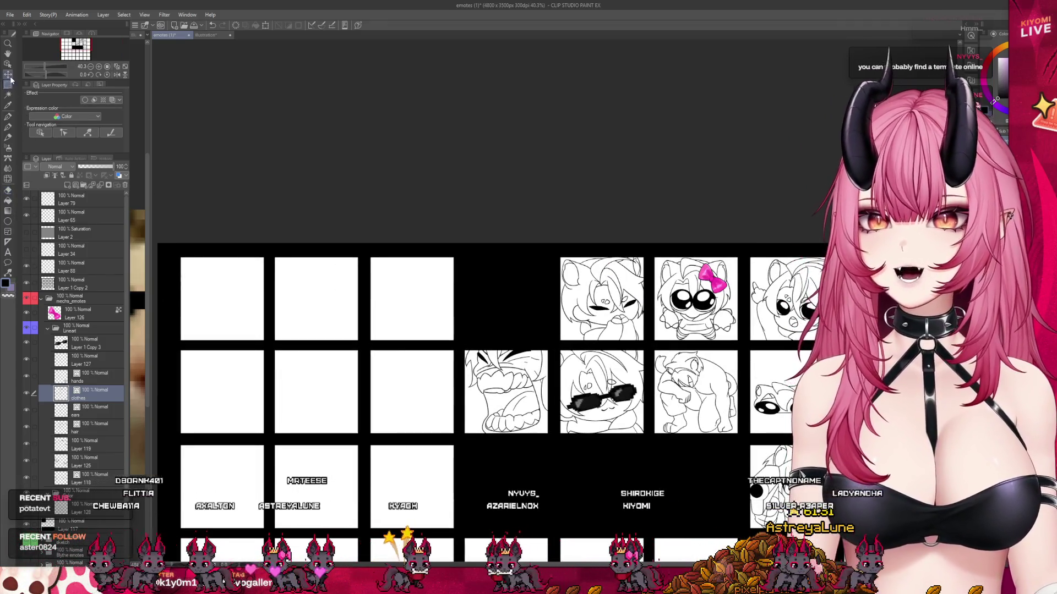
{"action": "scroll", "coordinate": [200, 279], "scroll_direction": "up", "scroll_amount": 3}
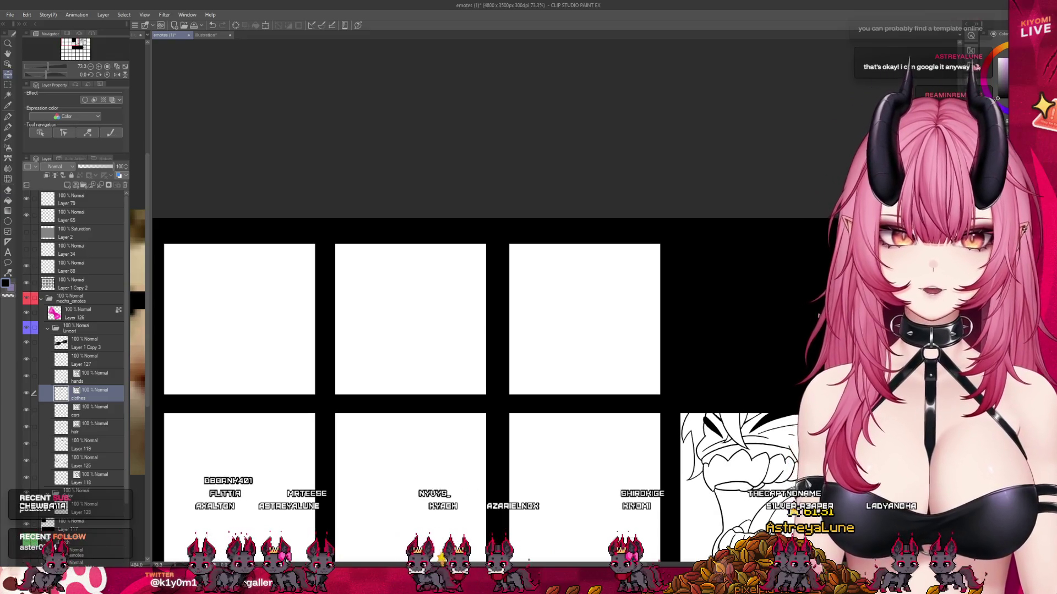
{"action": "scroll", "coordinate": [360, 139], "scroll_direction": "down", "scroll_amount": 2}
{"action": "scroll", "coordinate": [385, 149], "scroll_direction": "down", "scroll_amount": 2}
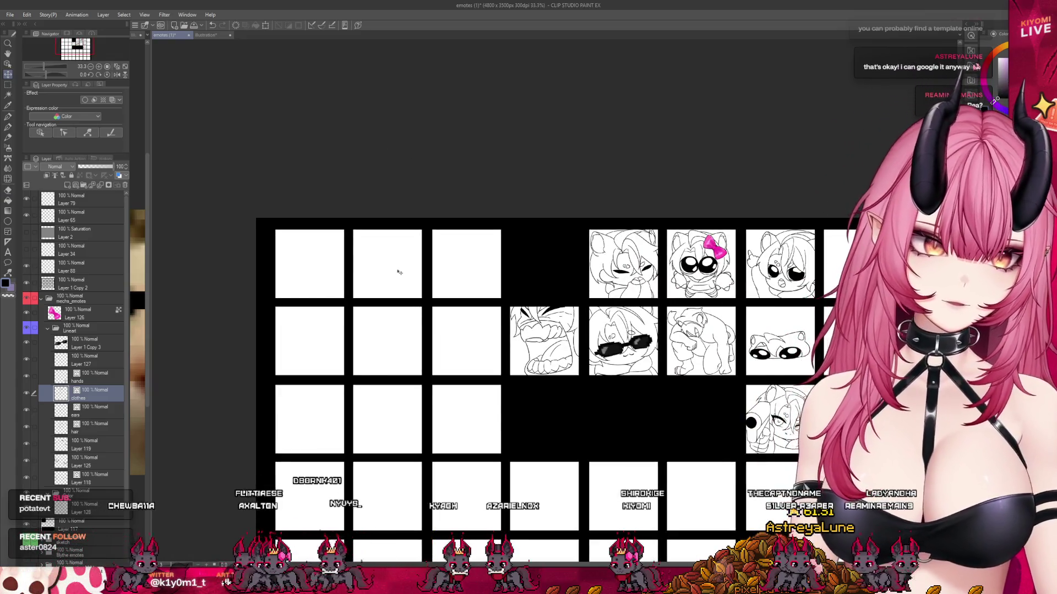
{"action": "scroll", "coordinate": [399, 272], "scroll_direction": "up", "scroll_amount": 3}
{"action": "scroll", "coordinate": [375, 248], "scroll_direction": "down", "scroll_amount": 2}
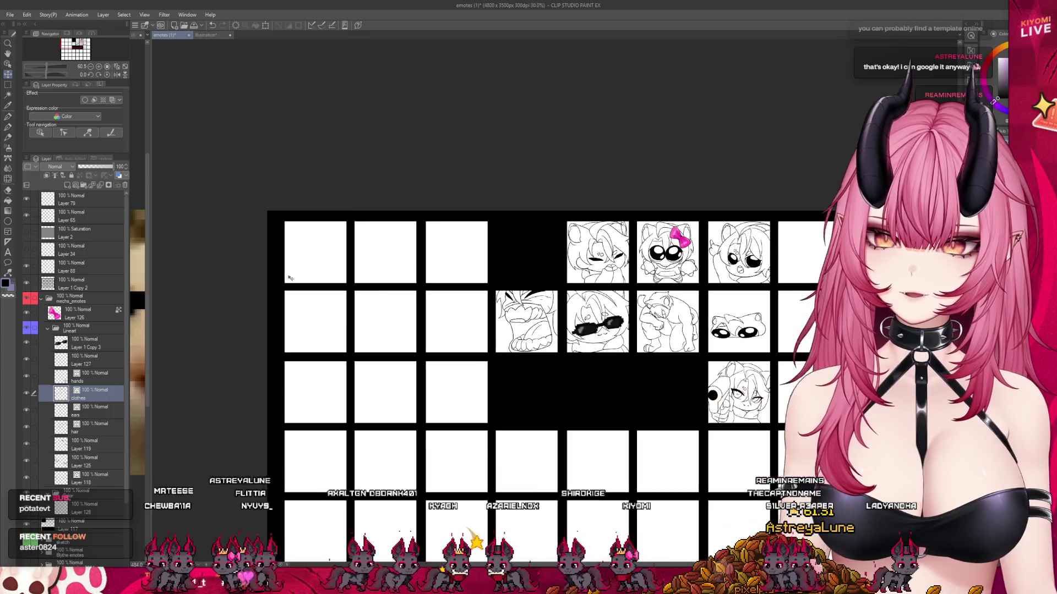
{"action": "scroll", "coordinate": [453, 395], "scroll_direction": "up", "scroll_amount": 2}
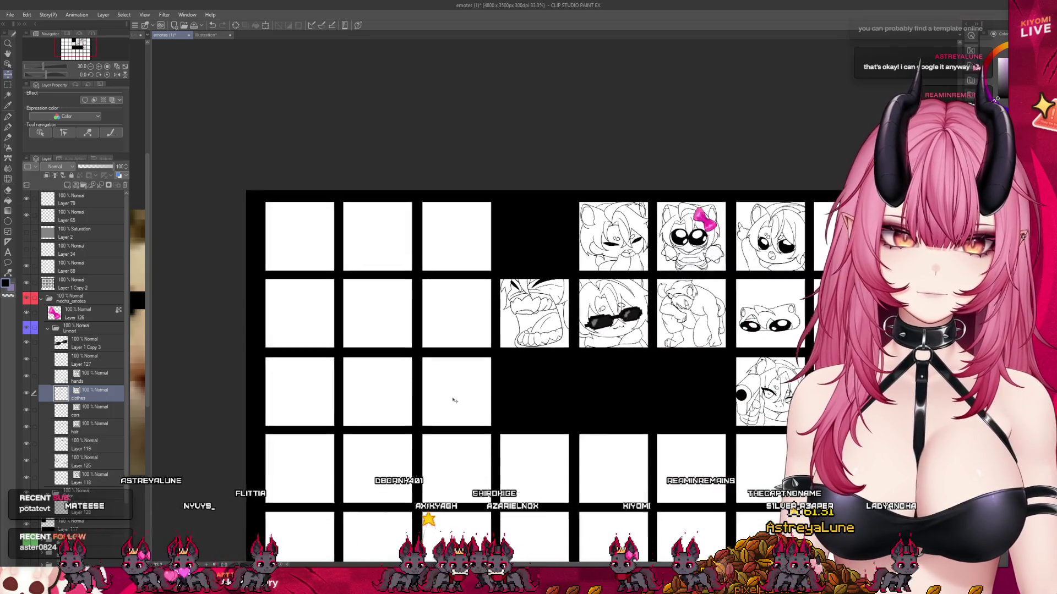
{"action": "scroll", "coordinate": [395, 454], "scroll_direction": "down", "scroll_amount": 3}
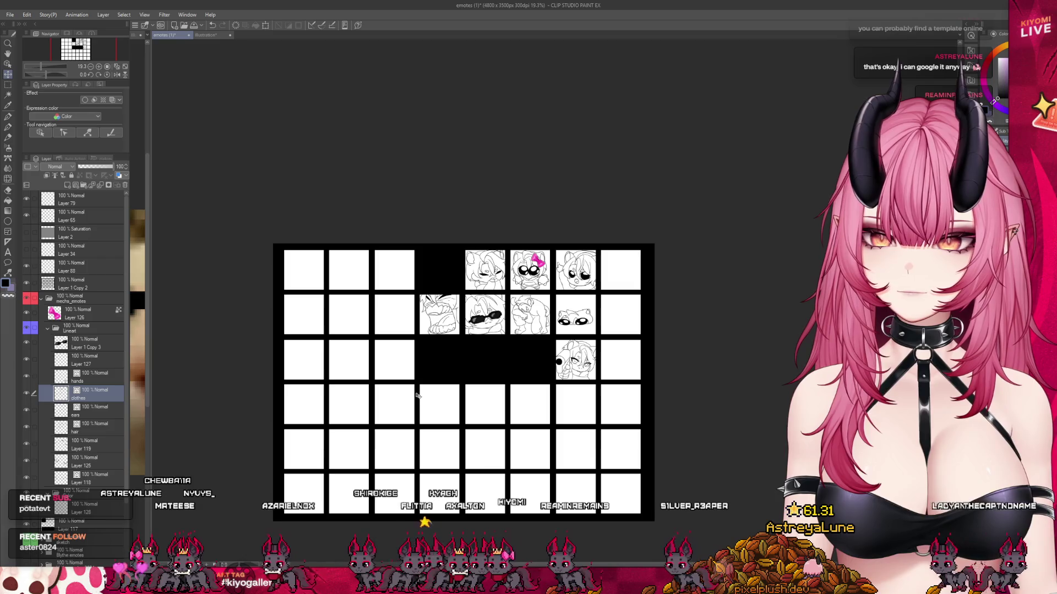
{"action": "scroll", "coordinate": [417, 394], "scroll_direction": "up", "scroll_amount": 1}
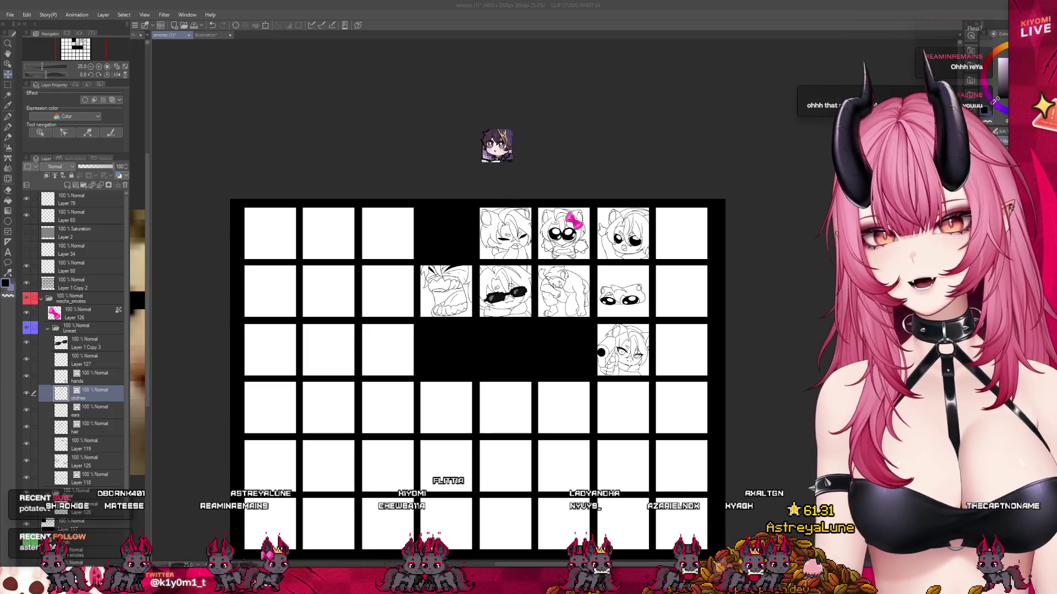
{"action": "scroll", "coordinate": [449, 221], "scroll_direction": "up", "scroll_amount": 3}
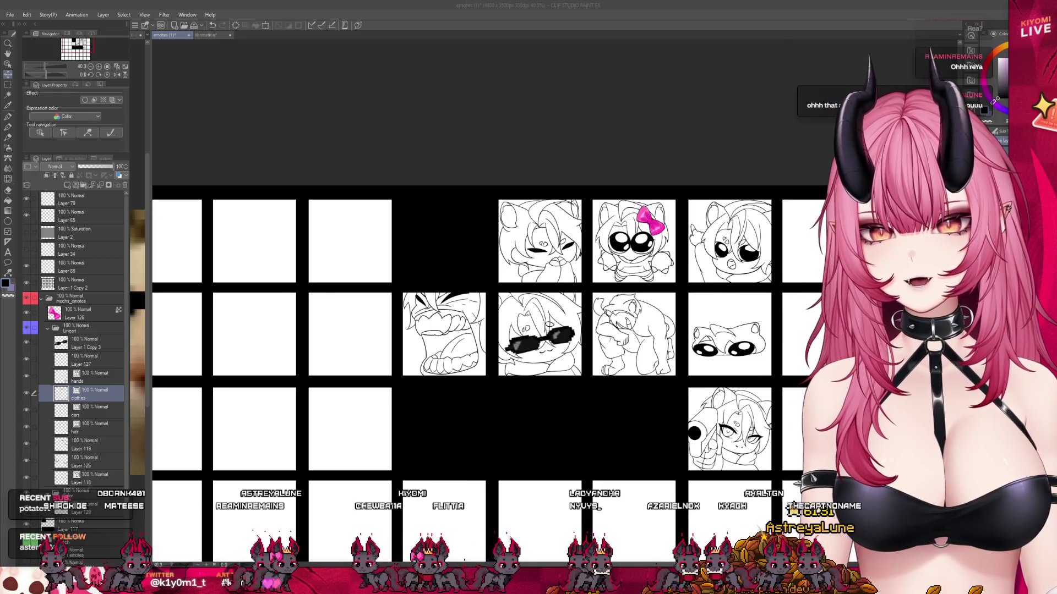
{"action": "scroll", "coordinate": [529, 229], "scroll_direction": "down", "scroll_amount": 1}
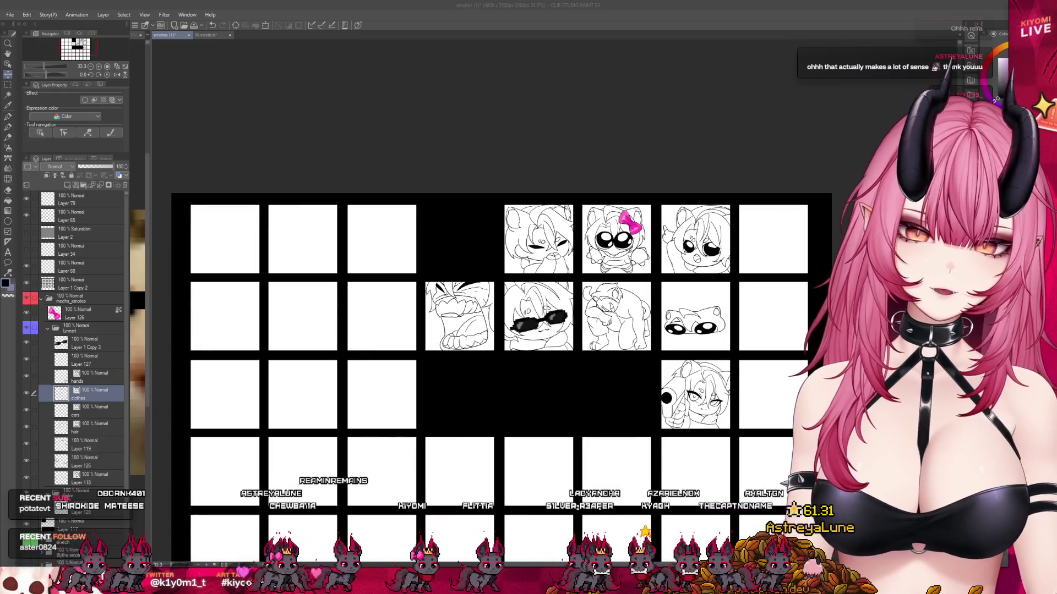
{"action": "scroll", "coordinate": [709, 280], "scroll_direction": "up", "scroll_amount": 3}
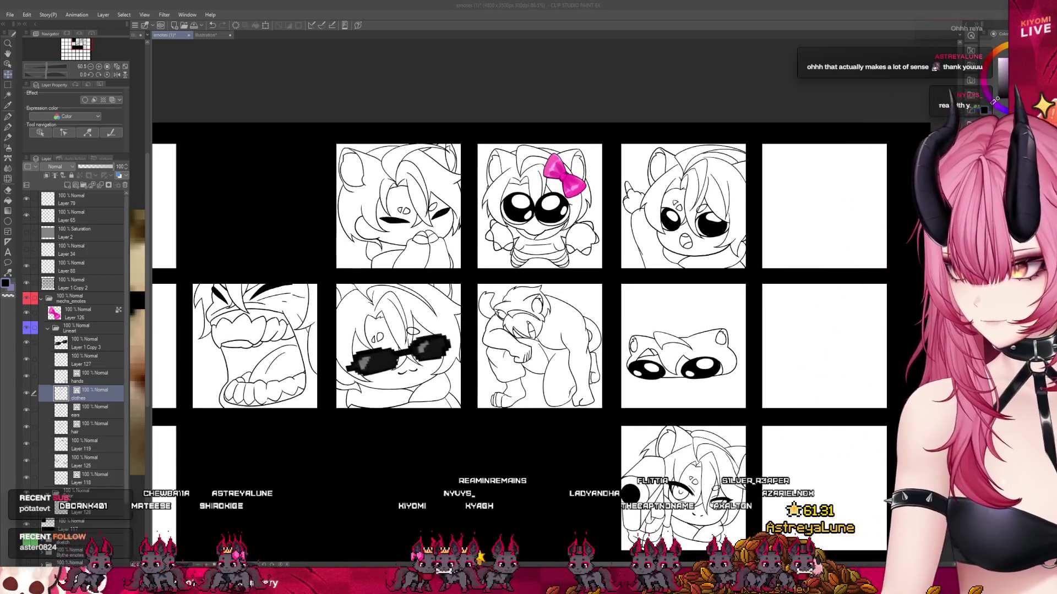
{"action": "left_click", "coordinate": [77, 284]}
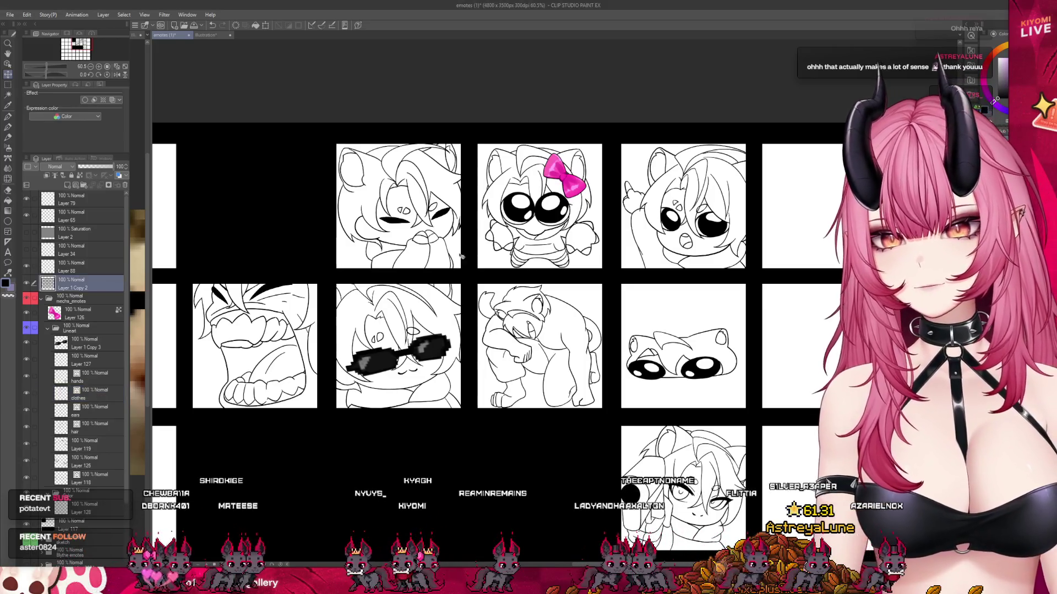
- Browse the layer stack and select Layer 120
{"action": "scroll", "coordinate": [493, 242], "scroll_direction": "down", "scroll_amount": 4}
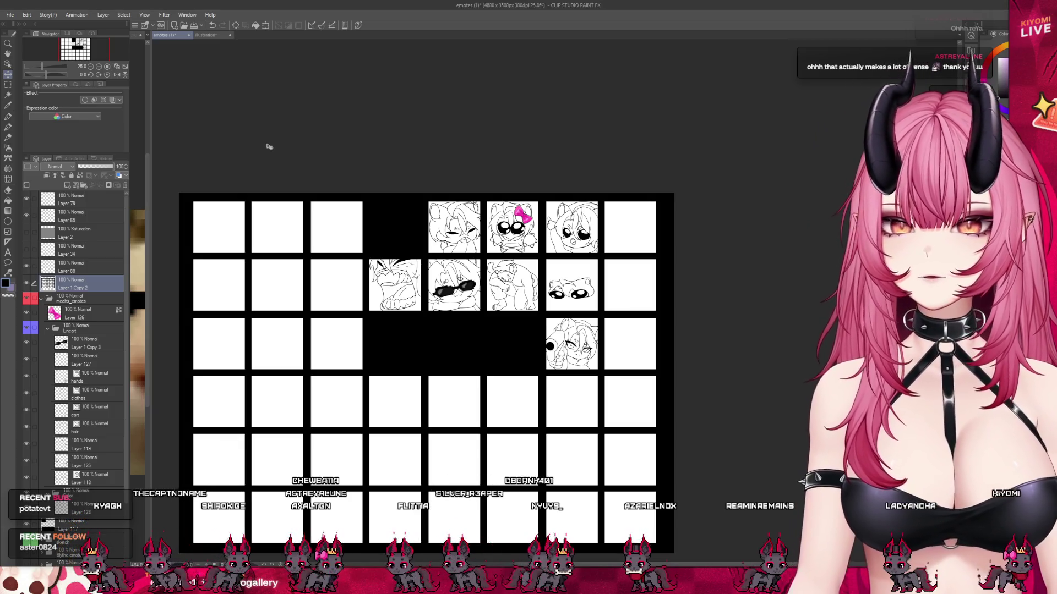
{"action": "scroll", "coordinate": [361, 255], "scroll_direction": "up", "scroll_amount": 2}
{"action": "scroll", "coordinate": [361, 255], "scroll_direction": "up", "scroll_amount": 1}
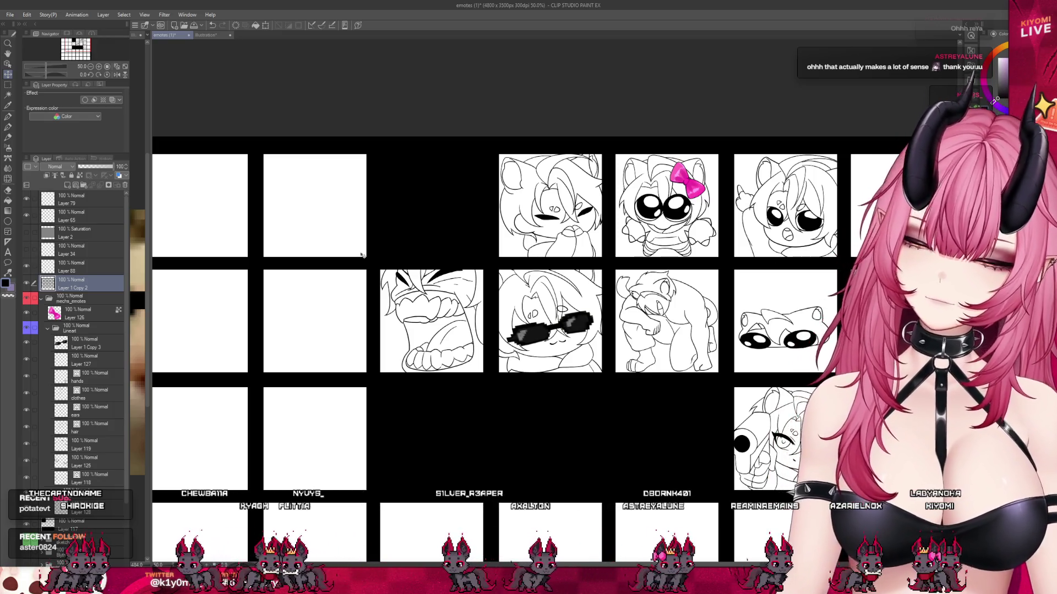
{"action": "scroll", "coordinate": [852, 162], "scroll_direction": "down", "scroll_amount": 1}
{"action": "scroll", "coordinate": [853, 162], "scroll_direction": "up", "scroll_amount": 1}
{"action": "scroll", "coordinate": [853, 163], "scroll_direction": "up", "scroll_amount": 1}
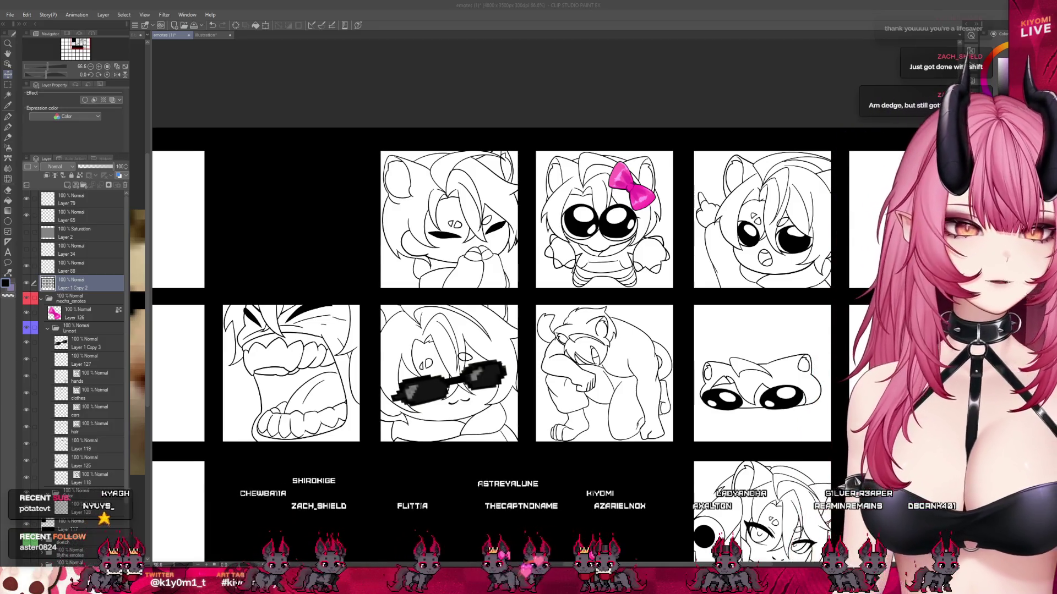
{"action": "scroll", "coordinate": [529, 297], "scroll_direction": "up", "scroll_amount": 1}
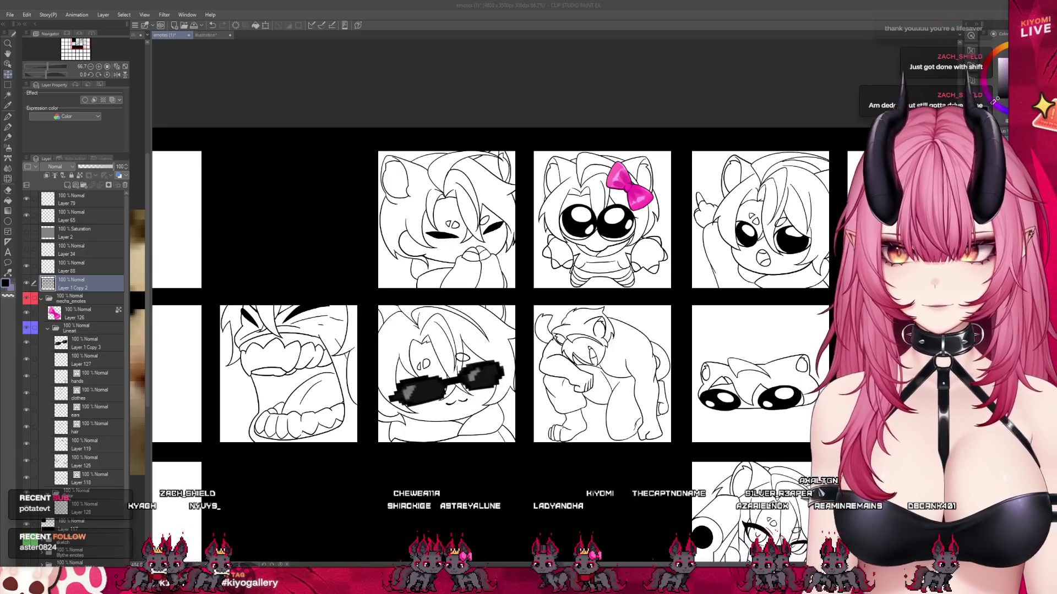
{"action": "left_click", "coordinate": [88, 508]}
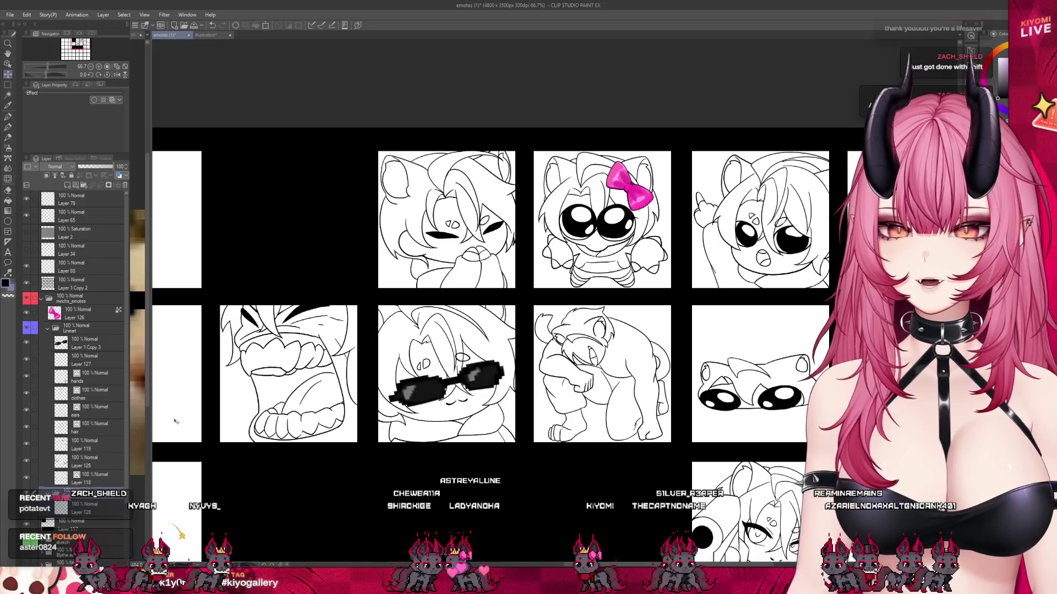
{"action": "scroll", "coordinate": [549, 352], "scroll_direction": "down", "scroll_amount": 2}
{"action": "scroll", "coordinate": [548, 353], "scroll_direction": "up", "scroll_amount": 4}
{"action": "scroll", "coordinate": [549, 353], "scroll_direction": "down", "scroll_amount": 2}
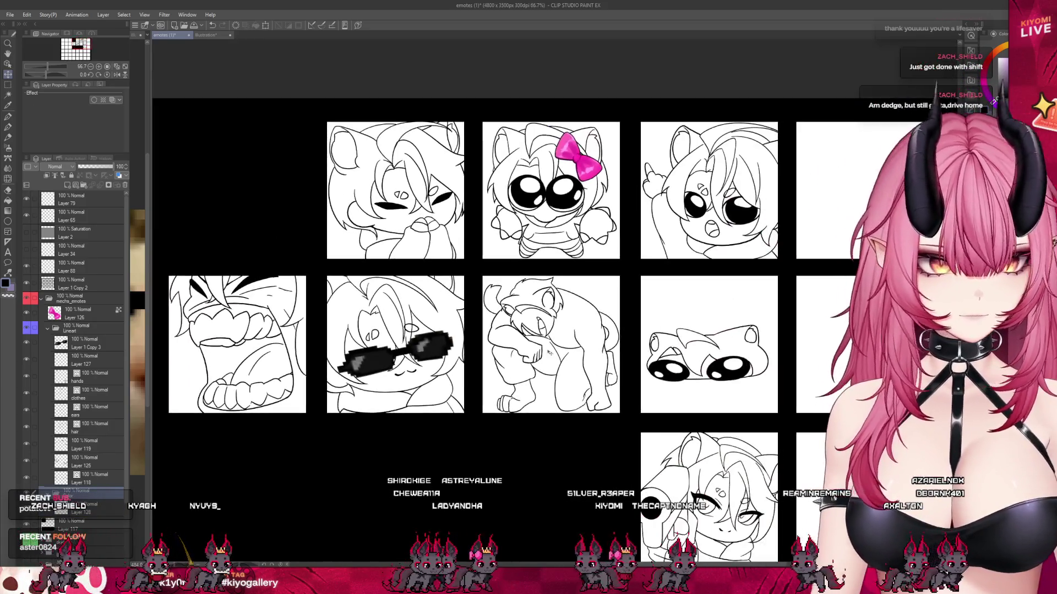
{"action": "scroll", "coordinate": [539, 344], "scroll_direction": "down", "scroll_amount": 2}
{"action": "scroll", "coordinate": [619, 438], "scroll_direction": "up", "scroll_amount": 1}
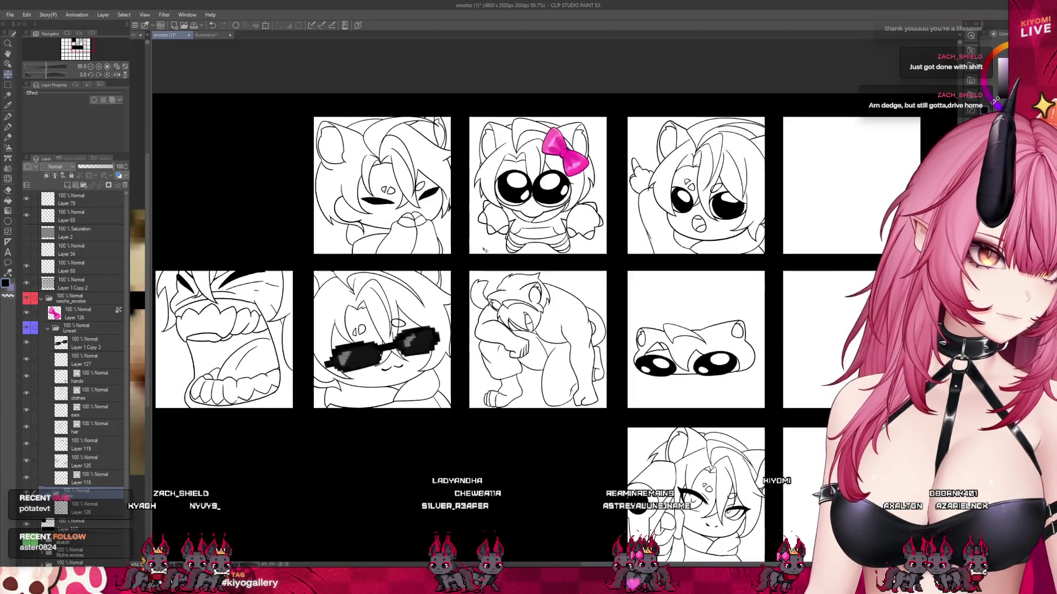
{"action": "scroll", "coordinate": [389, 148], "scroll_direction": "up", "scroll_amount": 1}
- Select and collapse the Lineart folder, adding Layer 1 Copy 2 to the selection
{"action": "left_click", "coordinate": [80, 329]}
{"action": "left_click", "coordinate": [48, 329]}
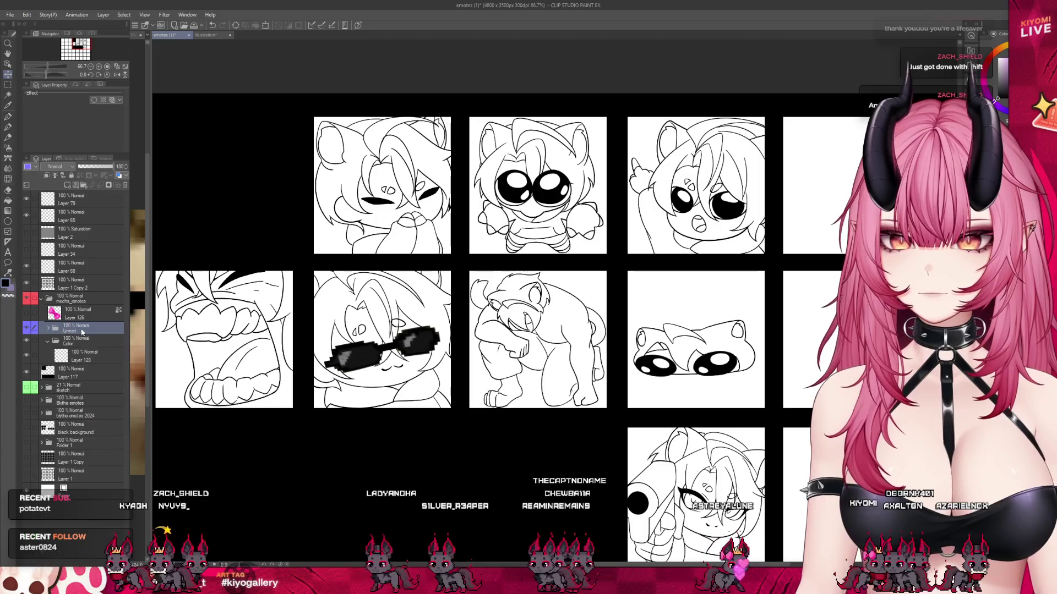
{"action": "left_click", "coordinate": [74, 283], "text": "ctrl"}
- Auto-select the first emote's white panel
{"action": "left_click", "coordinate": [8, 95]}
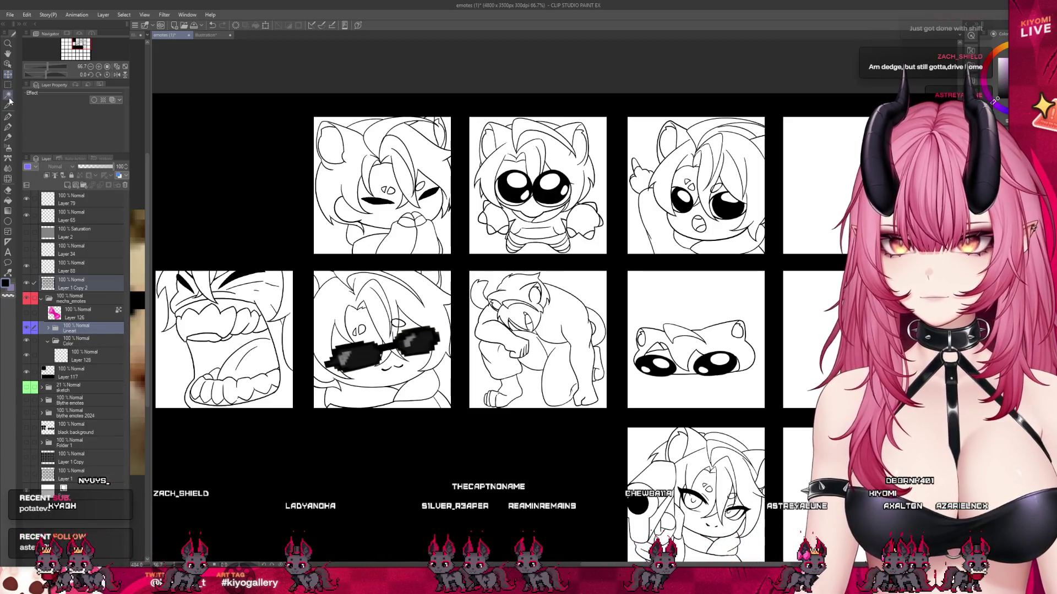
{"action": "scroll", "coordinate": [390, 187], "scroll_direction": "up", "scroll_amount": 2}
{"action": "left_click", "coordinate": [354, 273]}
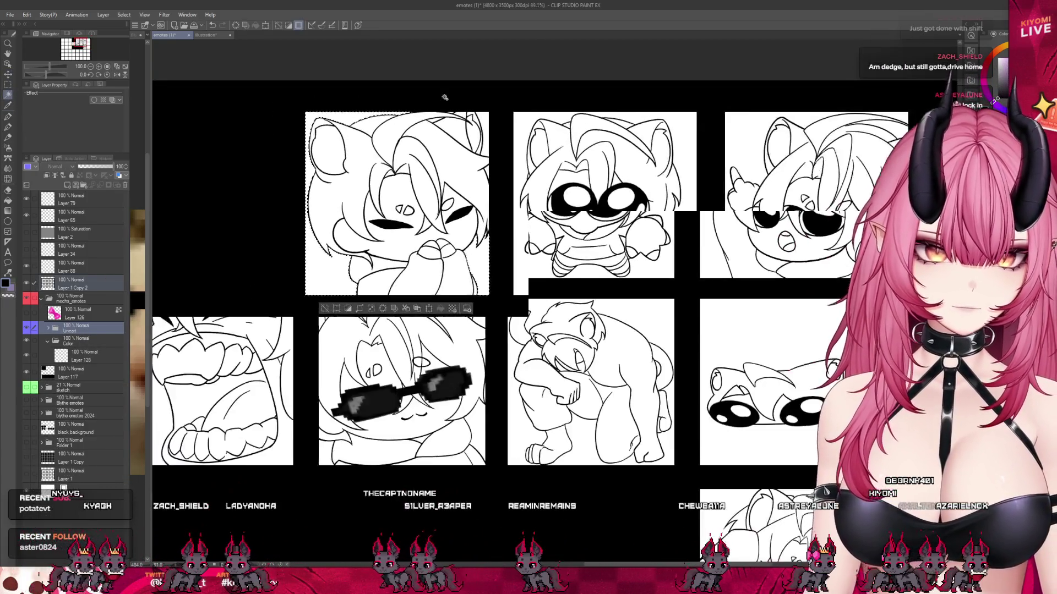
- Auto-select the black background between the emote panels
{"action": "scroll", "coordinate": [353, 274], "scroll_direction": "up", "scroll_amount": 1}
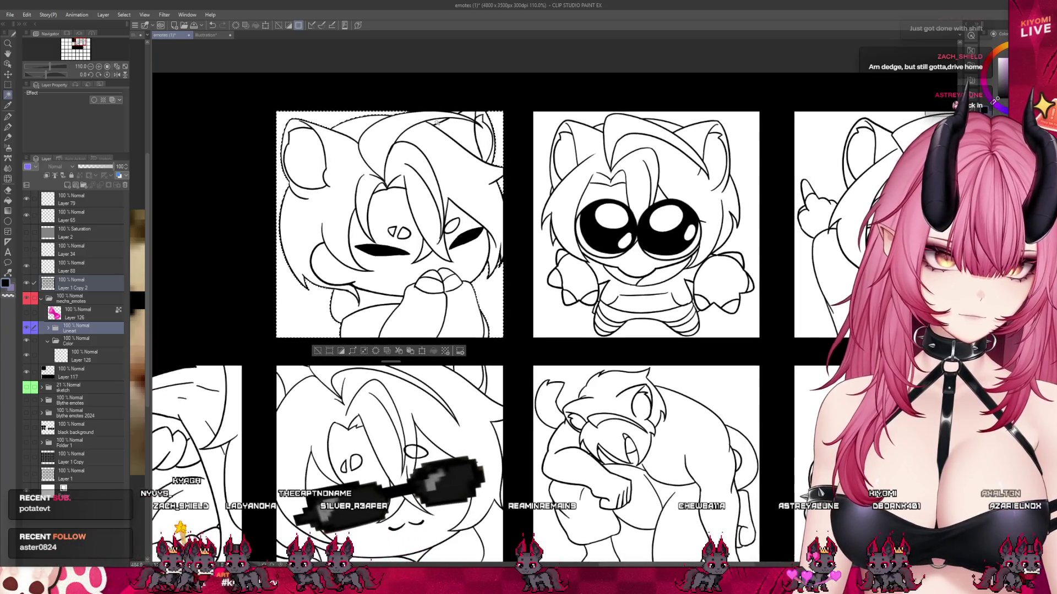
{"action": "left_click", "coordinate": [457, 108]}
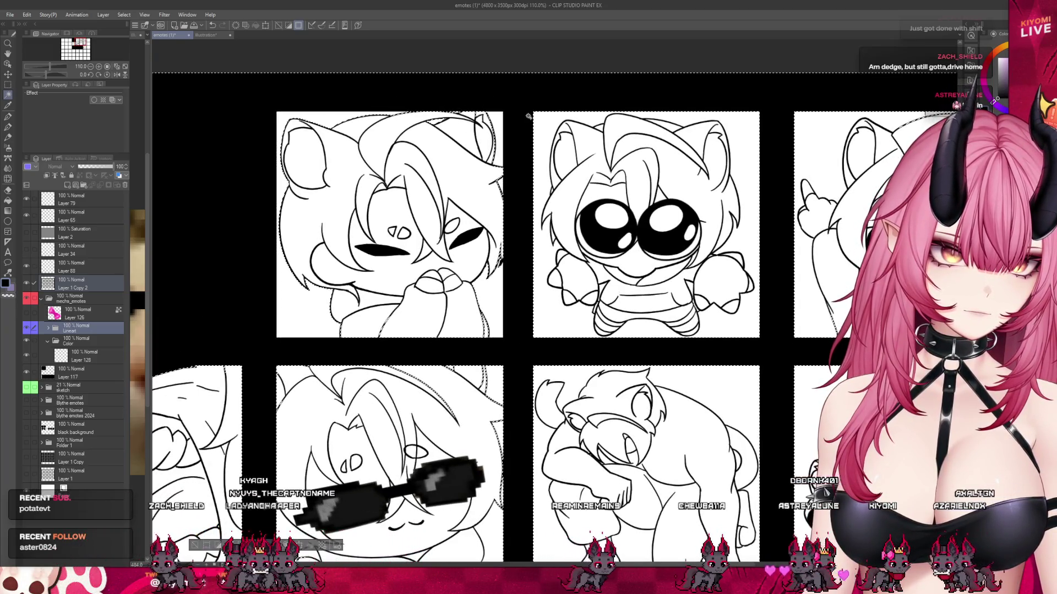
{"action": "scroll", "coordinate": [440, 138], "scroll_direction": "down", "scroll_amount": 1}
{"action": "scroll", "coordinate": [440, 134], "scroll_direction": "down", "scroll_amount": 2}
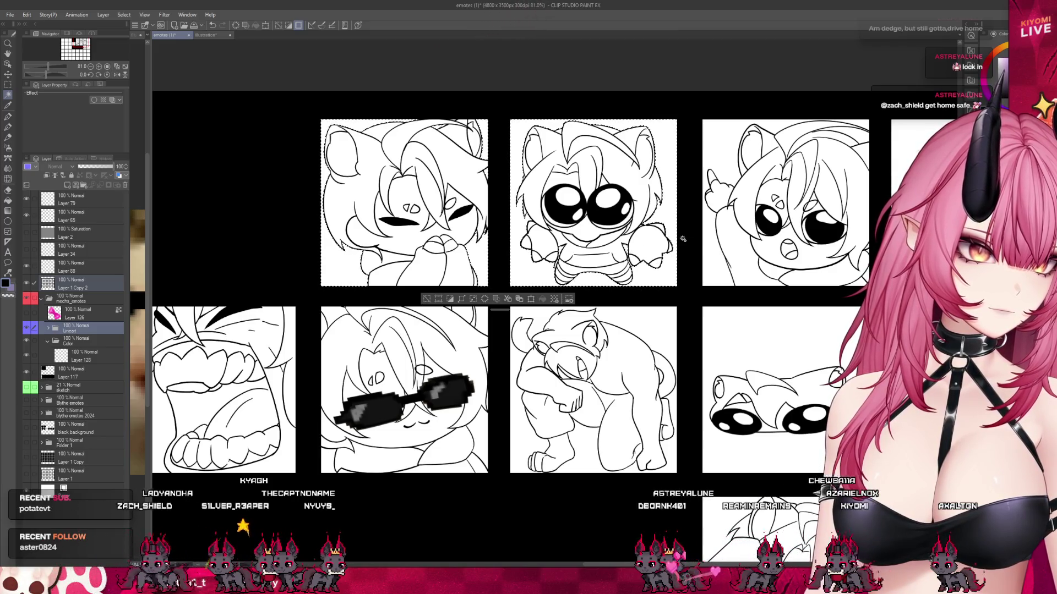
{"action": "scroll", "coordinate": [710, 262], "scroll_direction": "up", "scroll_amount": 1}
{"action": "scroll", "coordinate": [693, 220], "scroll_direction": "up", "scroll_amount": 1}
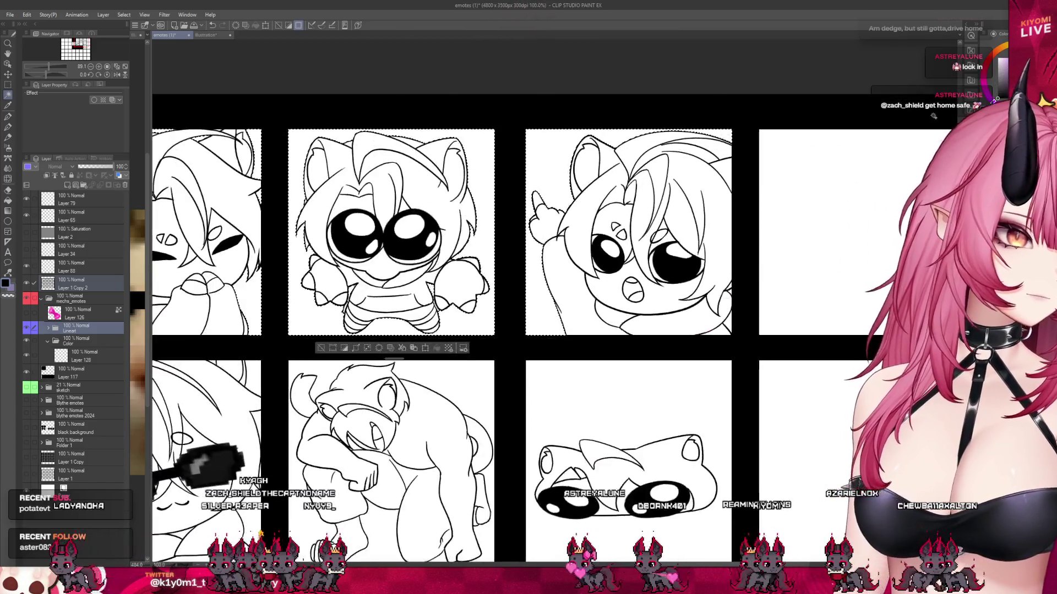
{"action": "scroll", "coordinate": [677, 160], "scroll_direction": "up", "scroll_amount": 1}
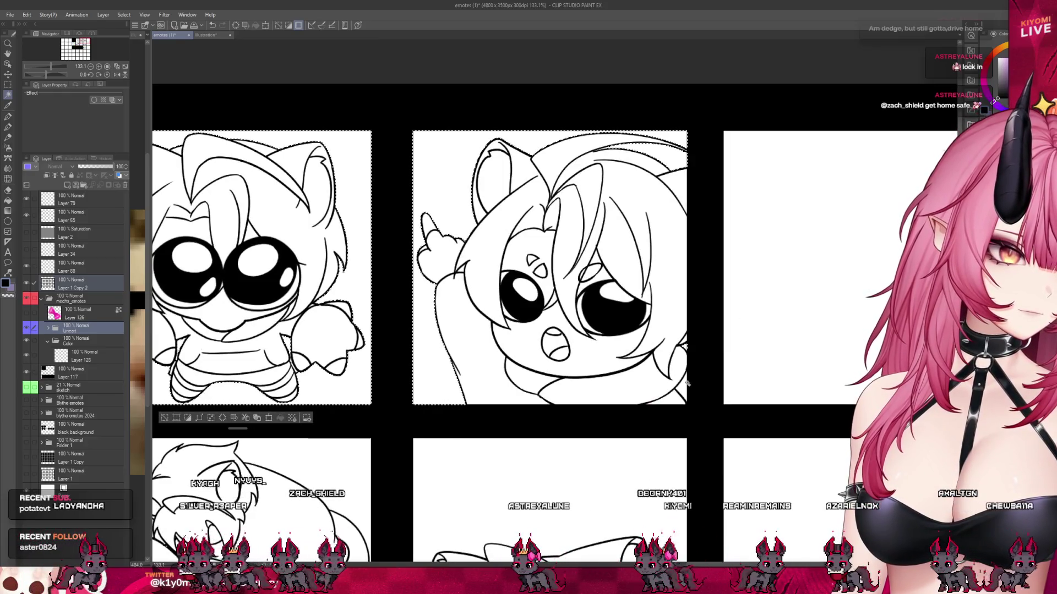
{"action": "scroll", "coordinate": [676, 165], "scroll_direction": "down", "scroll_amount": 1}
{"action": "scroll", "coordinate": [675, 174], "scroll_direction": "down", "scroll_amount": 1}
{"action": "scroll", "coordinate": [566, 229], "scroll_direction": "down", "scroll_amount": 2}
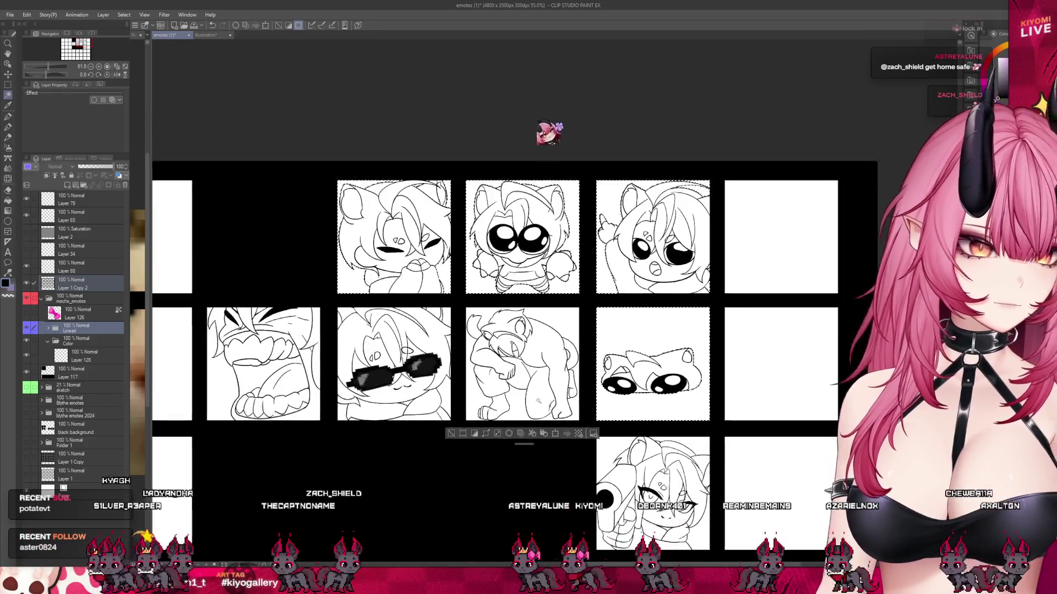
{"action": "scroll", "coordinate": [516, 413], "scroll_direction": "up", "scroll_amount": 1}
{"action": "scroll", "coordinate": [528, 374], "scroll_direction": "up", "scroll_amount": 1}
{"action": "scroll", "coordinate": [556, 308], "scroll_direction": "up", "scroll_amount": 2}
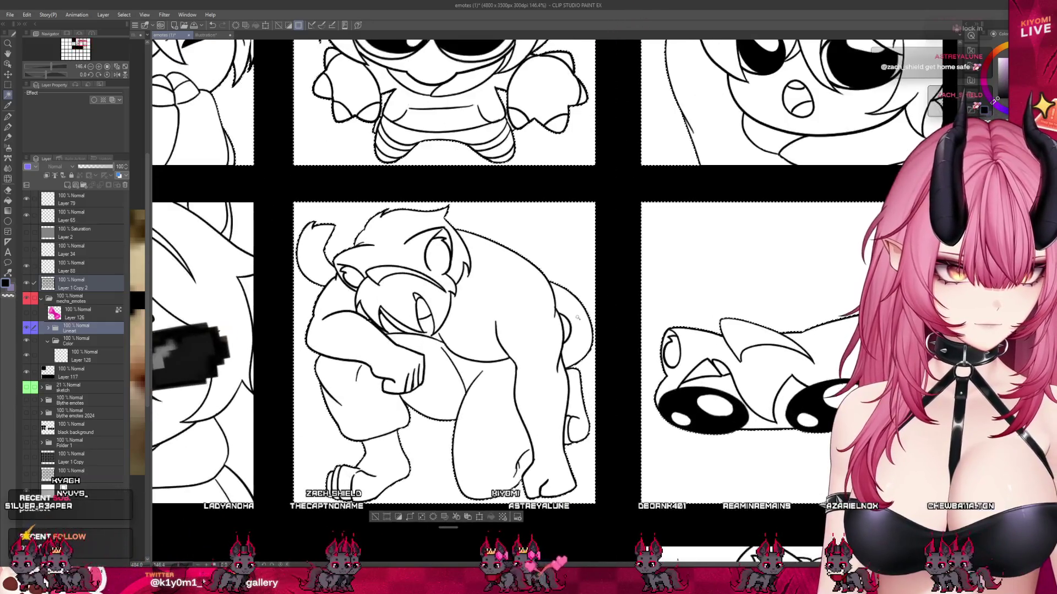
{"action": "scroll", "coordinate": [572, 265], "scroll_direction": "down", "scroll_amount": 1}
{"action": "scroll", "coordinate": [495, 286], "scroll_direction": "up", "scroll_amount": 2}
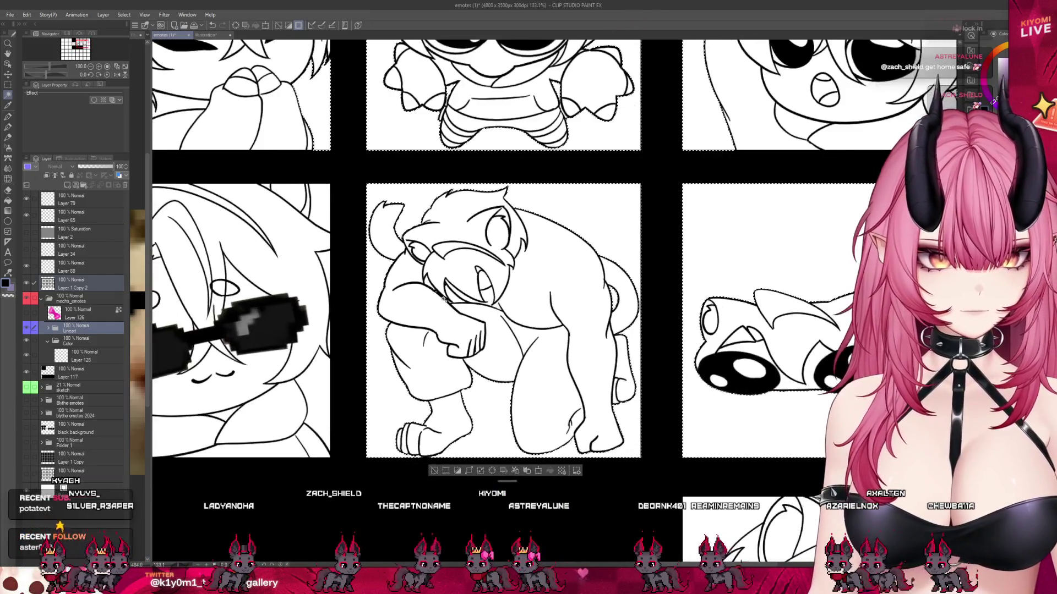
{"action": "scroll", "coordinate": [454, 298], "scroll_direction": "up", "scroll_amount": 1}
{"action": "scroll", "coordinate": [454, 297], "scroll_direction": "down", "scroll_amount": 2}
{"action": "scroll", "coordinate": [305, 410], "scroll_direction": "up", "scroll_amount": 1}
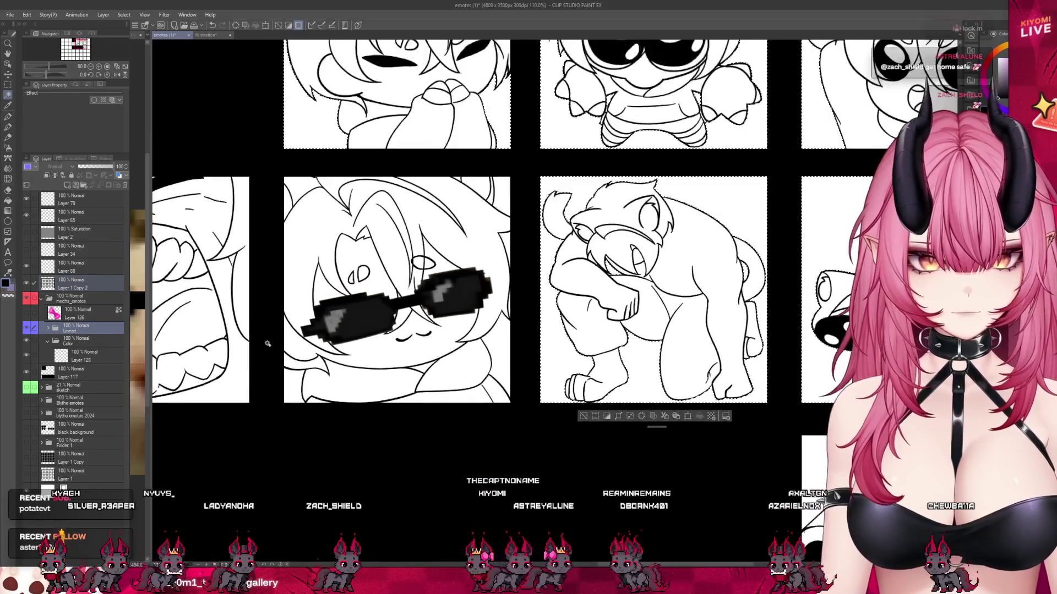
{"action": "scroll", "coordinate": [306, 410], "scroll_direction": "up", "scroll_amount": 1}
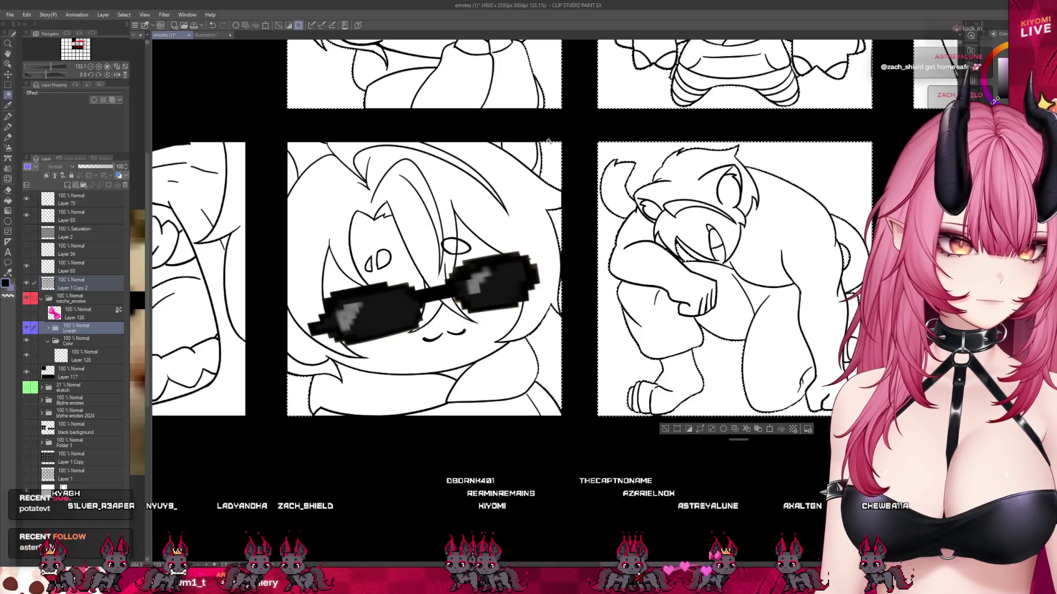
- Invert the selection so it covers the white emote panels
{"action": "scroll", "coordinate": [329, 160], "scroll_direction": "down", "scroll_amount": 1}
{"action": "scroll", "coordinate": [319, 226], "scroll_direction": "down", "scroll_amount": 2}
{"action": "scroll", "coordinate": [310, 289], "scroll_direction": "up", "scroll_amount": 2}
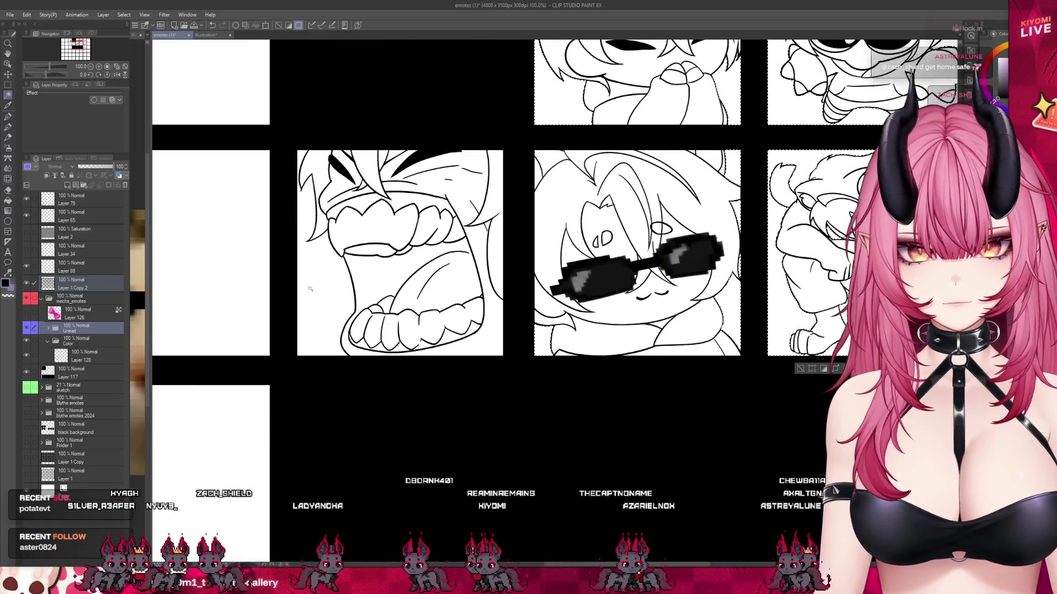
{"action": "scroll", "coordinate": [539, 215], "scroll_direction": "down", "scroll_amount": 1}
{"action": "scroll", "coordinate": [578, 242], "scroll_direction": "down", "scroll_amount": 1}
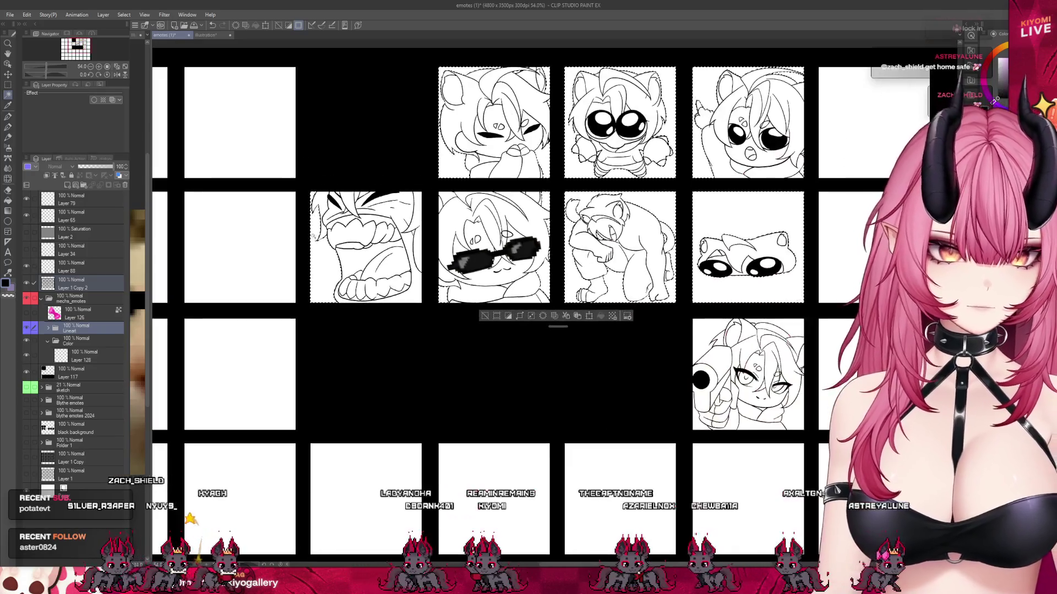
{"action": "scroll", "coordinate": [632, 275], "scroll_direction": "up", "scroll_amount": 1}
{"action": "scroll", "coordinate": [668, 296], "scroll_direction": "up", "scroll_amount": 1}
{"action": "scroll", "coordinate": [668, 295], "scroll_direction": "down", "scroll_amount": 2}
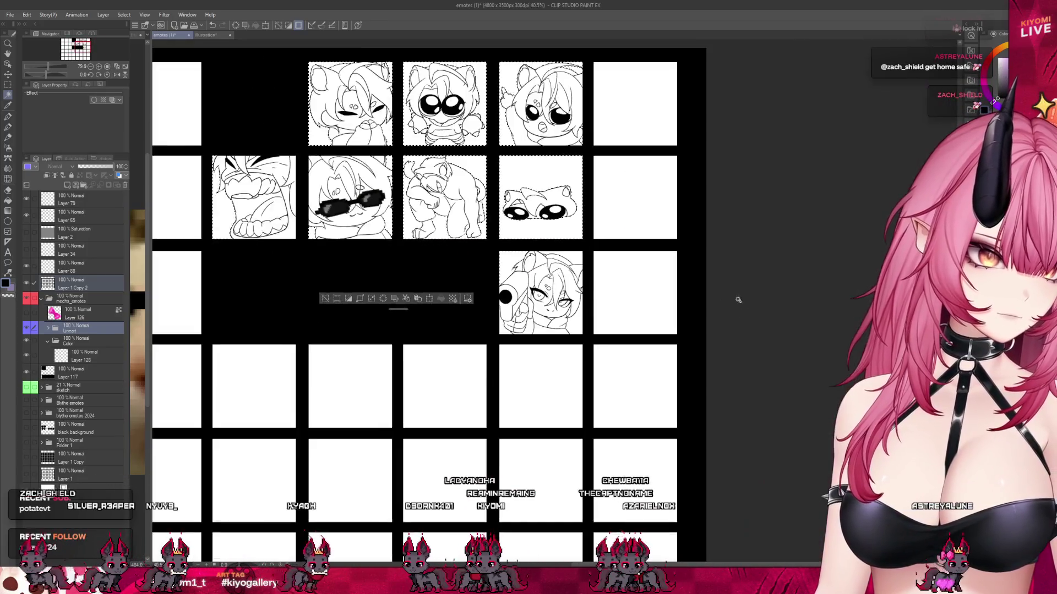
{"action": "scroll", "coordinate": [550, 286], "scroll_direction": "up", "scroll_amount": 2}
{"action": "scroll", "coordinate": [464, 279], "scroll_direction": "up", "scroll_amount": 1}
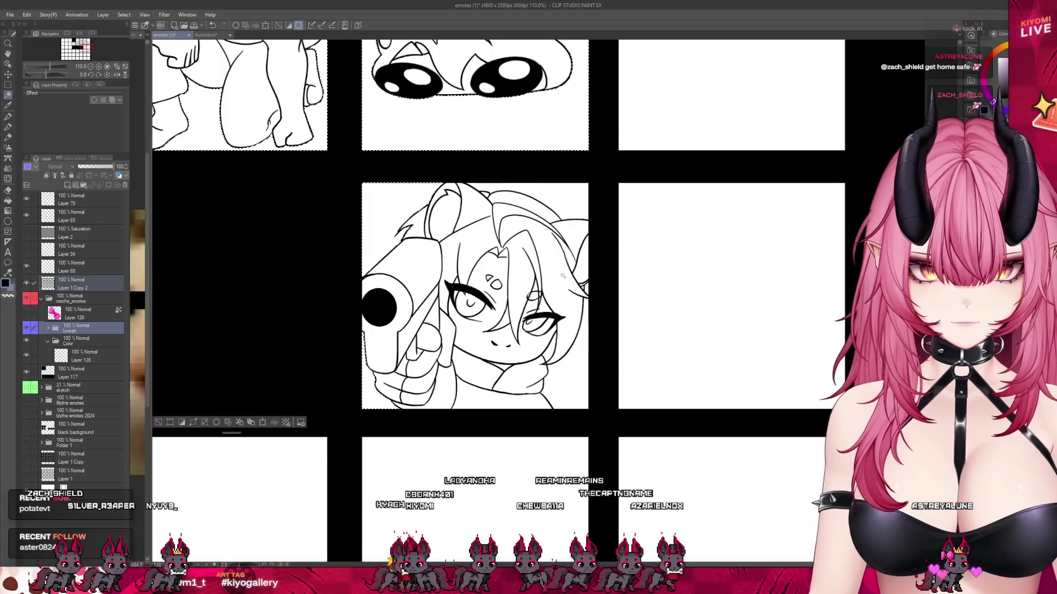
{"action": "scroll", "coordinate": [521, 260], "scroll_direction": "up", "scroll_amount": 2}
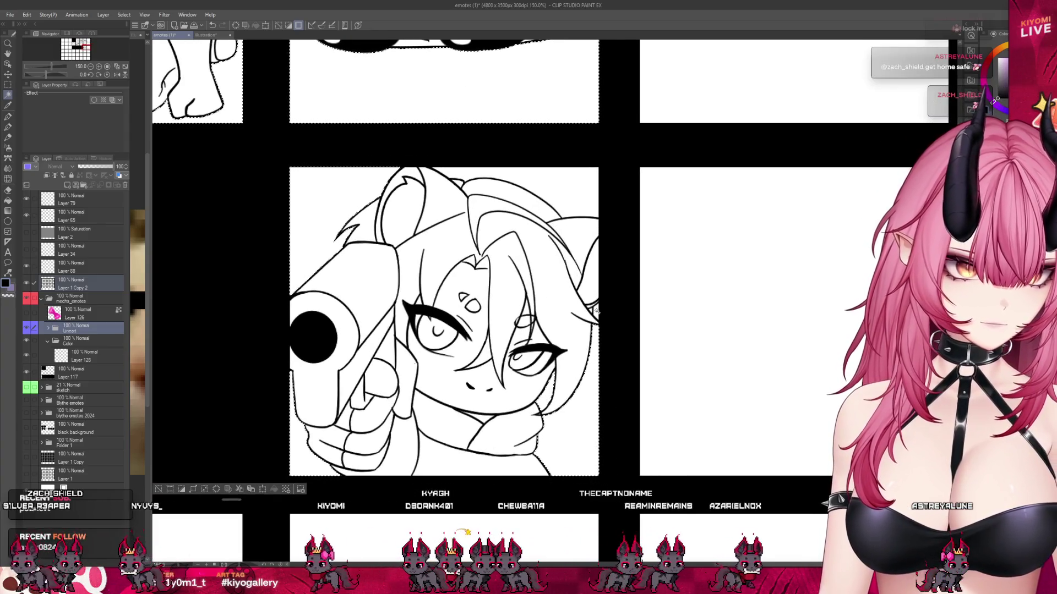
{"action": "scroll", "coordinate": [634, 367], "scroll_direction": "down", "scroll_amount": 2}
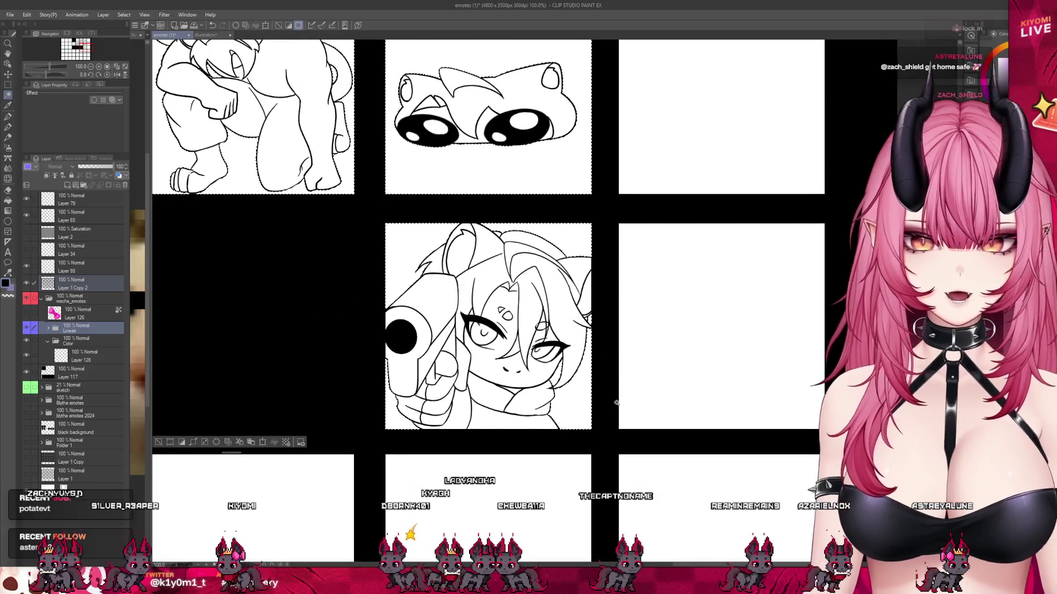
{"action": "scroll", "coordinate": [634, 367], "scroll_direction": "down", "scroll_amount": 2}
{"action": "scroll", "coordinate": [634, 367], "scroll_direction": "down", "scroll_amount": 2}
{"action": "scroll", "coordinate": [634, 367], "scroll_direction": "up", "scroll_amount": 1}
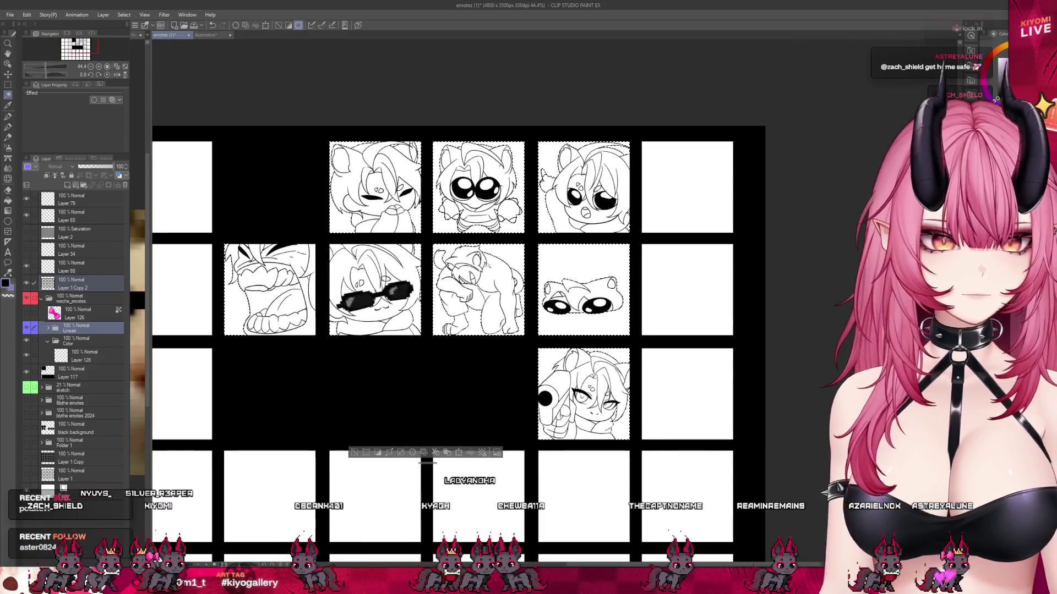
{"action": "left_click", "coordinate": [378, 453]}
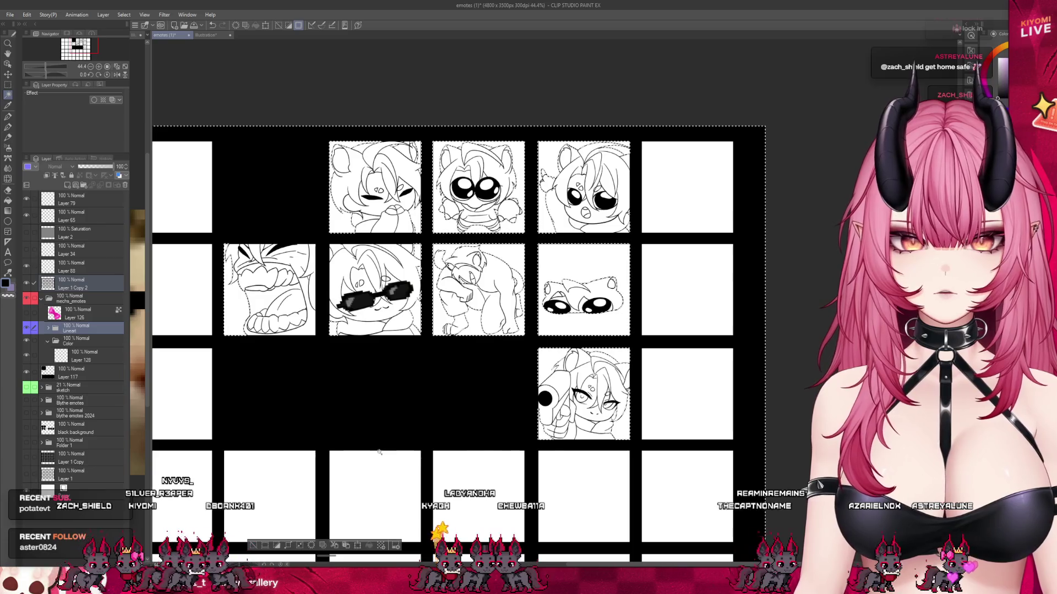
- Undo the inversion, make Layer 1 Copy 2 current, and select all
{"action": "key", "text": "ctrl+z"}
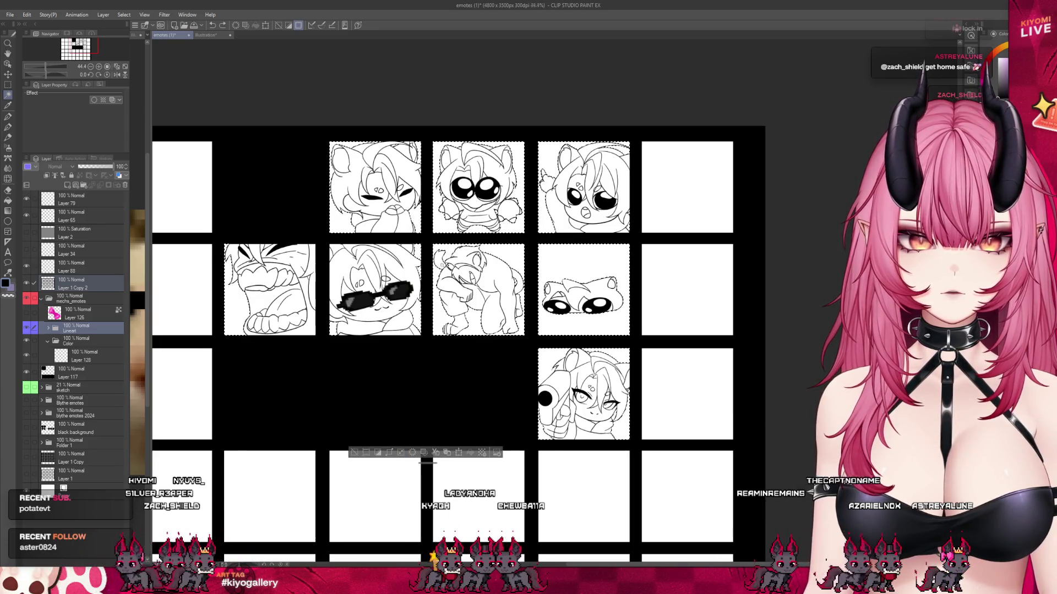
{"action": "scroll", "coordinate": [440, 267], "scroll_direction": "down", "scroll_amount": 1}
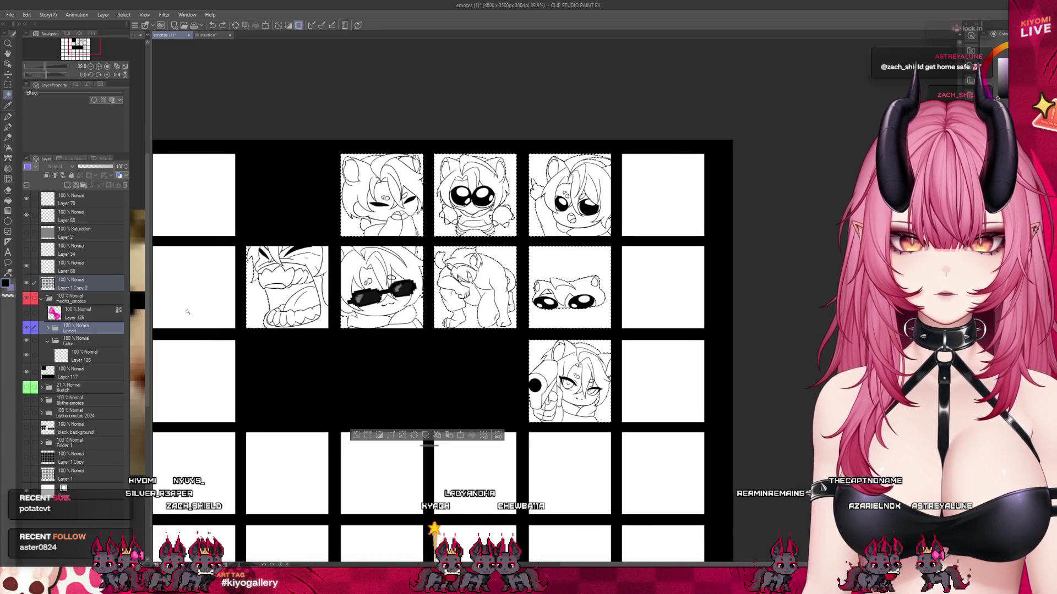
{"action": "left_click", "coordinate": [80, 288]}
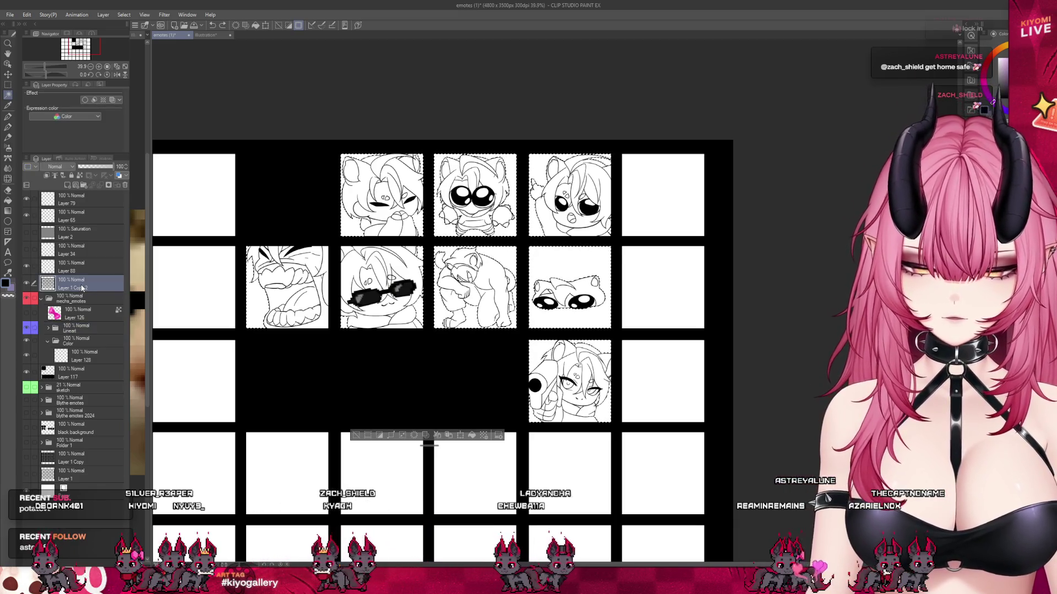
{"action": "key", "text": "ctrl+a"}
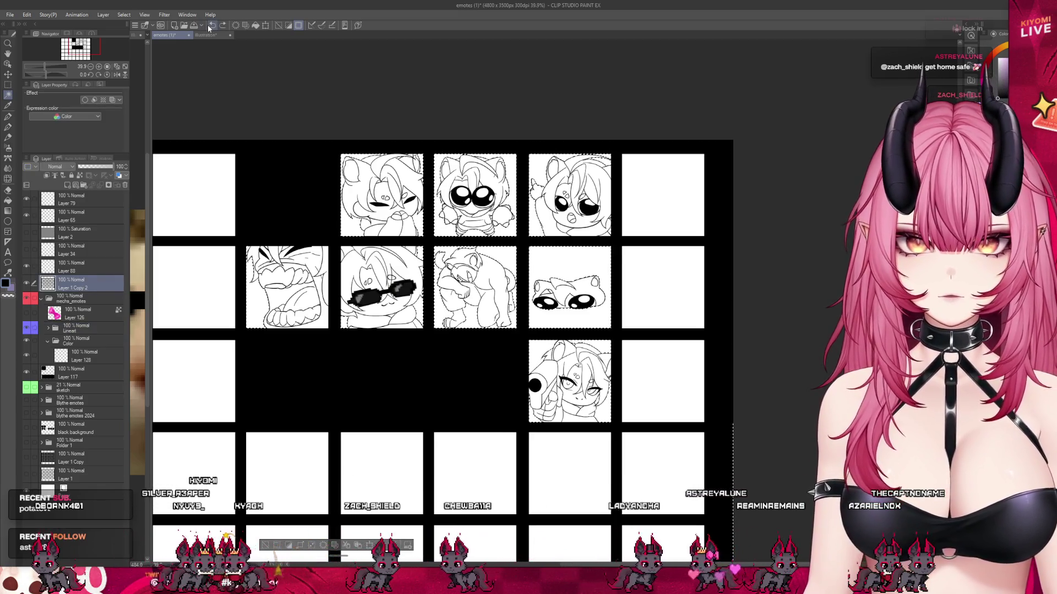
{"action": "key", "text": "ctrl+z"}
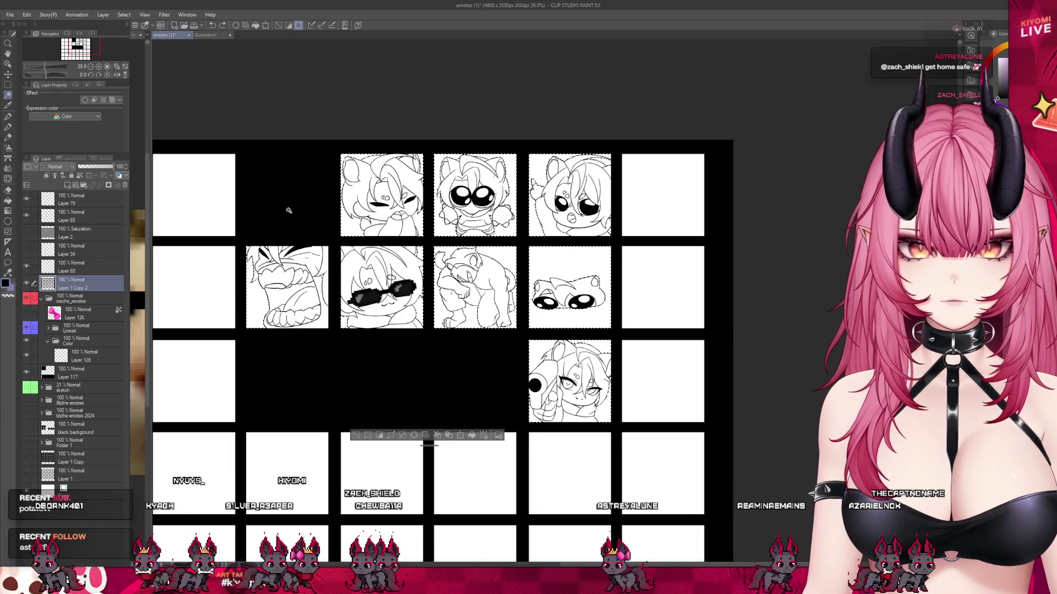
{"action": "key", "text": "ctrl+a"}
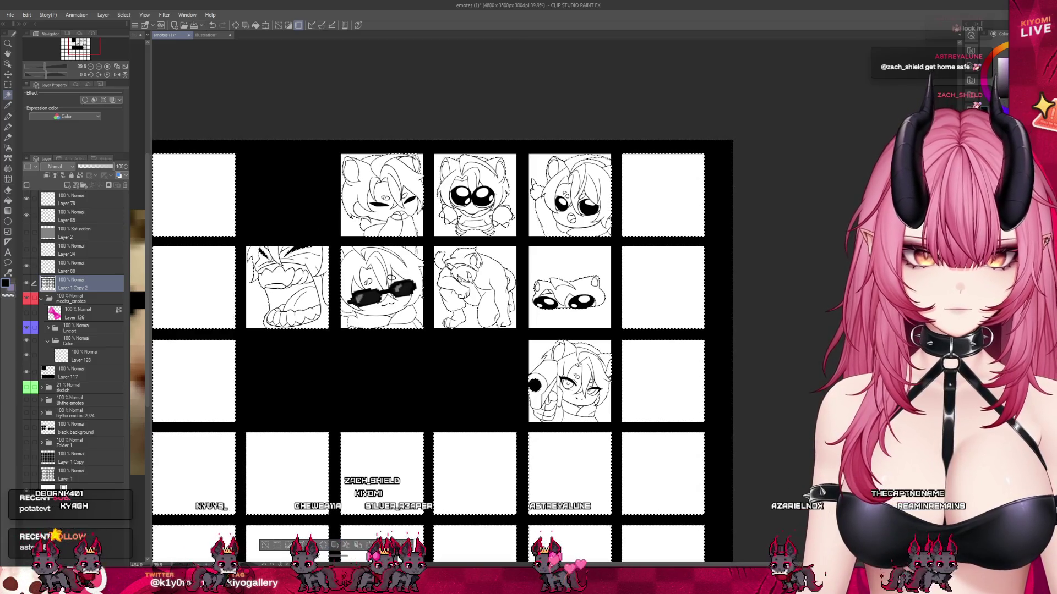
- Redraw a rectangular selection over the emote grid and enlarge it
{"action": "scroll", "coordinate": [411, 224], "scroll_direction": "down", "scroll_amount": 1}
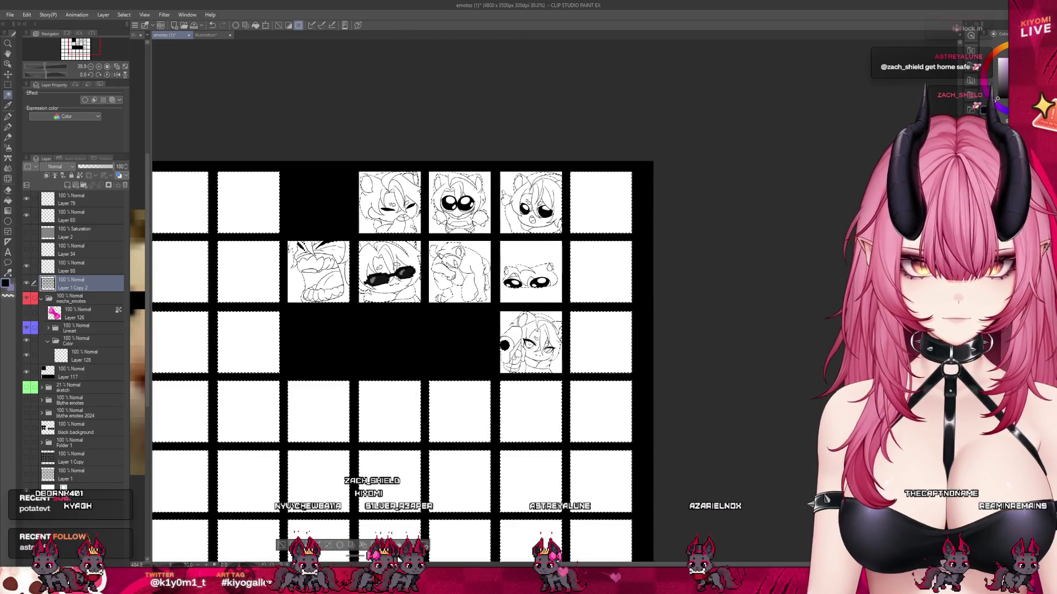
{"action": "scroll", "coordinate": [413, 222], "scroll_direction": "down", "scroll_amount": 1}
{"action": "scroll", "coordinate": [412, 222], "scroll_direction": "down", "scroll_amount": 1}
{"action": "scroll", "coordinate": [359, 220], "scroll_direction": "up", "scroll_amount": 2}
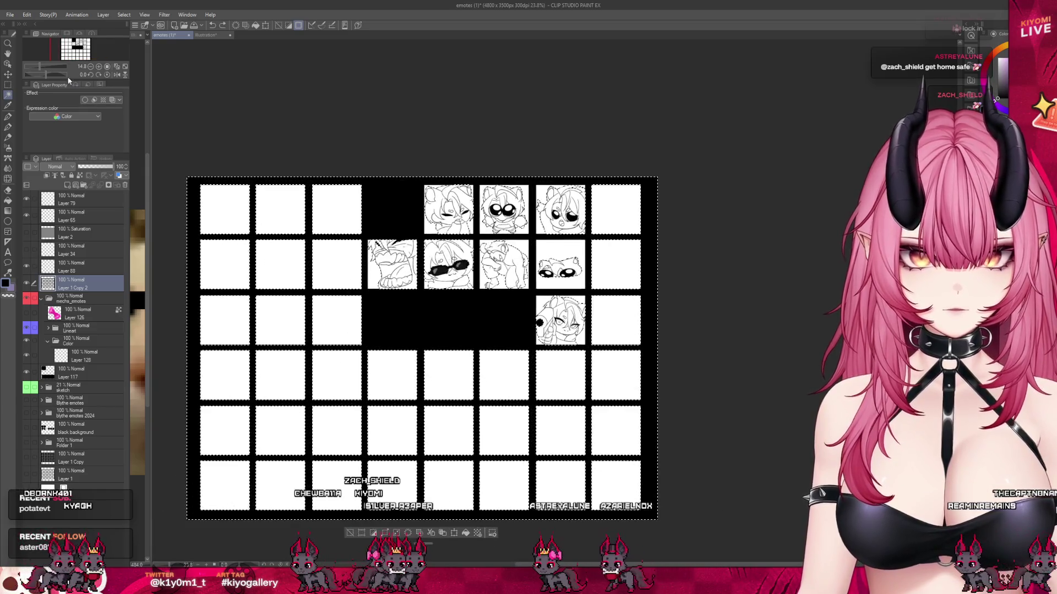
{"action": "left_click", "coordinate": [8, 85]}
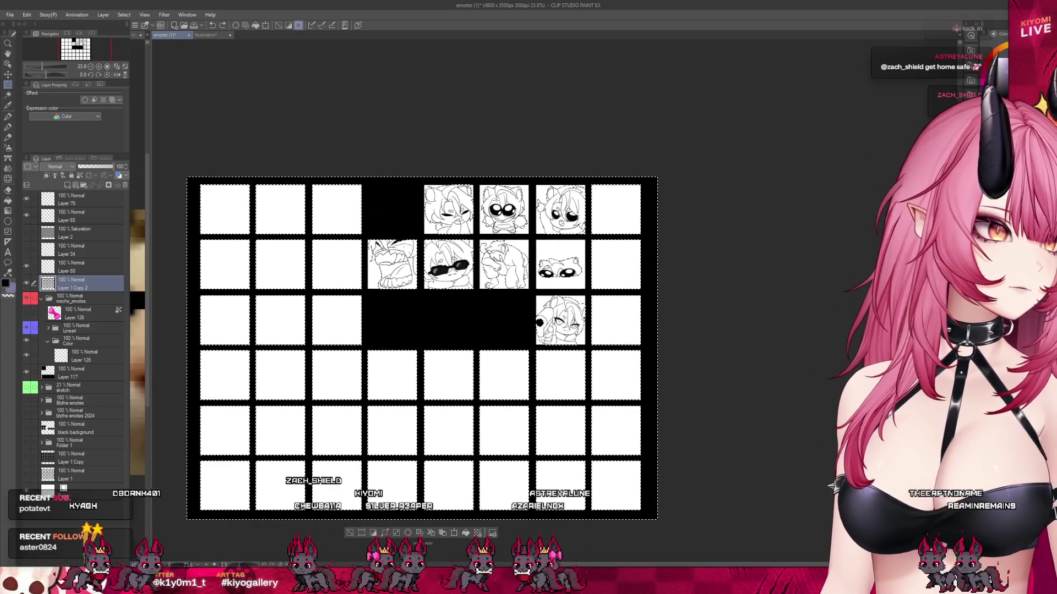
{"action": "left_click_drag", "start_coordinate": [193, 171], "coordinate": [371, 504]}
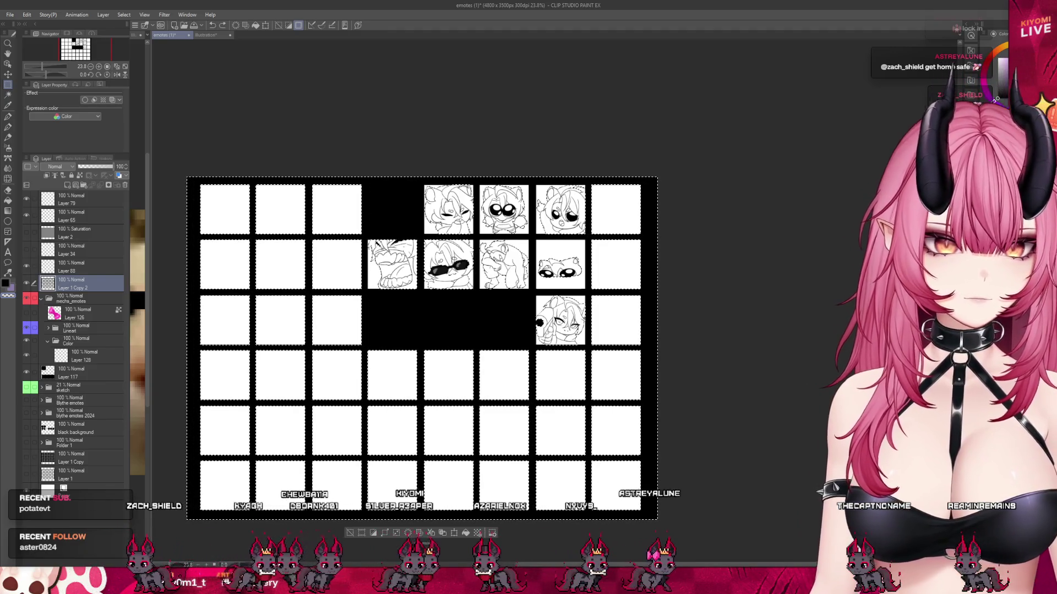
{"action": "key", "text": "ctrl+z"}
{"action": "left_click_drag", "start_coordinate": [196, 165], "coordinate": [363, 545]}
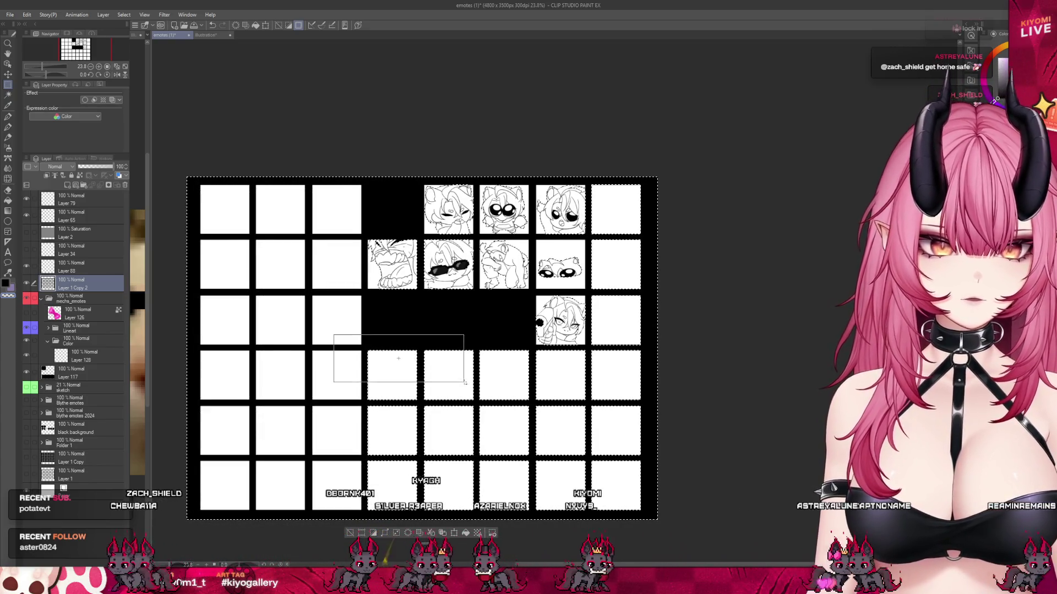
{"action": "left_click_drag", "start_coordinate": [457, 378], "coordinate": [547, 416]}
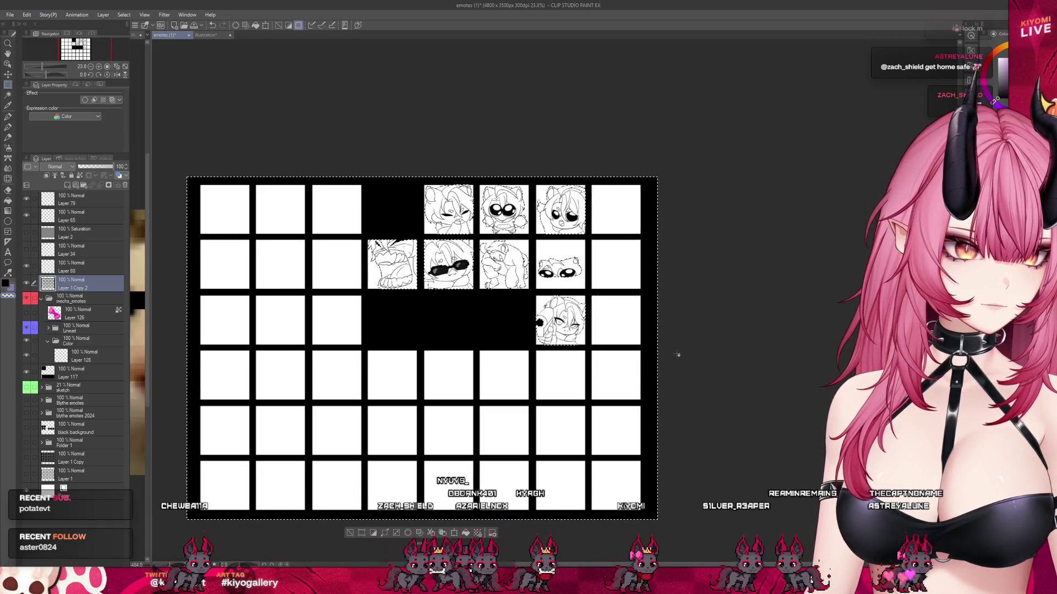
{"action": "scroll", "coordinate": [361, 469], "scroll_direction": "up", "scroll_amount": 1}
{"action": "scroll", "coordinate": [362, 469], "scroll_direction": "down", "scroll_amount": 2}
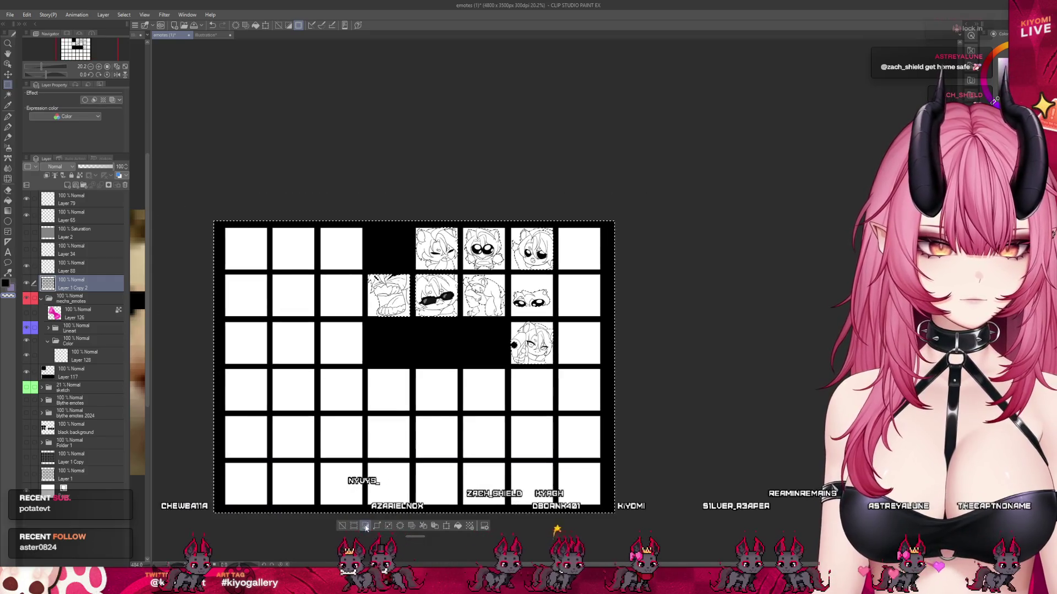
{"action": "scroll", "coordinate": [494, 296], "scroll_direction": "up", "scroll_amount": 5}
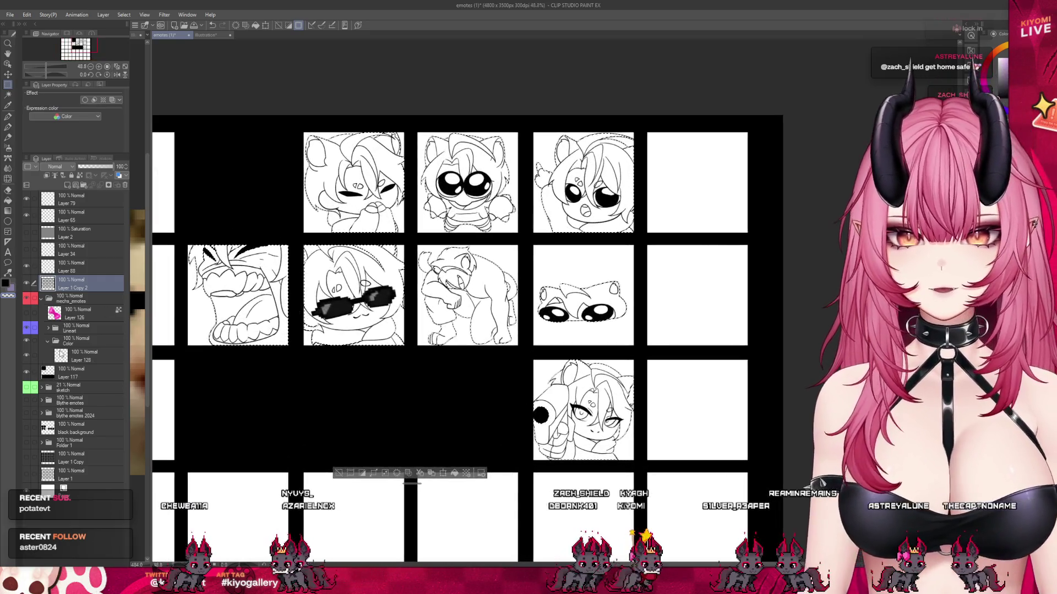
- Mask the Color folder to the selected figures and paint purple over all emotes
{"action": "left_click", "coordinate": [91, 355]}
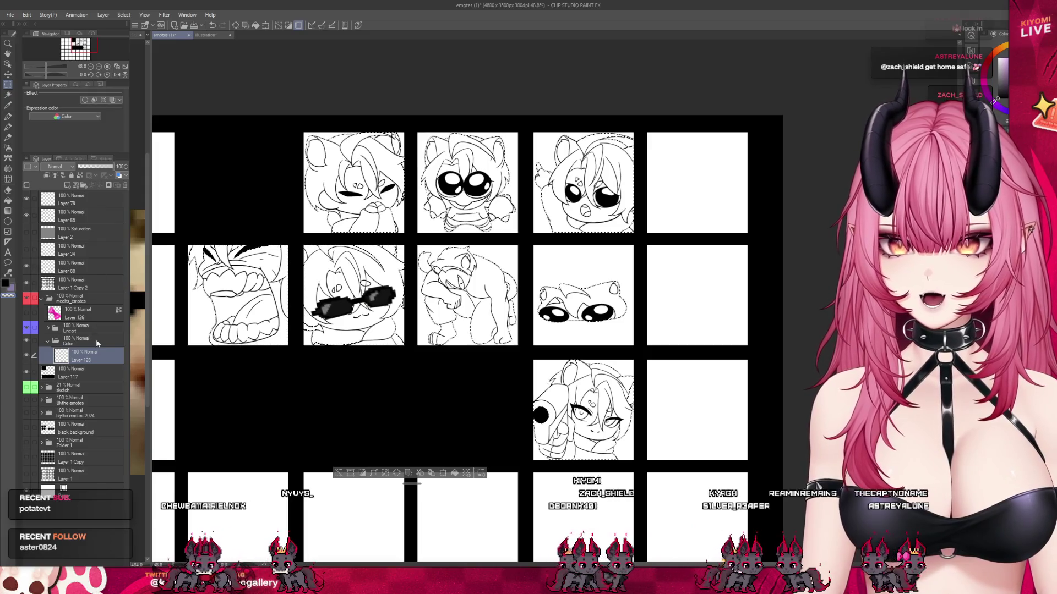
{"action": "key", "text": "ctrl+d"}
{"action": "left_click", "coordinate": [81, 371]}
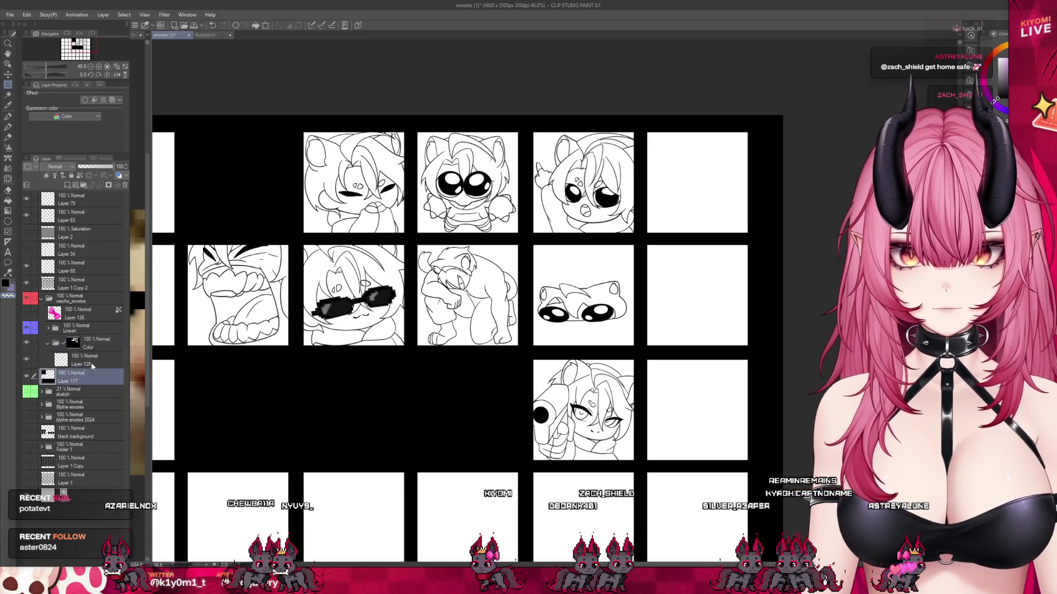
{"action": "left_click", "coordinate": [7, 116]}
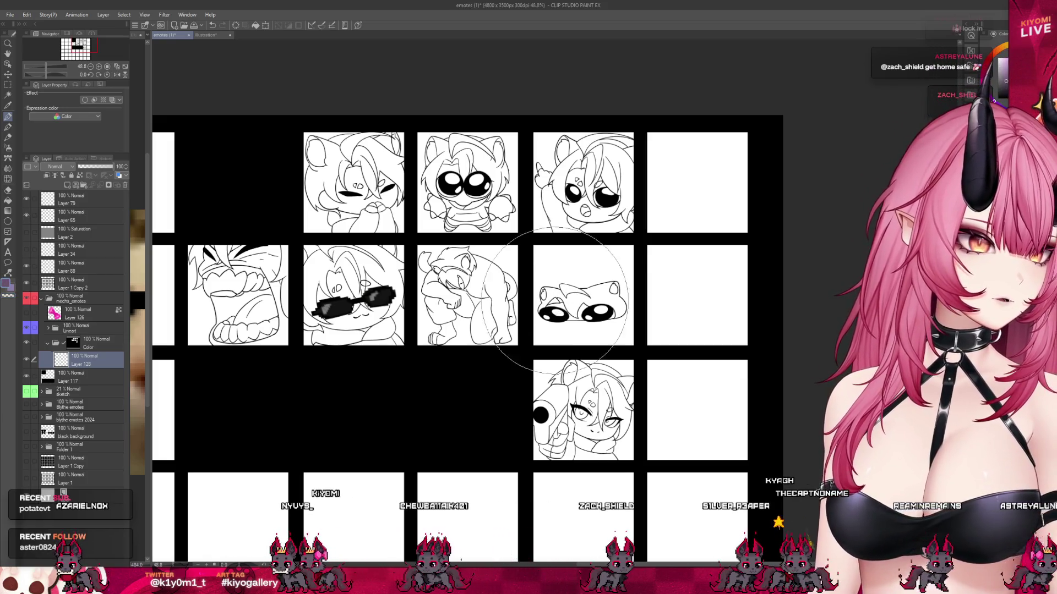
{"action": "left_click_drag", "start_coordinate": [556, 300], "coordinate": [278, 277]}
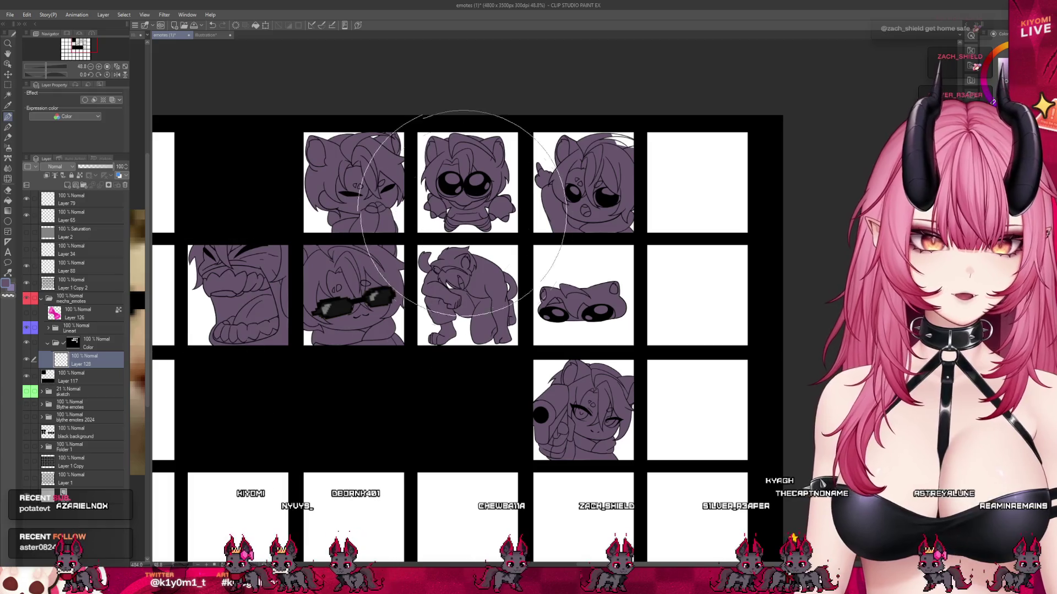
- Select the Color folder's layer mask and review the purple fill
{"action": "scroll", "coordinate": [454, 268], "scroll_direction": "down", "scroll_amount": 2}
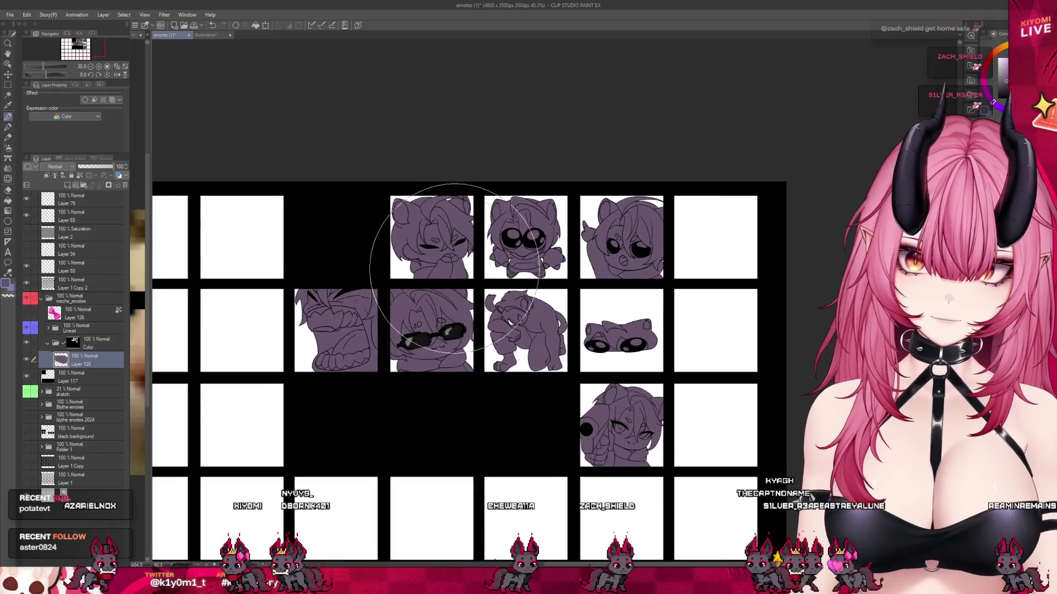
{"action": "scroll", "coordinate": [509, 330], "scroll_direction": "up", "scroll_amount": 2}
{"action": "left_click", "coordinate": [69, 344]}
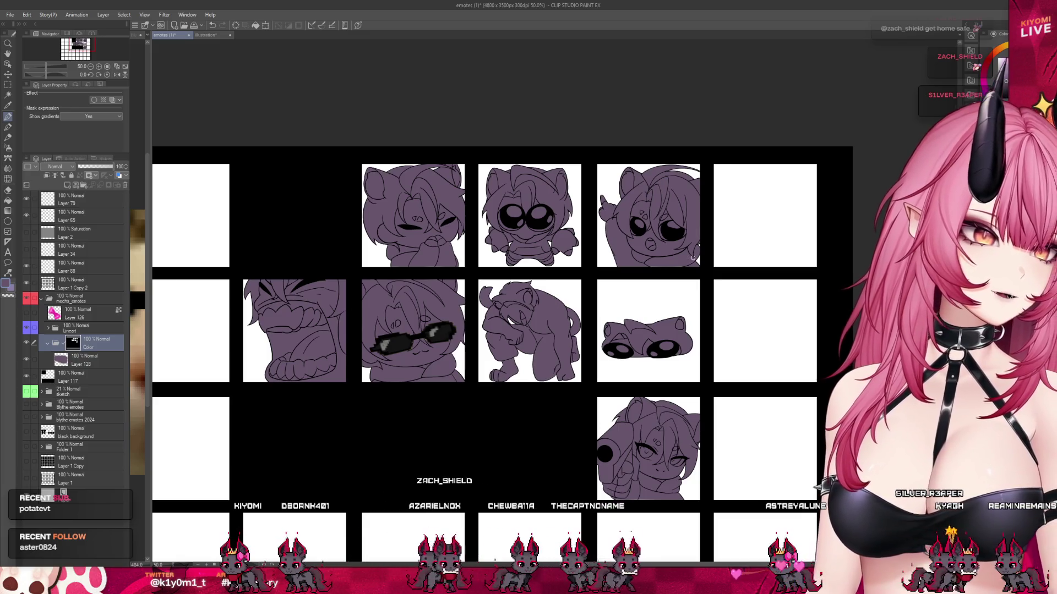
{"action": "scroll", "coordinate": [407, 171], "scroll_direction": "up", "scroll_amount": 5}
{"action": "scroll", "coordinate": [401, 322], "scroll_direction": "down", "scroll_amount": 2}
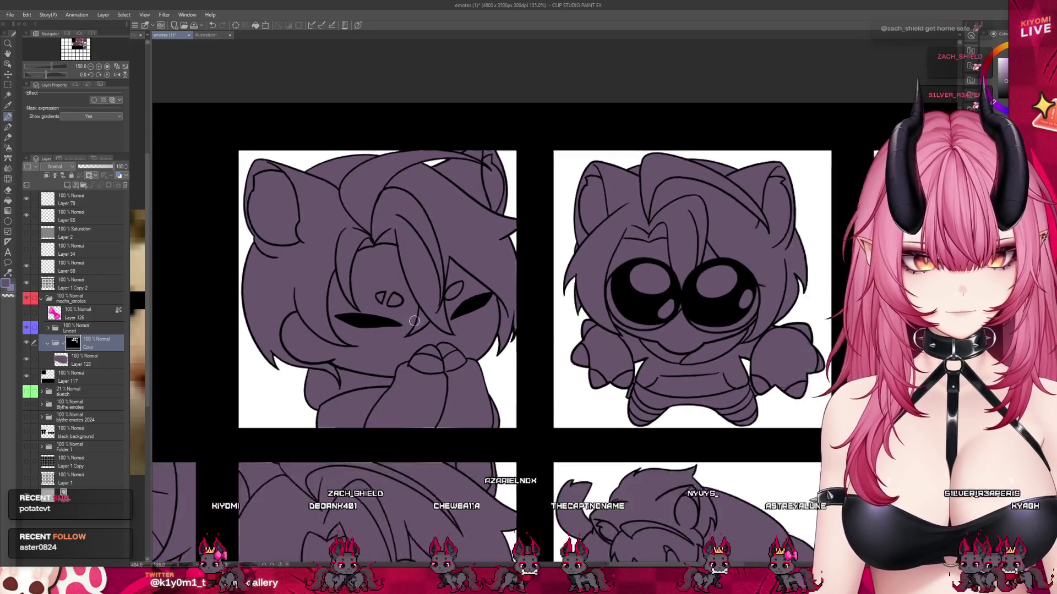
{"action": "scroll", "coordinate": [407, 316], "scroll_direction": "down", "scroll_amount": 2}
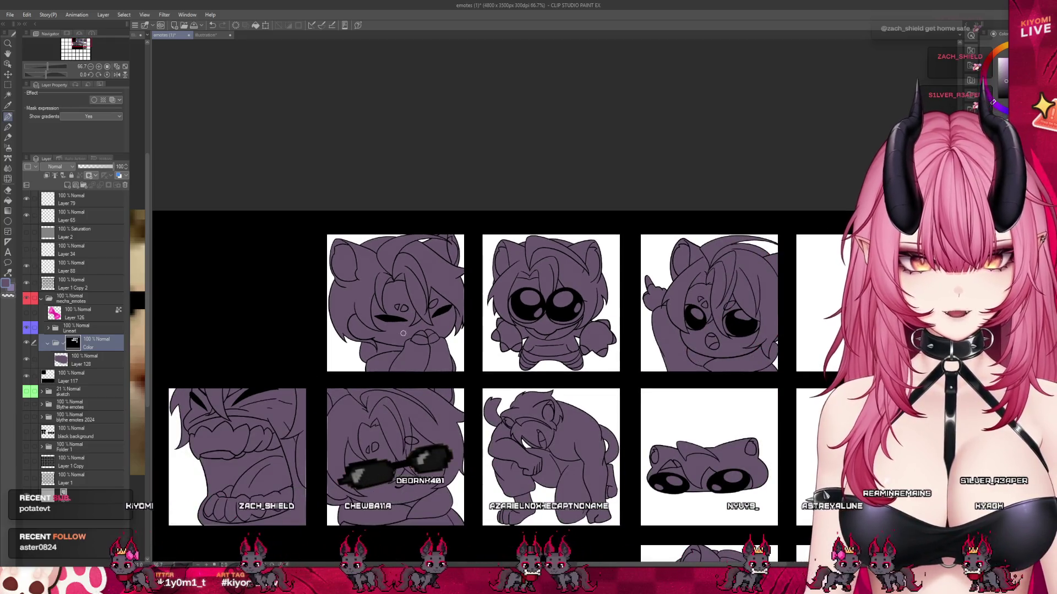
{"action": "scroll", "coordinate": [411, 314], "scroll_direction": "down", "scroll_amount": 2}
{"action": "scroll", "coordinate": [374, 385], "scroll_direction": "up", "scroll_amount": 2}
{"action": "scroll", "coordinate": [357, 403], "scroll_direction": "up", "scroll_amount": 1}
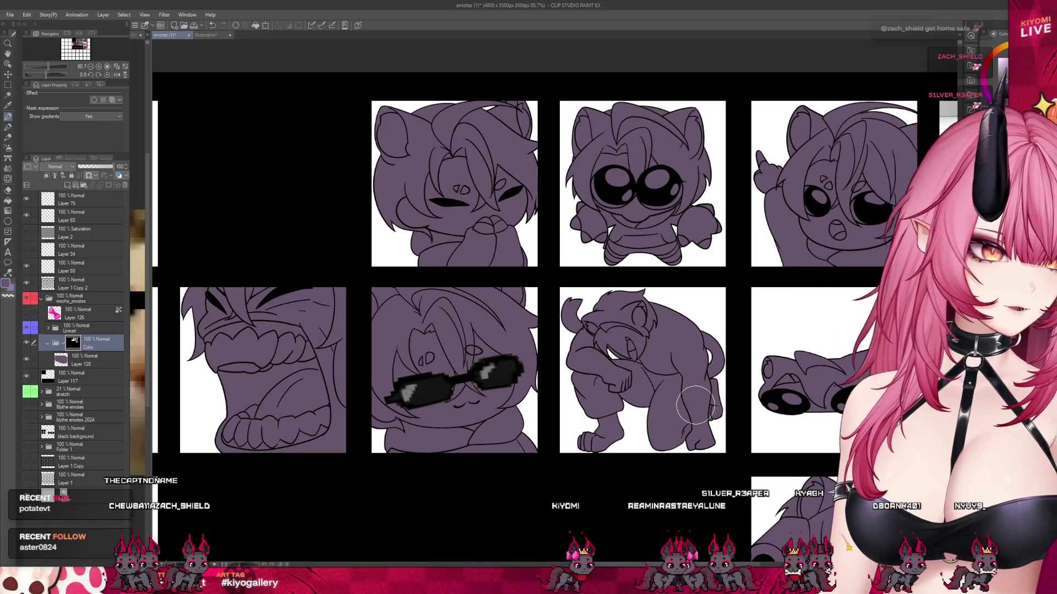
{"action": "scroll", "coordinate": [365, 224], "scroll_direction": "down", "scroll_amount": 3}
{"action": "scroll", "coordinate": [678, 421], "scroll_direction": "up", "scroll_amount": 2}
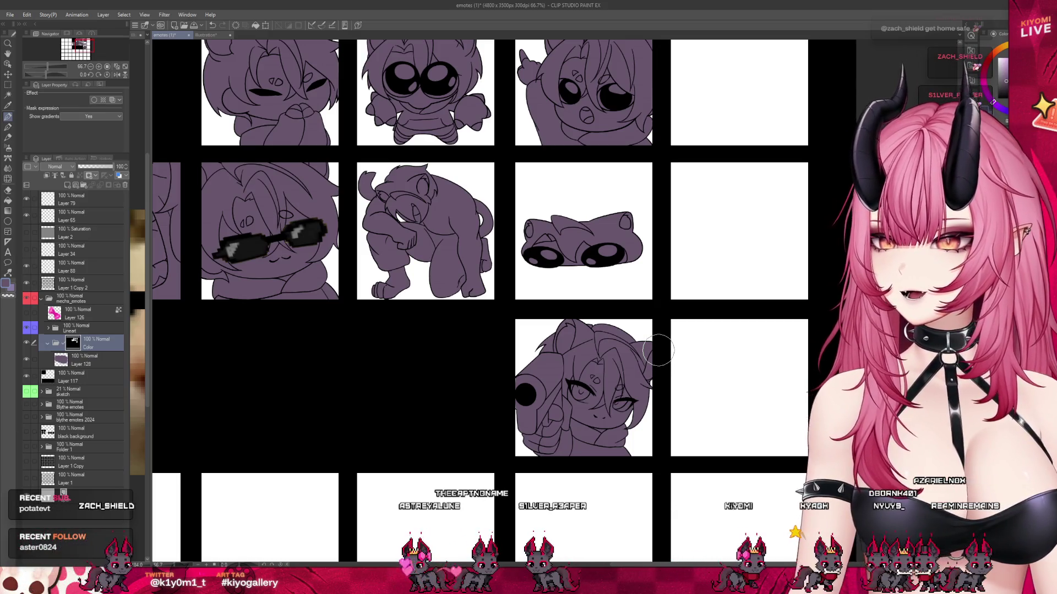
{"action": "scroll", "coordinate": [658, 350], "scroll_direction": "down", "scroll_amount": 2}
{"action": "scroll", "coordinate": [472, 179], "scroll_direction": "up", "scroll_amount": 1}
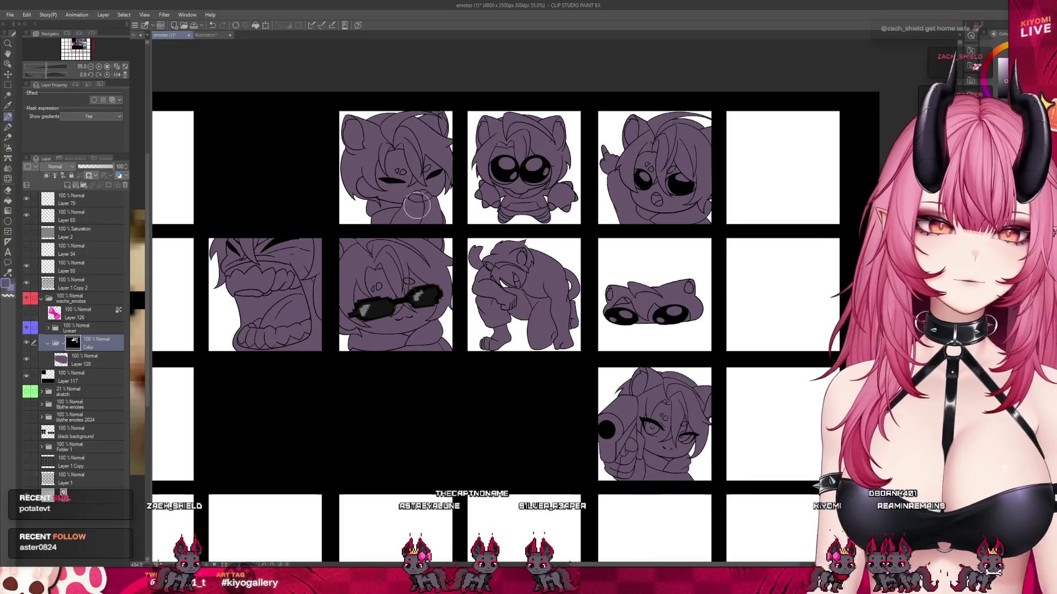
{"action": "scroll", "coordinate": [441, 231], "scroll_direction": "up", "scroll_amount": 1}
{"action": "scroll", "coordinate": [429, 253], "scroll_direction": "down", "scroll_amount": 1}
{"action": "scroll", "coordinate": [422, 266], "scroll_direction": "up", "scroll_amount": 1}
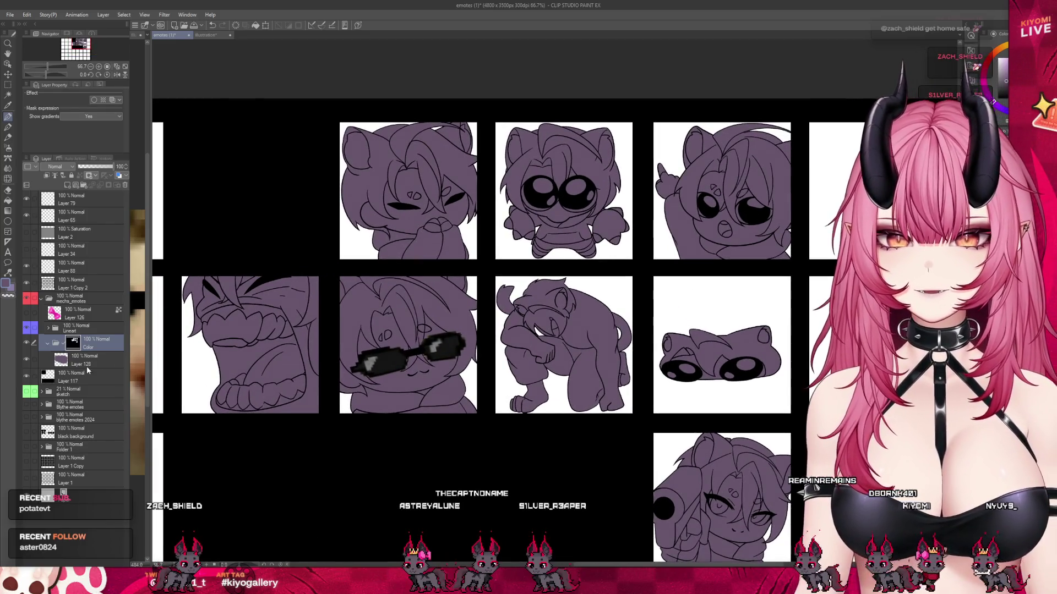
{"action": "scroll", "coordinate": [439, 95], "scroll_direction": "up", "scroll_amount": 1}
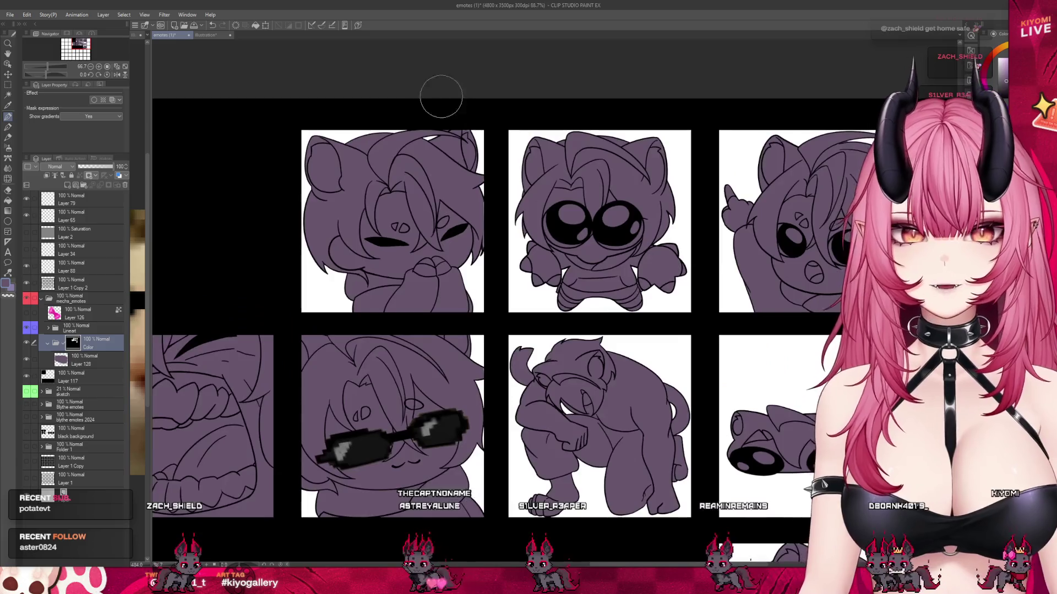
{"action": "scroll", "coordinate": [396, 165], "scroll_direction": "up", "scroll_amount": 2}
{"action": "scroll", "coordinate": [372, 218], "scroll_direction": "up", "scroll_amount": 1}
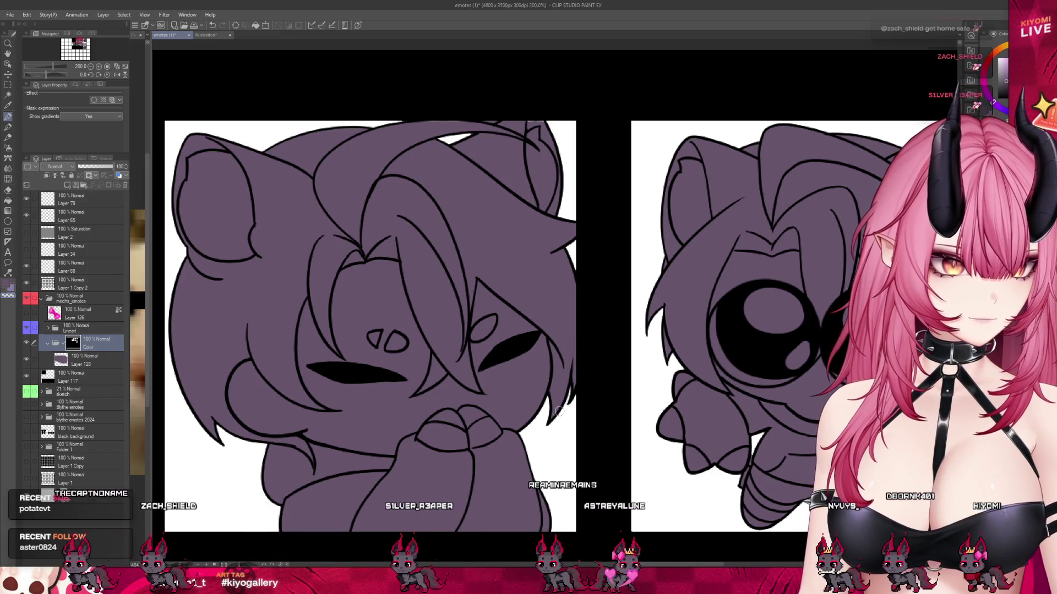
{"action": "scroll", "coordinate": [566, 412], "scroll_direction": "down", "scroll_amount": 1}
{"action": "scroll", "coordinate": [448, 163], "scroll_direction": "up", "scroll_amount": 1}
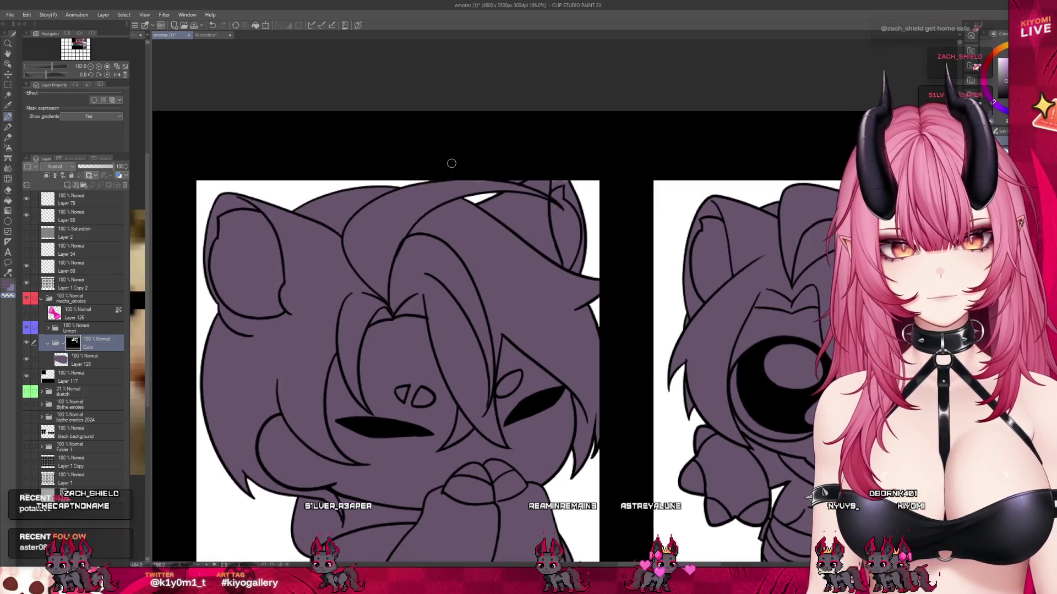
{"action": "scroll", "coordinate": [451, 163], "scroll_direction": "up", "scroll_amount": 2}
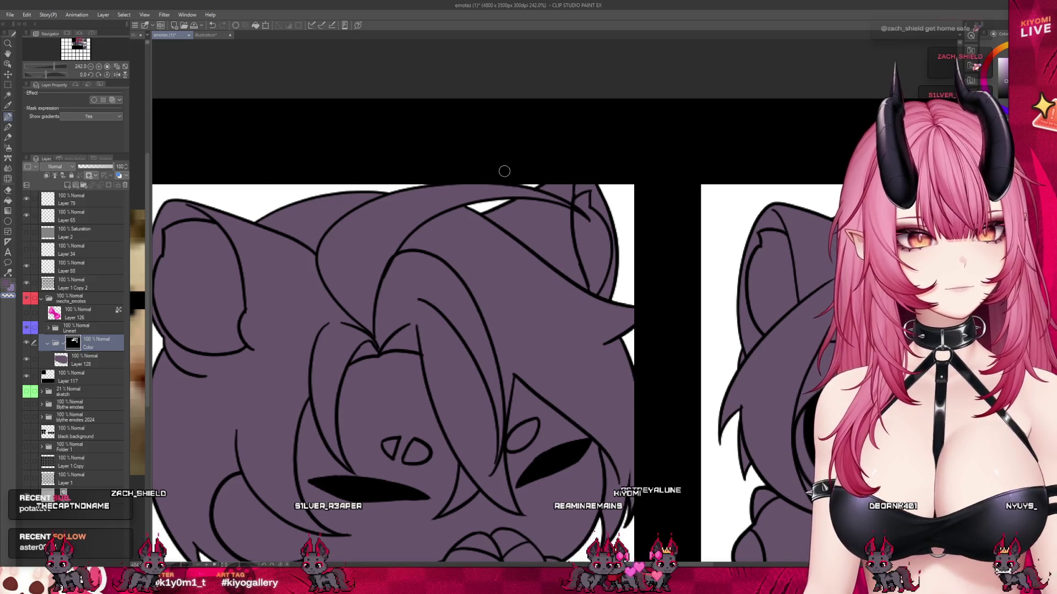
{"action": "scroll", "coordinate": [407, 176], "scroll_direction": "down", "scroll_amount": 2}
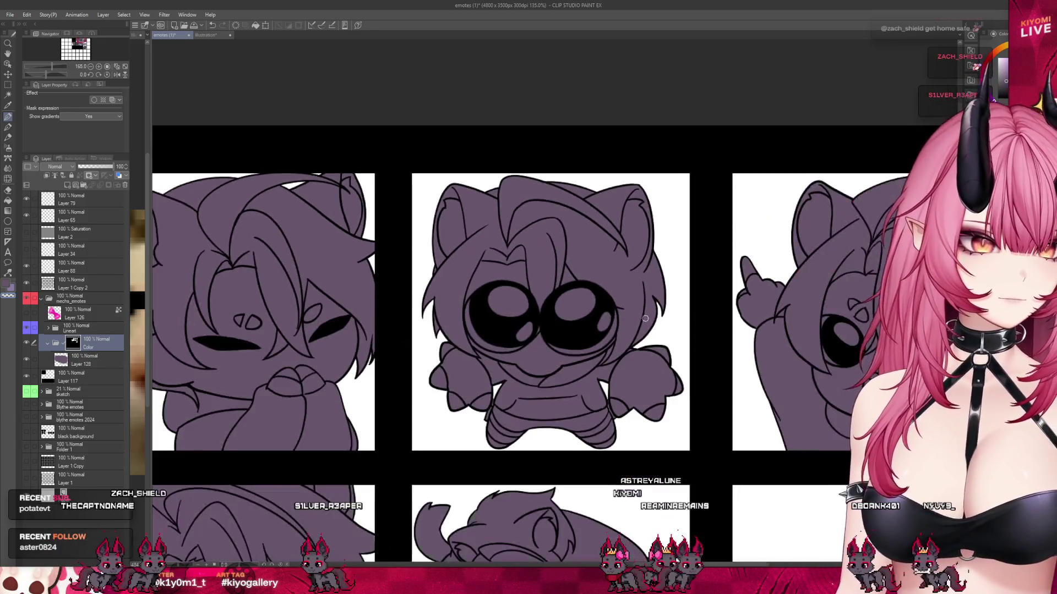
{"action": "scroll", "coordinate": [493, 391], "scroll_direction": "up", "scroll_amount": 4}
{"action": "scroll", "coordinate": [493, 392], "scroll_direction": "up", "scroll_amount": 1}
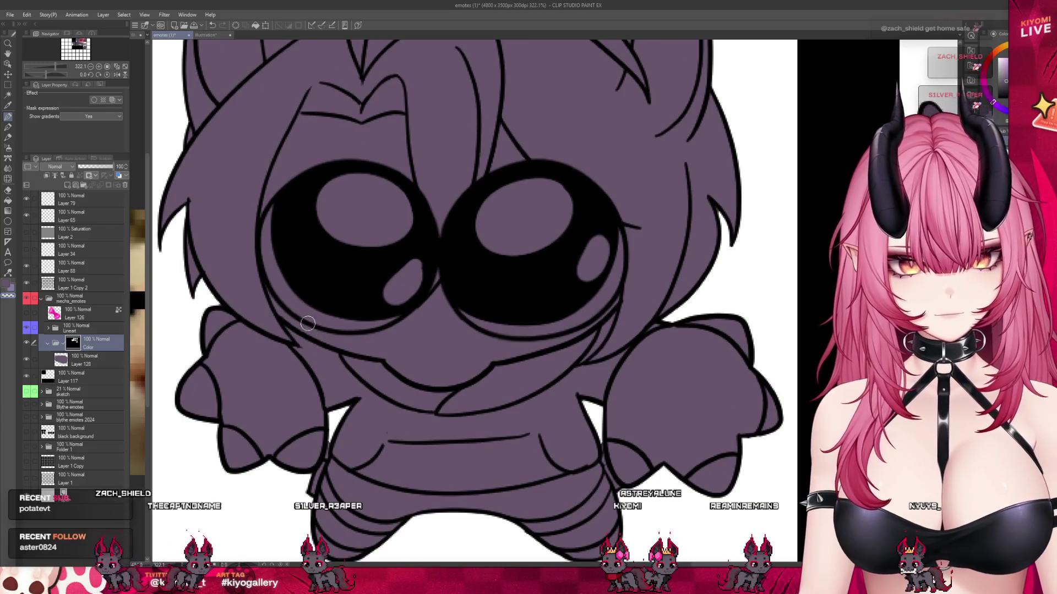
- Expand the Lineart folder's part layers, then return to the Color folder's layer mask
{"action": "left_click", "coordinate": [308, 323], "text": "ctrl+shift"}
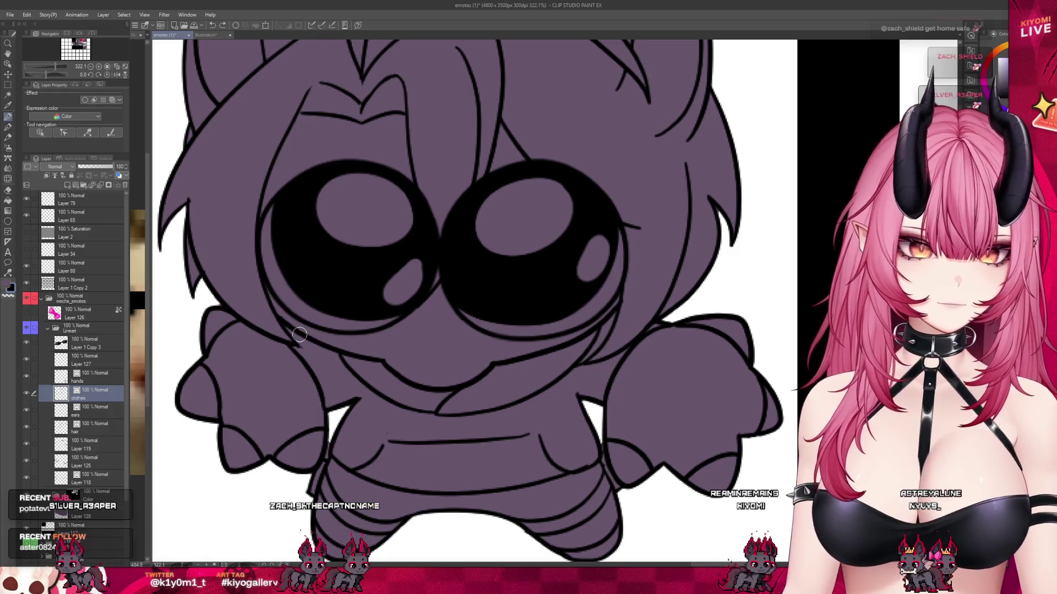
{"action": "left_click", "coordinate": [73, 493]}
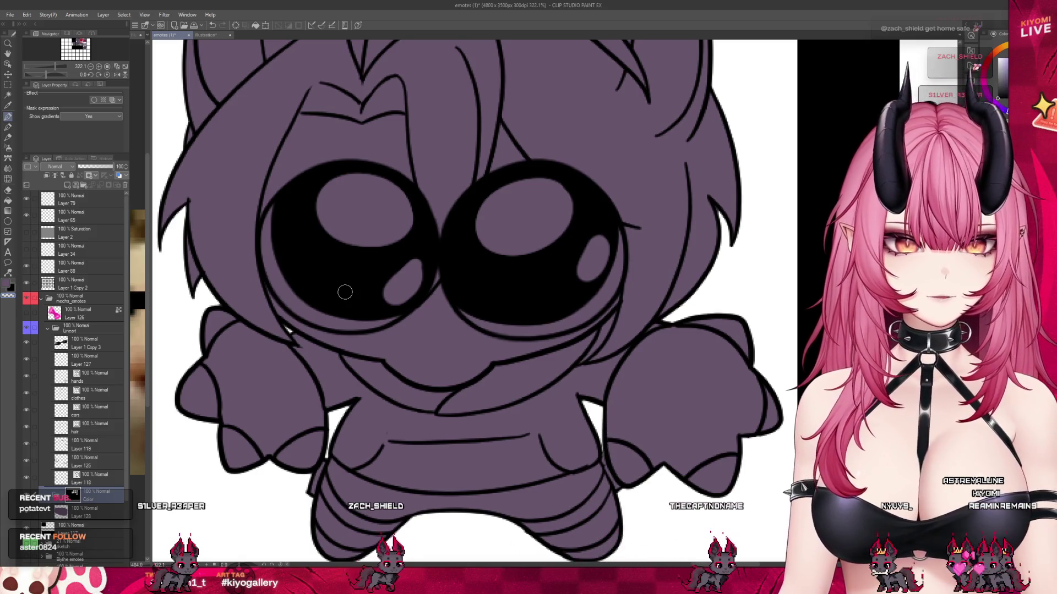
{"action": "scroll", "coordinate": [356, 337], "scroll_direction": "down", "scroll_amount": 3}
{"action": "scroll", "coordinate": [599, 69], "scroll_direction": "up", "scroll_amount": 1}
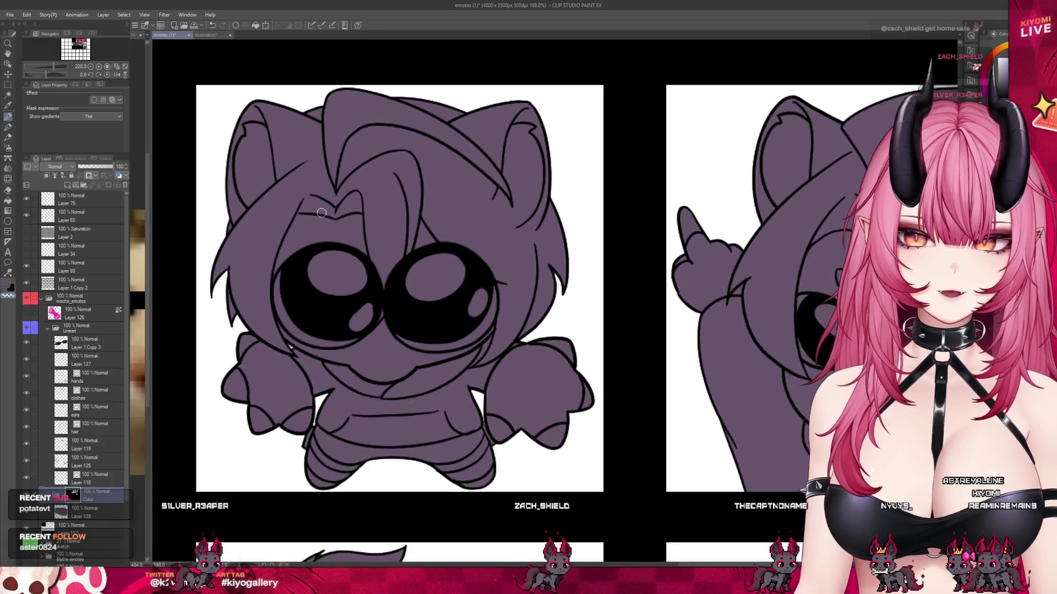
{"action": "scroll", "coordinate": [554, 166], "scroll_direction": "down", "scroll_amount": 3}
{"action": "scroll", "coordinate": [567, 96], "scroll_direction": "up", "scroll_amount": 3}
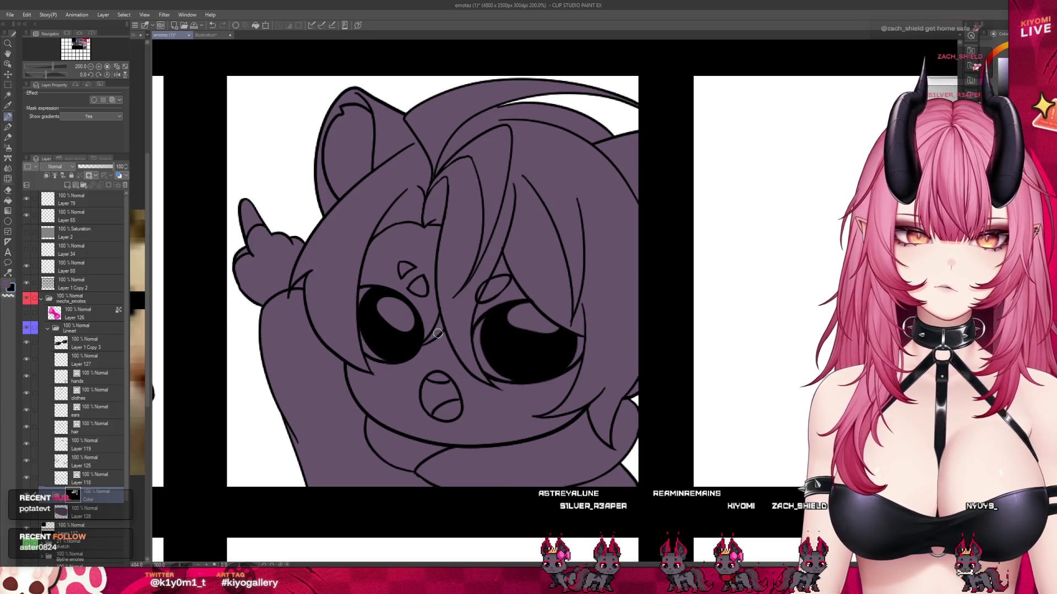
{"action": "scroll", "coordinate": [593, 321], "scroll_direction": "down", "scroll_amount": 1}
{"action": "scroll", "coordinate": [593, 321], "scroll_direction": "down", "scroll_amount": 4}
{"action": "scroll", "coordinate": [593, 321], "scroll_direction": "down", "scroll_amount": 2}
{"action": "scroll", "coordinate": [594, 322], "scroll_direction": "down", "scroll_amount": 1}
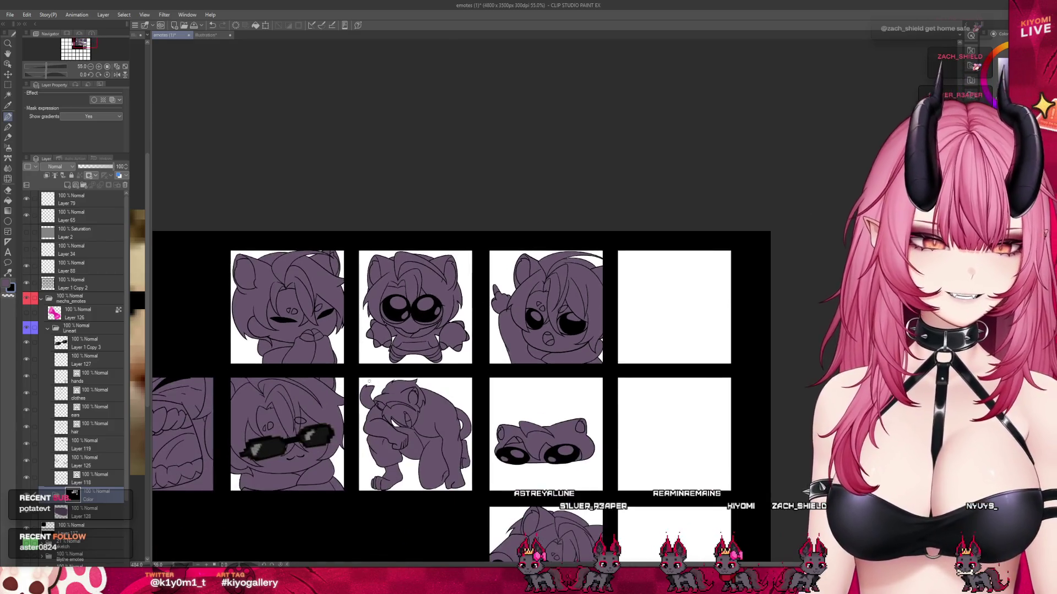
{"action": "scroll", "coordinate": [440, 358], "scroll_direction": "left", "scroll_amount": 2}
{"action": "scroll", "coordinate": [272, 407], "scroll_direction": "up", "scroll_amount": 3}
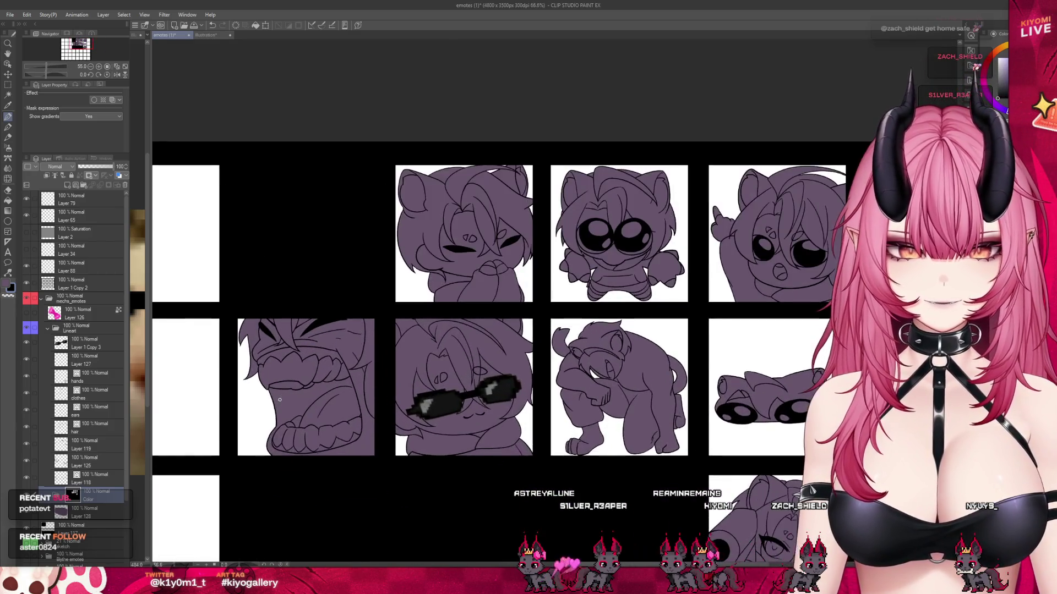
{"action": "scroll", "coordinate": [271, 407], "scroll_direction": "up", "scroll_amount": 2}
{"action": "scroll", "coordinate": [256, 421], "scroll_direction": "up", "scroll_amount": 2}
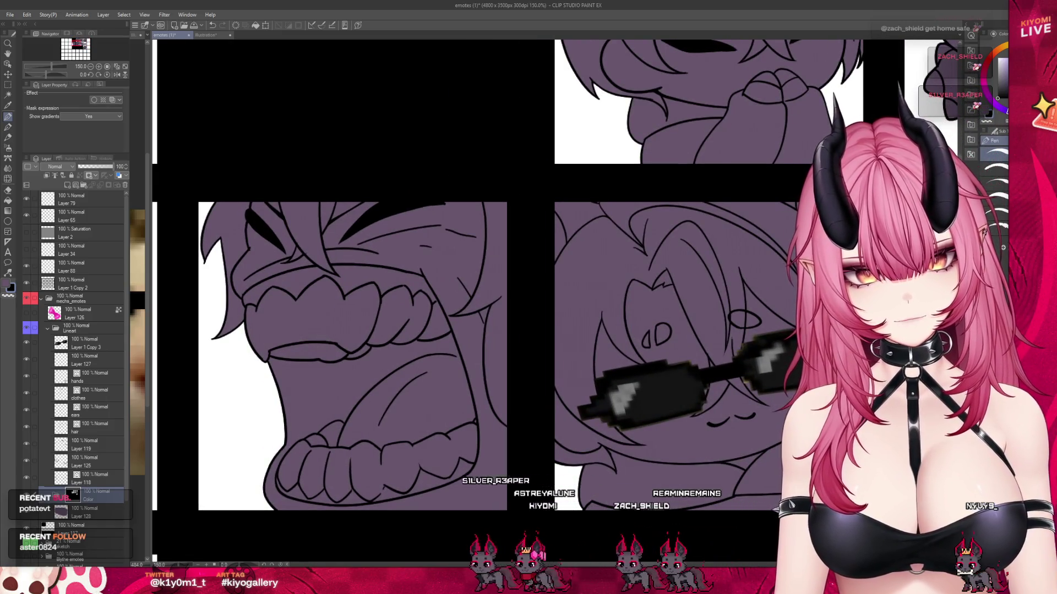
{"action": "scroll", "coordinate": [495, 358], "scroll_direction": "right", "scroll_amount": 4}
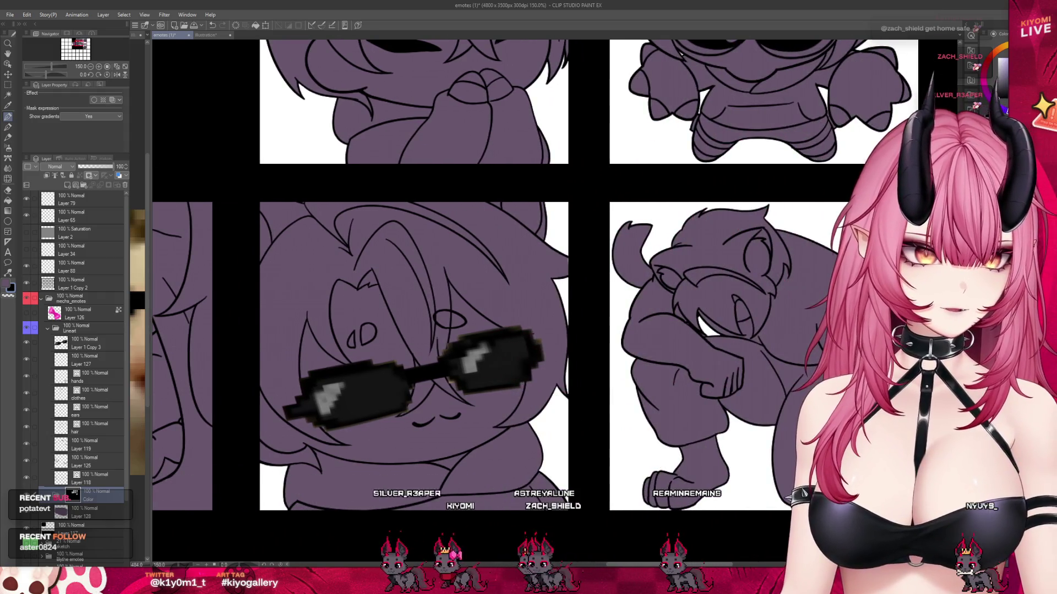
{"action": "scroll", "coordinate": [468, 303], "scroll_direction": "left", "scroll_amount": 1}
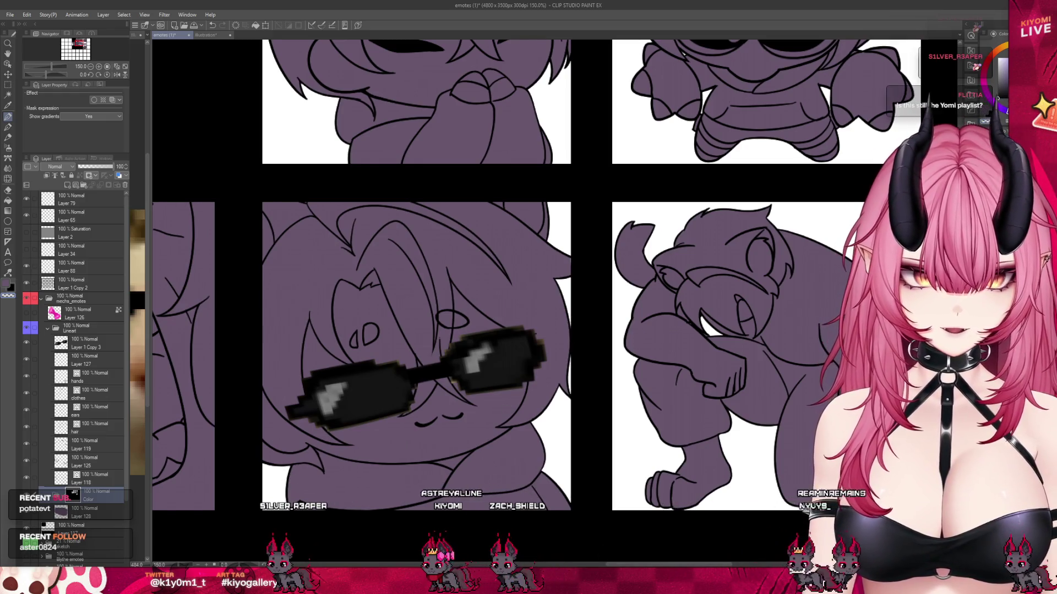
{"action": "left_click_drag", "start_coordinate": [648, 565], "coordinate": [698, 565]}
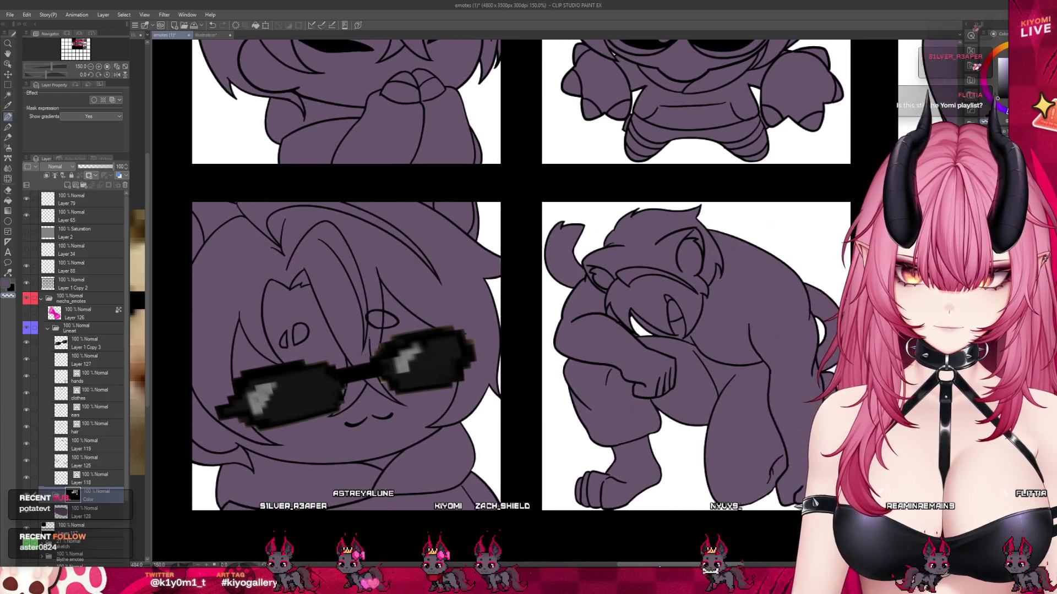
{"action": "scroll", "coordinate": [445, 459], "scroll_direction": "up", "scroll_amount": 1}
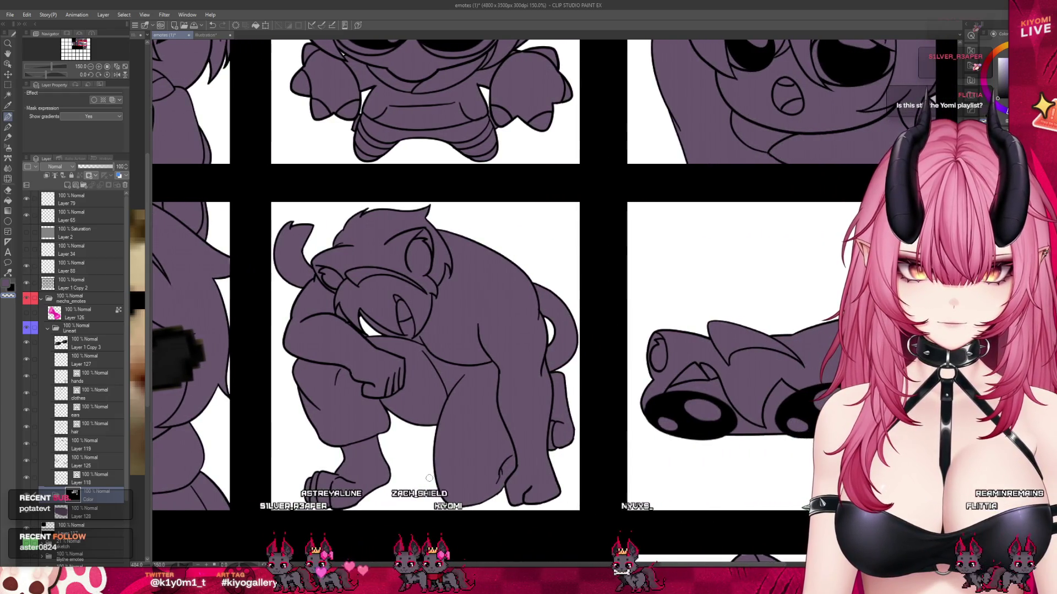
{"action": "scroll", "coordinate": [444, 460], "scroll_direction": "up", "scroll_amount": 1}
{"action": "scroll", "coordinate": [468, 437], "scroll_direction": "up", "scroll_amount": 2}
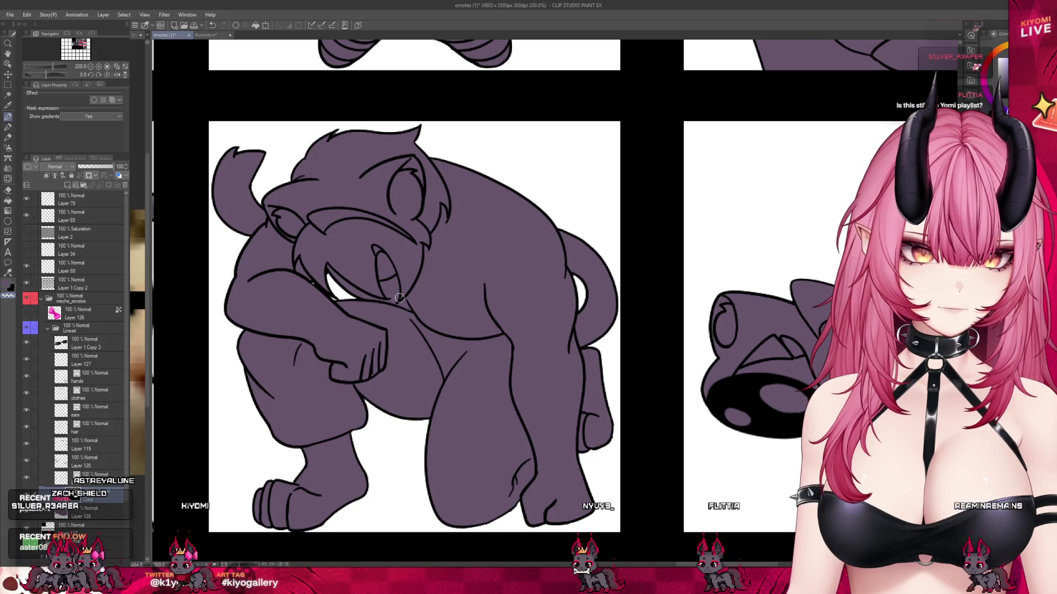
{"action": "left_click_drag", "start_coordinate": [1003, 414], "coordinate": [642, 414]}
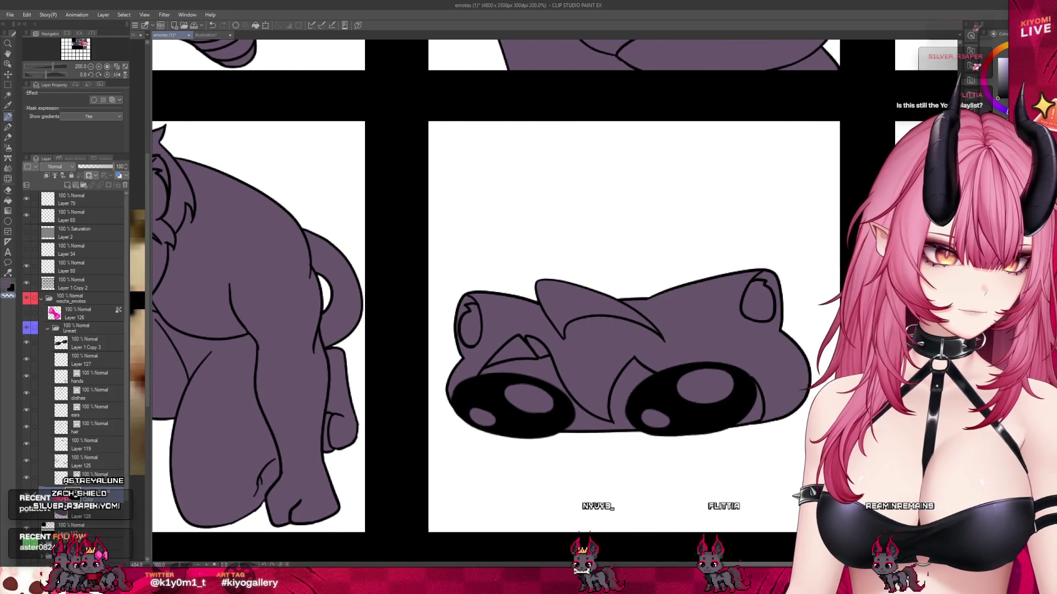
{"action": "scroll", "coordinate": [536, 407], "scroll_direction": "down", "scroll_amount": 5}
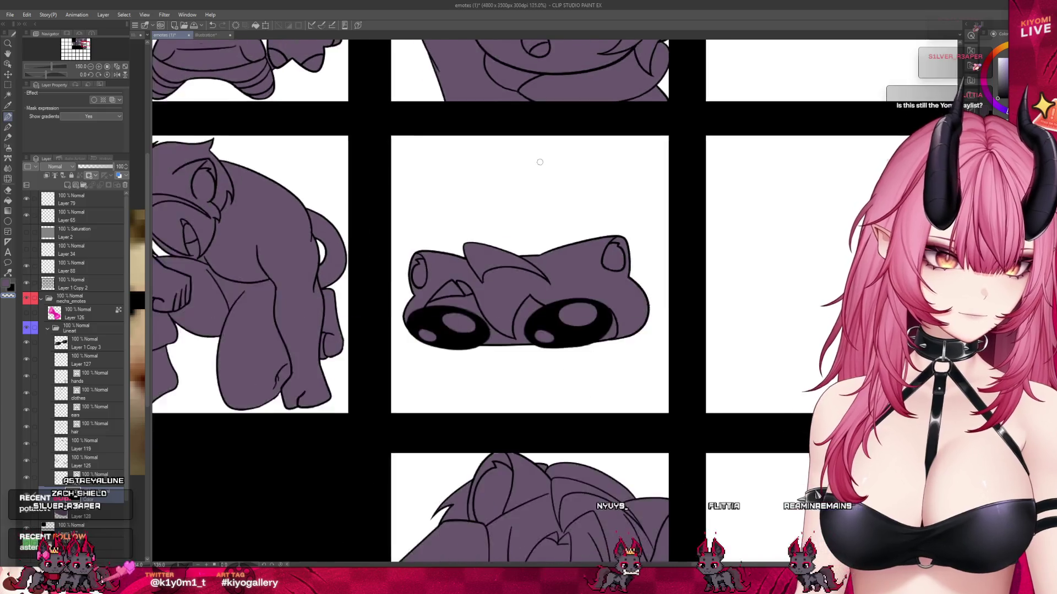
{"action": "scroll", "coordinate": [535, 407], "scroll_direction": "up", "scroll_amount": 3}
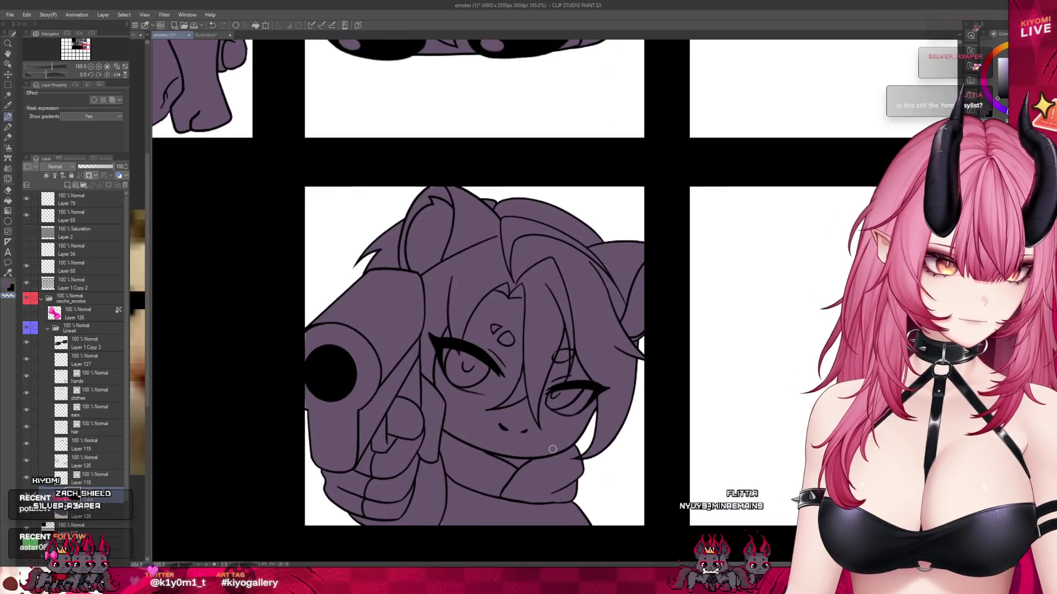
- Brush the clothes fill along the gun emote's chin and neck, then check hair, hands and Color layers
{"action": "scroll", "coordinate": [569, 491], "scroll_direction": "up", "scroll_amount": 2}
{"action": "left_click", "coordinate": [88, 393]}
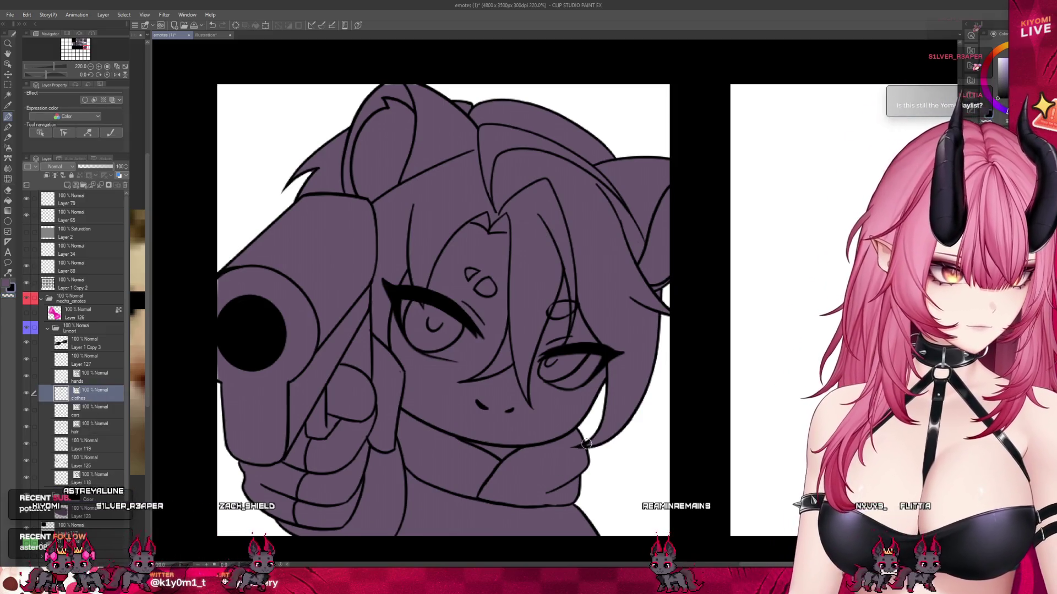
{"action": "left_click_drag", "start_coordinate": [582, 445], "coordinate": [574, 529]}
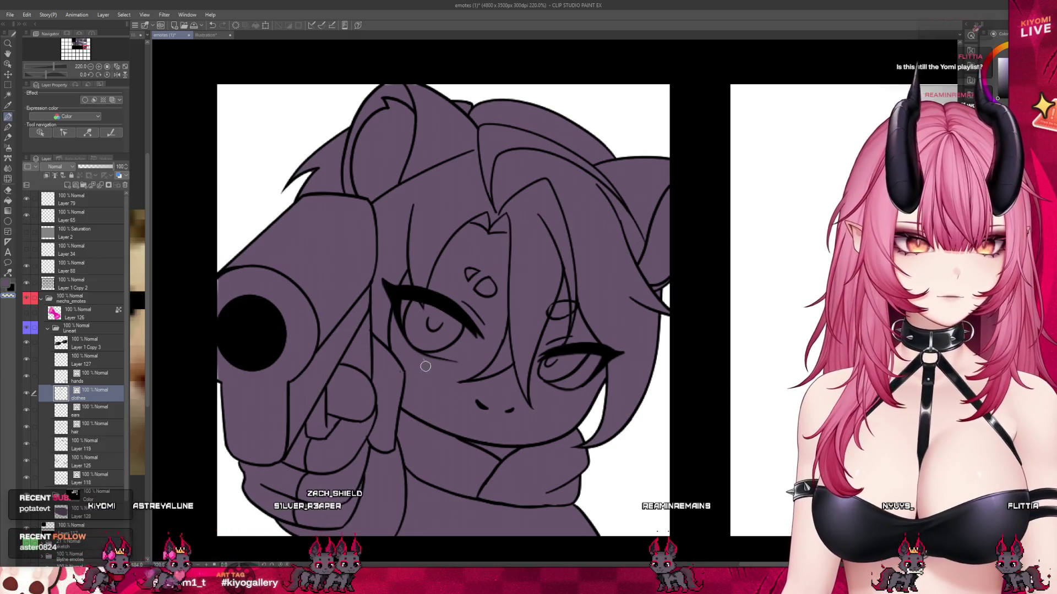
{"action": "left_click", "coordinate": [377, 391], "text": "ctrl+shift"}
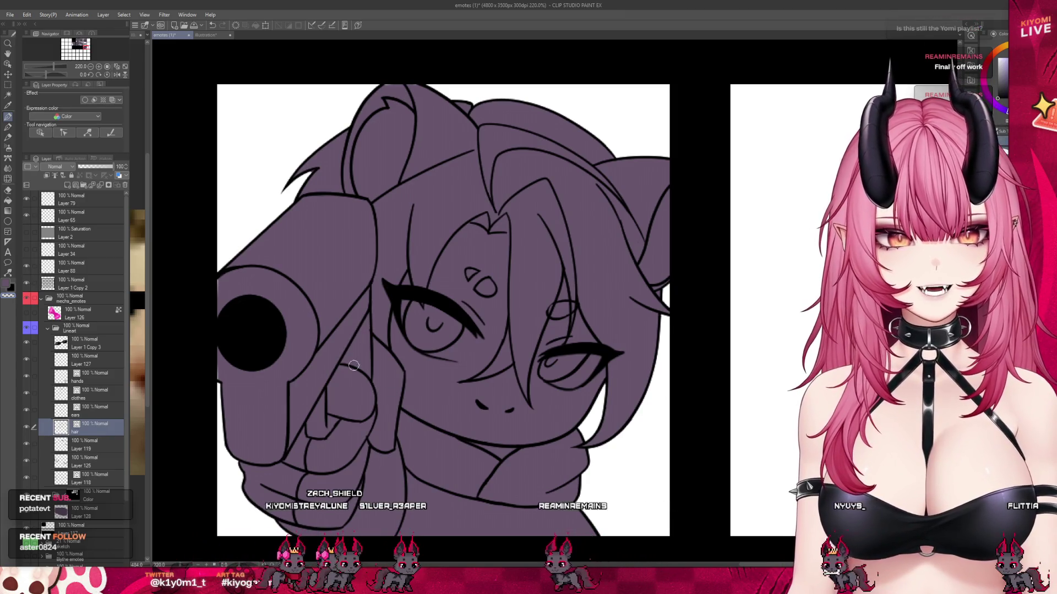
{"action": "left_click", "coordinate": [118, 377]}
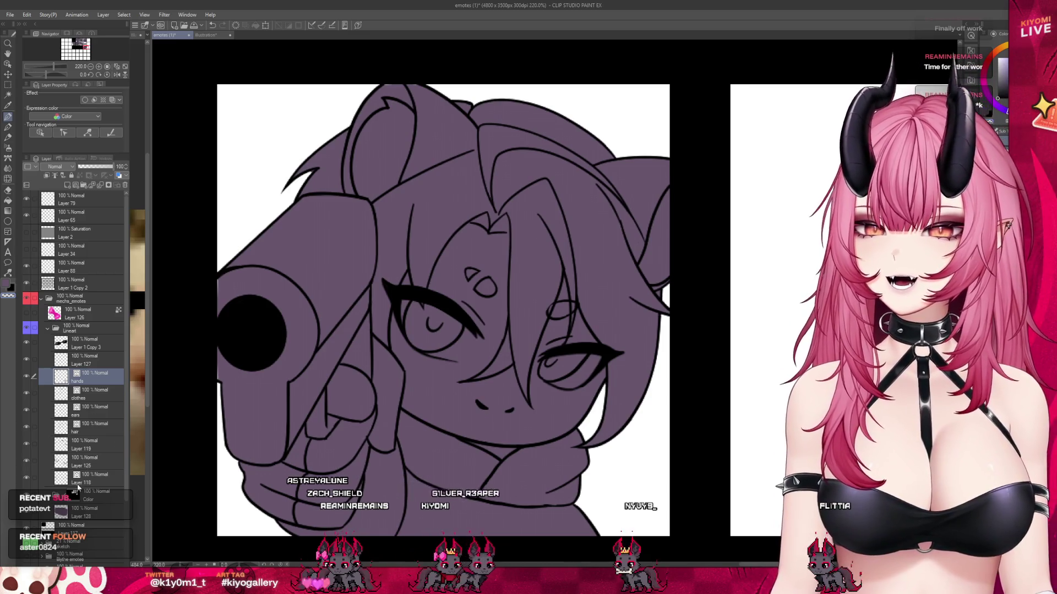
{"action": "left_click", "coordinate": [76, 500]}
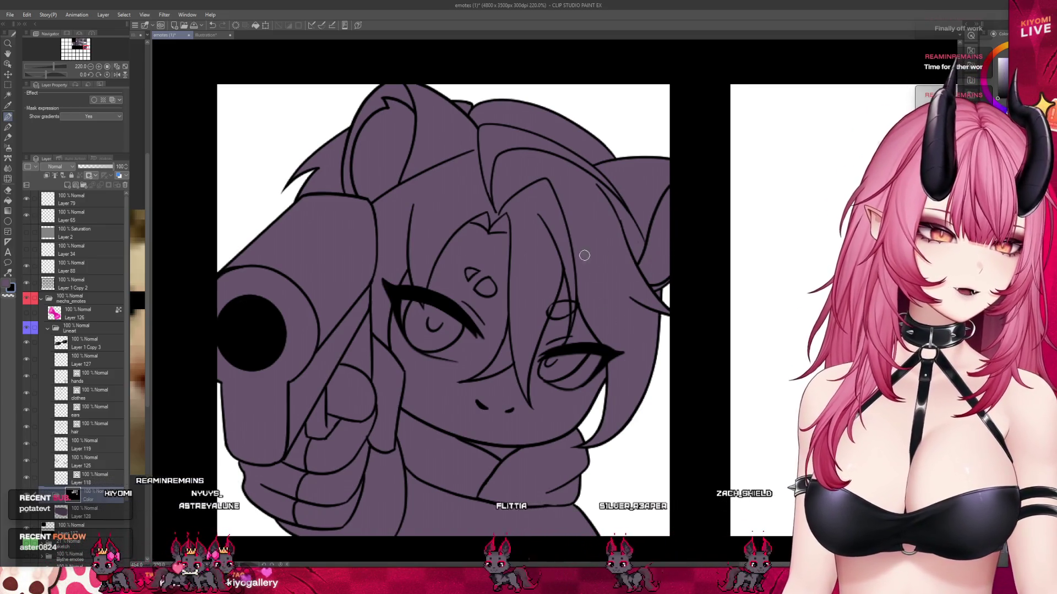
- Scroll through the layer list and create a new layer folder with Ctrl+G
{"action": "scroll", "coordinate": [584, 255], "scroll_direction": "down", "scroll_amount": 2}
{"action": "scroll", "coordinate": [578, 303], "scroll_direction": "down", "scroll_amount": 2}
{"action": "scroll", "coordinate": [572, 348], "scroll_direction": "down", "scroll_amount": 2}
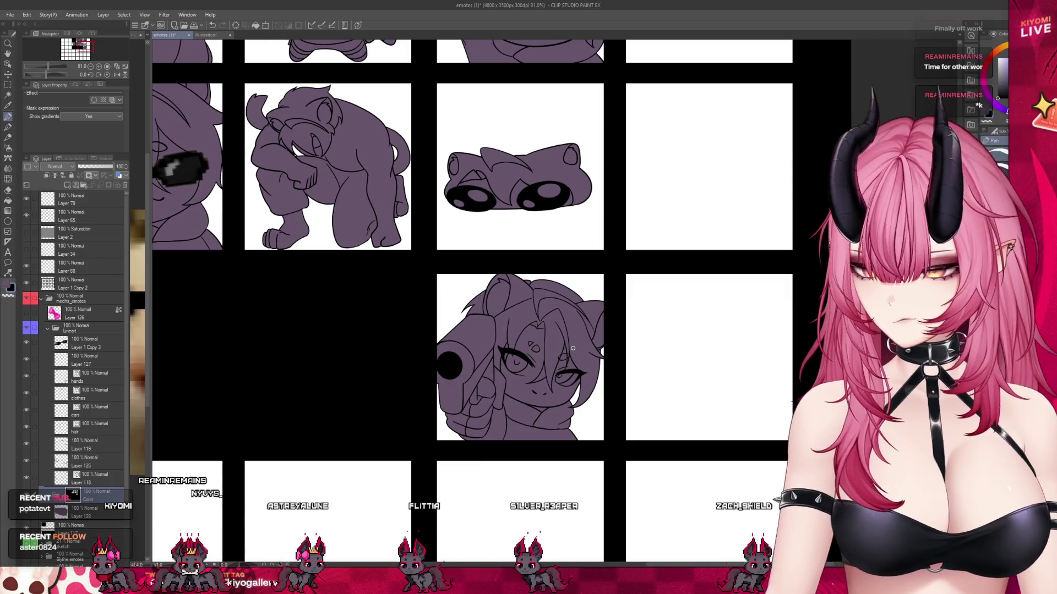
{"action": "scroll", "coordinate": [551, 349], "scroll_direction": "down", "scroll_amount": 1}
{"action": "scroll", "coordinate": [468, 355], "scroll_direction": "down", "scroll_amount": 1}
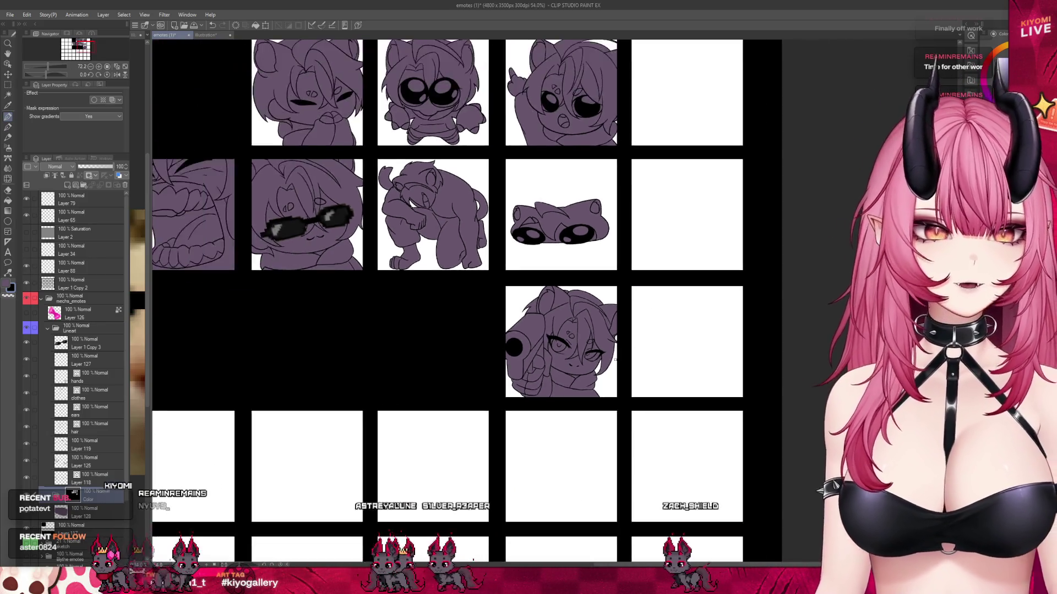
{"action": "scroll", "coordinate": [385, 361], "scroll_direction": "down", "scroll_amount": 1}
{"action": "scroll", "coordinate": [308, 365], "scroll_direction": "down", "scroll_amount": 1}
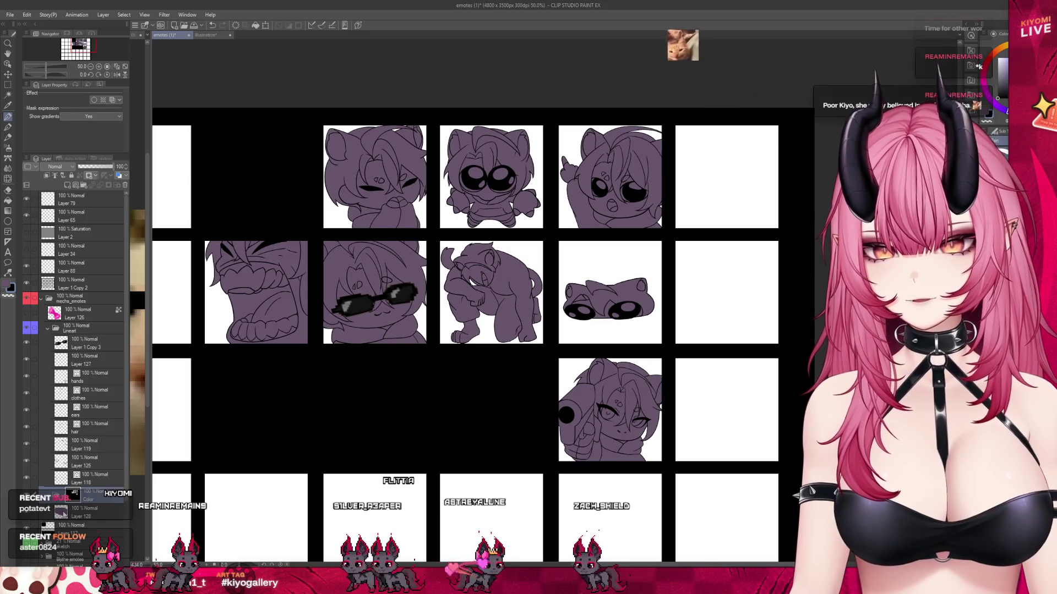
{"action": "key", "text": "ctrl+g"}
{"action": "left_click_drag", "start_coordinate": [88, 526], "coordinate": [98, 516]}
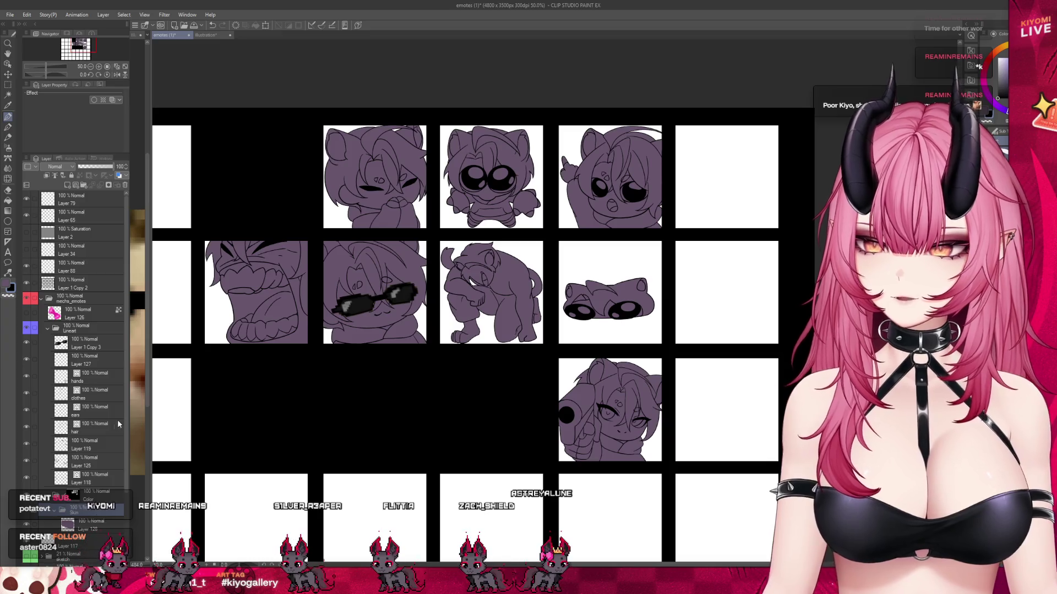
- Widen the Illustration2 reference pane and zoom in on the character's face
{"action": "left_click_drag", "start_coordinate": [150, 208], "coordinate": [298, 207]}
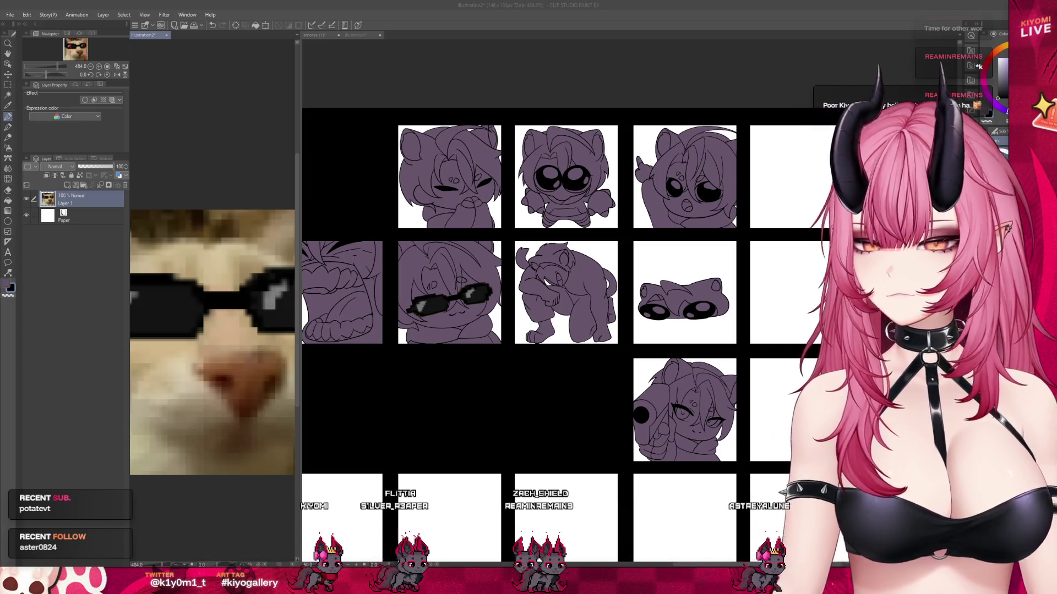
{"action": "left_click", "coordinate": [10, 18]}
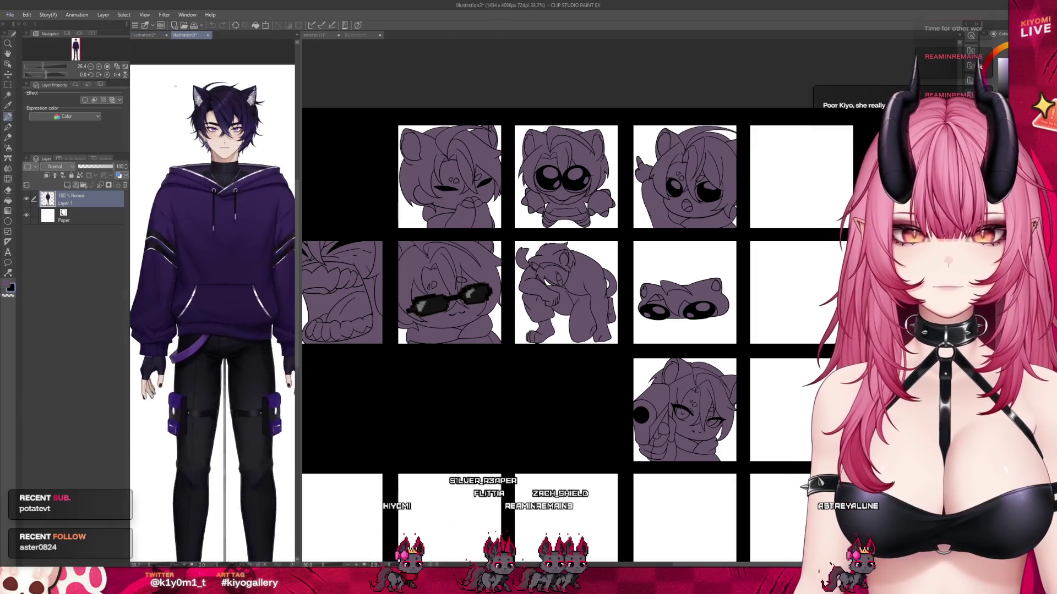
{"action": "scroll", "coordinate": [220, 190], "scroll_direction": "up", "scroll_amount": 1}
{"action": "scroll", "coordinate": [220, 190], "scroll_direction": "up", "scroll_amount": 3}
{"action": "scroll", "coordinate": [220, 190], "scroll_direction": "up", "scroll_amount": 2}
{"action": "scroll", "coordinate": [218, 215], "scroll_direction": "up", "scroll_amount": 1}
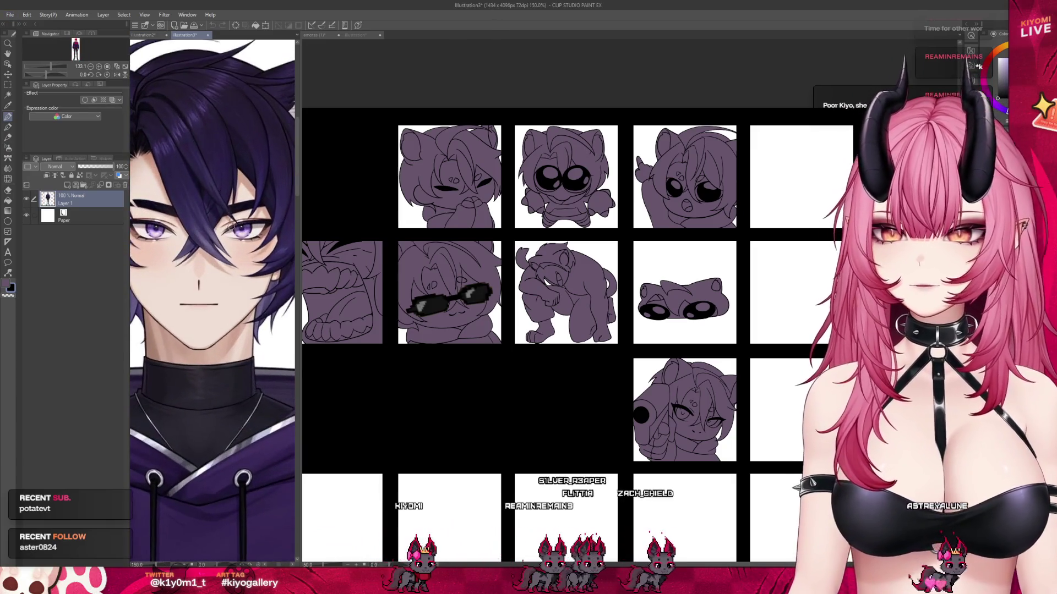
{"action": "scroll", "coordinate": [214, 259], "scroll_direction": "up", "scroll_amount": 1}
{"action": "scroll", "coordinate": [212, 291], "scroll_direction": "up", "scroll_amount": 1}
{"action": "scroll", "coordinate": [209, 331], "scroll_direction": "up", "scroll_amount": 1}
{"action": "scroll", "coordinate": [208, 331], "scroll_direction": "down", "scroll_amount": 1}
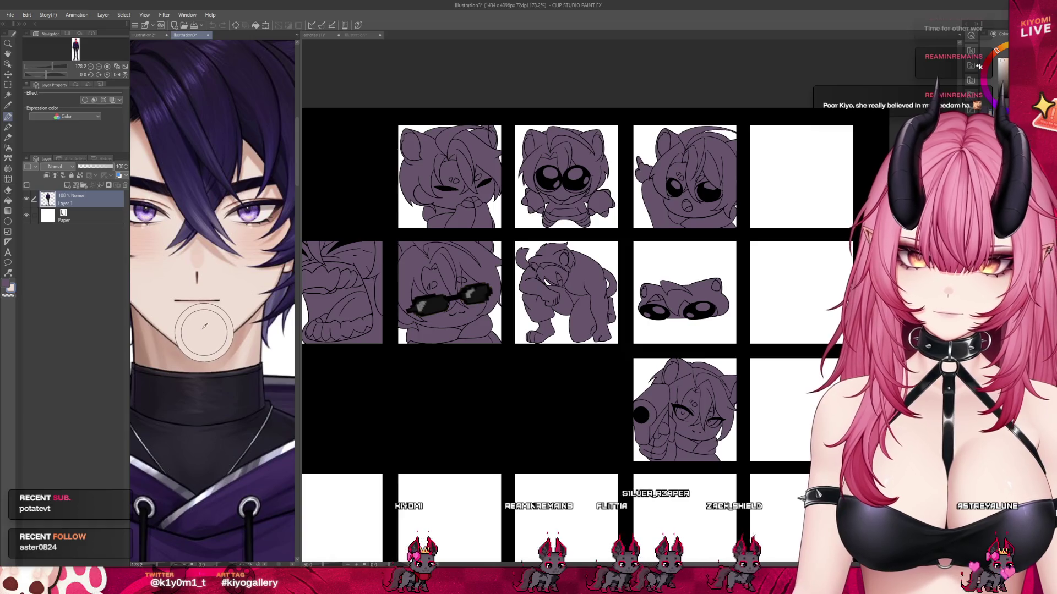
- Return to the emote sheet, enlarge its pane, and turn off layer colour to reveal beige skin
{"action": "left_click", "coordinate": [307, 337]}
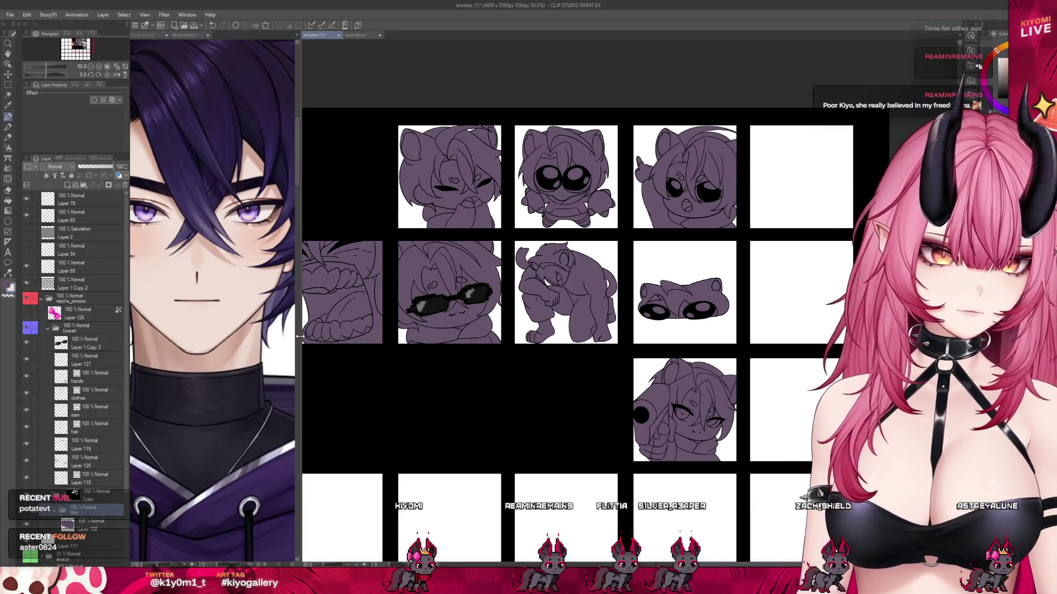
{"action": "left_click_drag", "start_coordinate": [300, 336], "coordinate": [165, 336]}
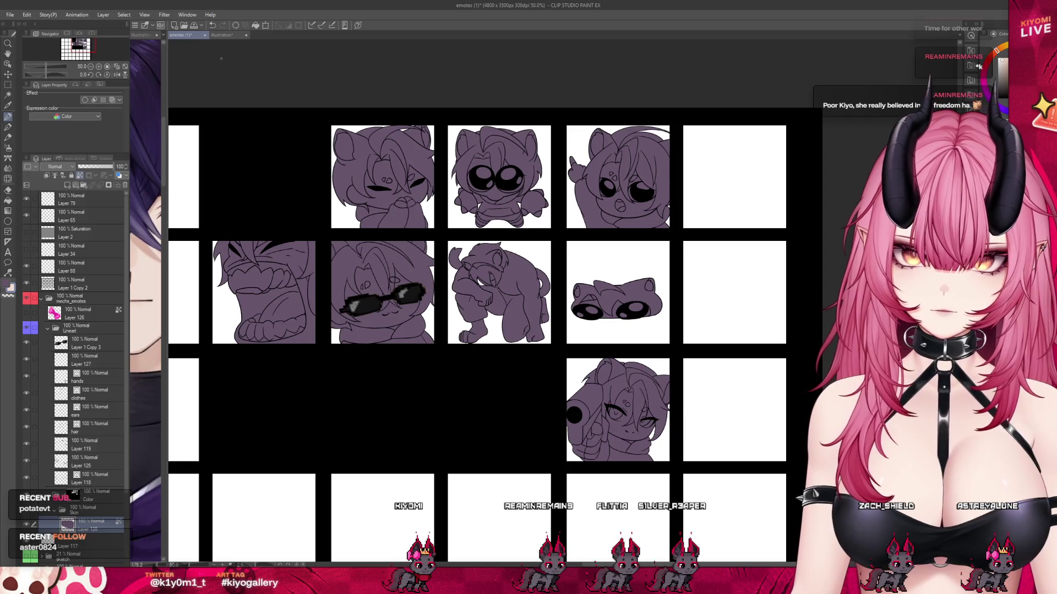
{"action": "left_click", "coordinate": [255, 25]}
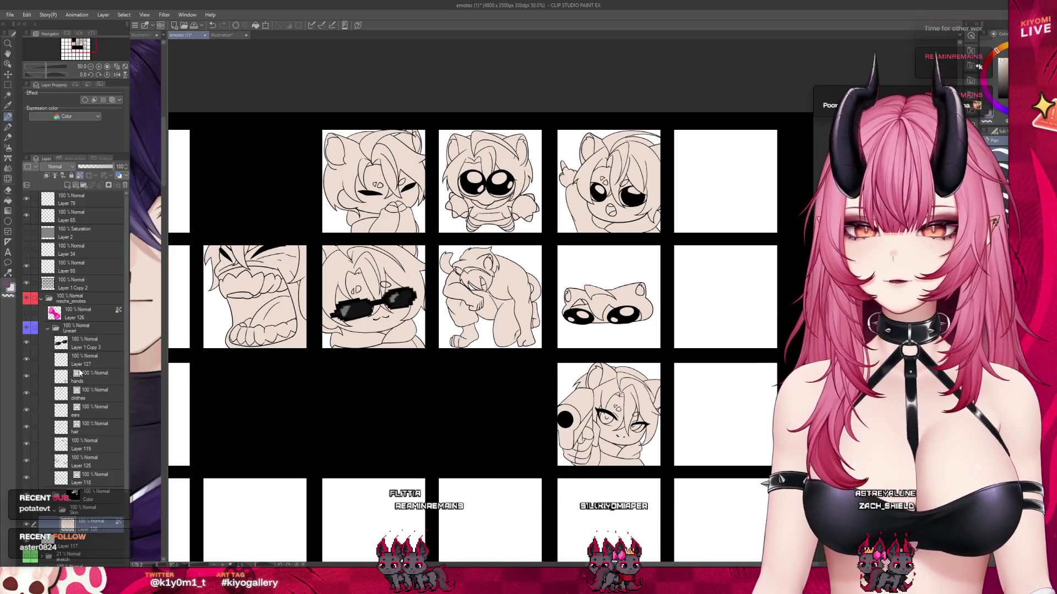
- Toggle the red sketch layer and coloured version, then reselect Layer 128
{"action": "scroll", "coordinate": [80, 374], "scroll_direction": "down", "scroll_amount": 3}
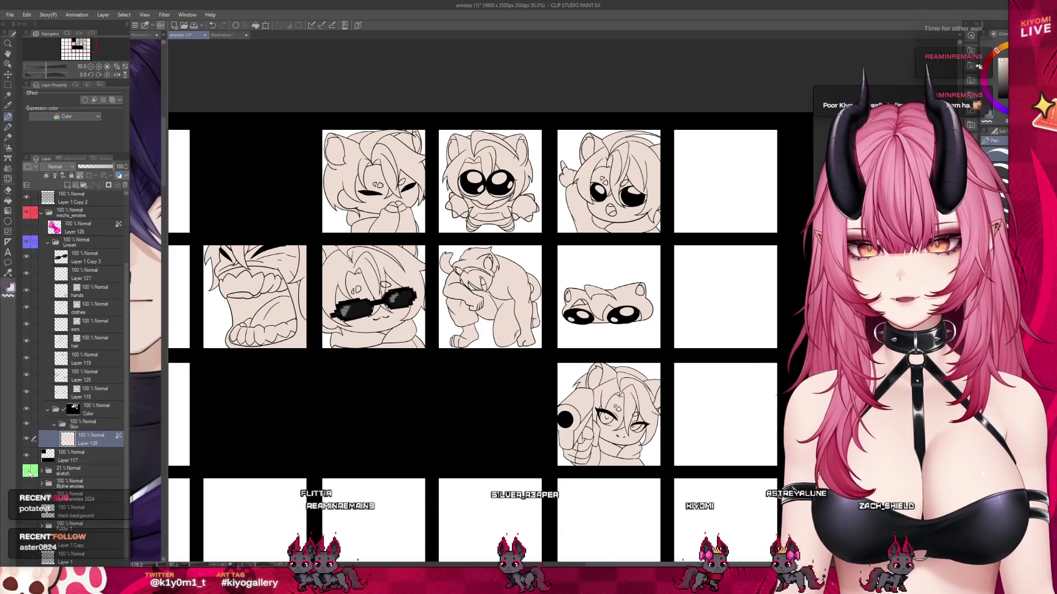
{"action": "left_click", "coordinate": [26, 472]}
{"action": "left_click", "coordinate": [71, 471]}
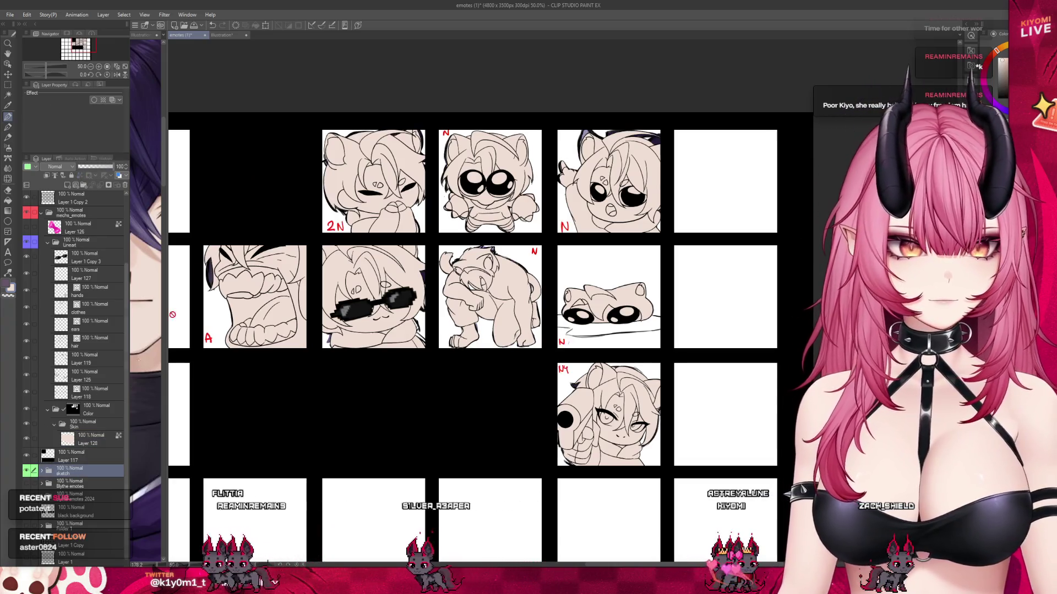
{"action": "left_click", "coordinate": [28, 438]}
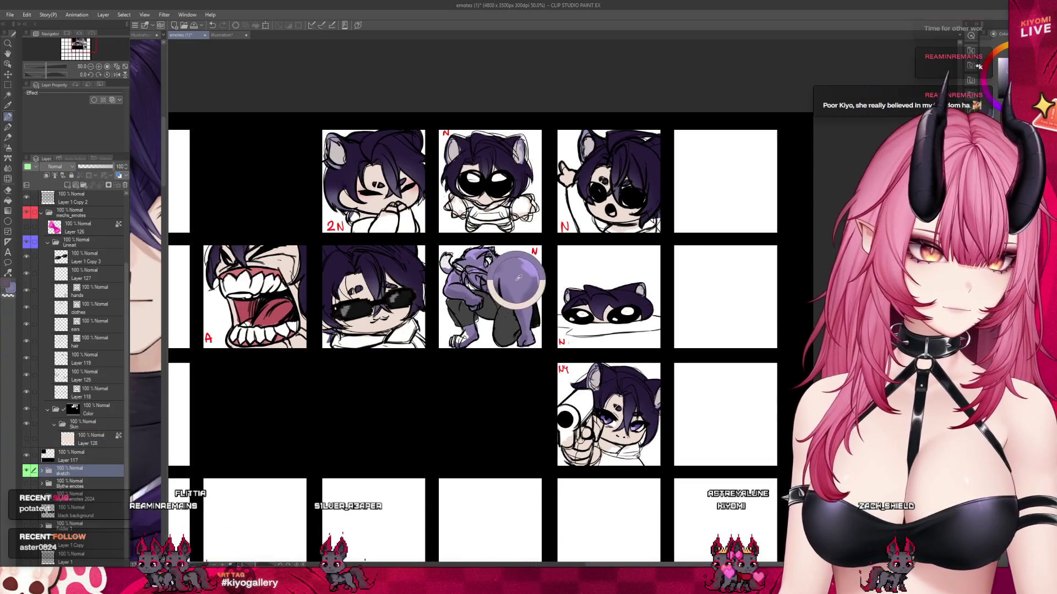
{"action": "left_click", "coordinate": [88, 438]}
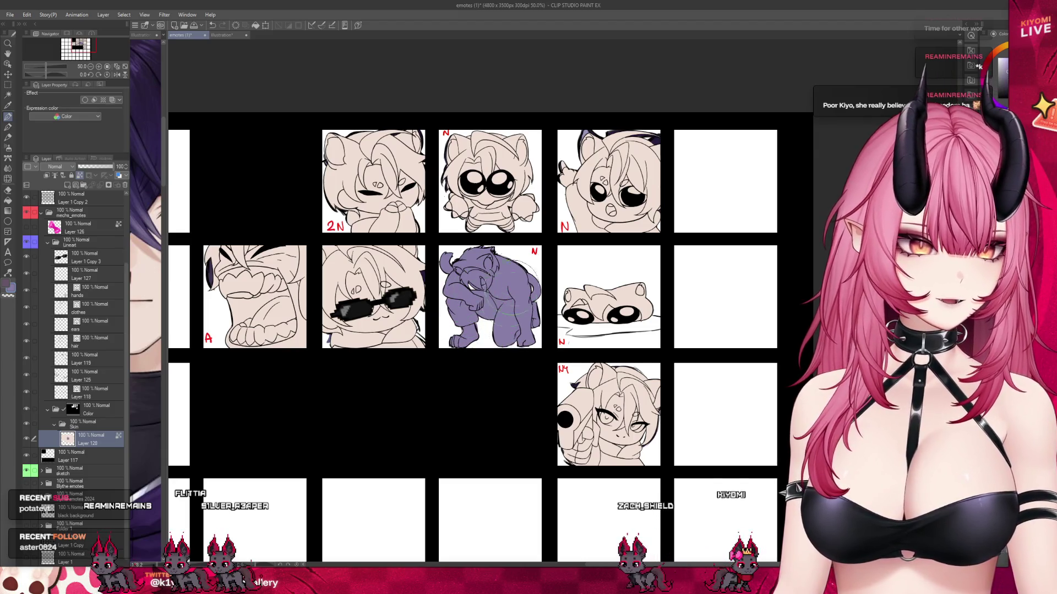
- Zoom into the emote grid, hide the red sketch marks and black backdrop, then reselect Layer 128
{"action": "key", "text": "ctrl+plus"}
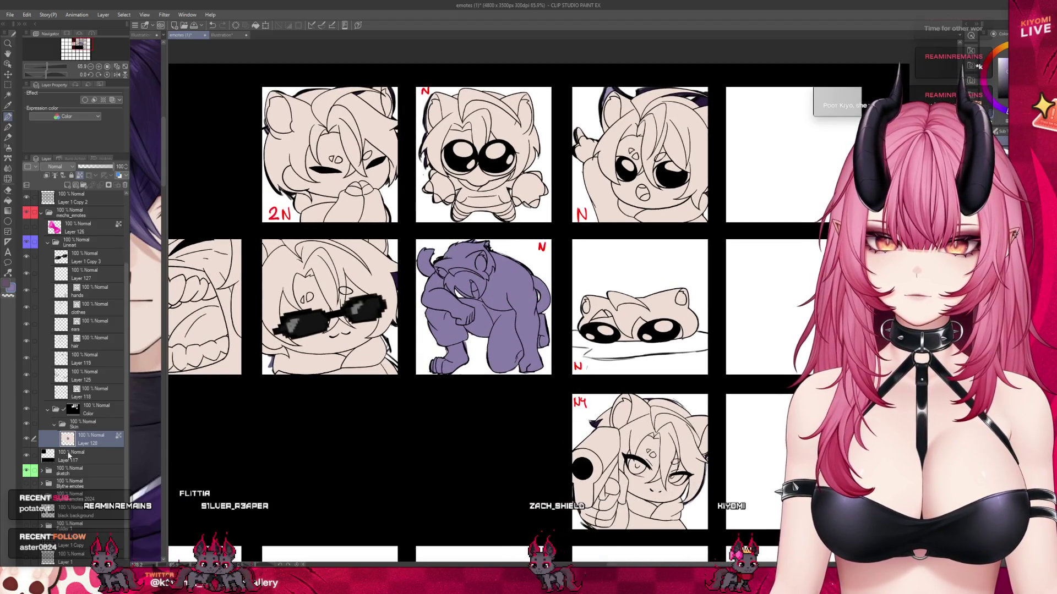
{"action": "left_click", "coordinate": [69, 454]}
{"action": "left_click", "coordinate": [26, 472]}
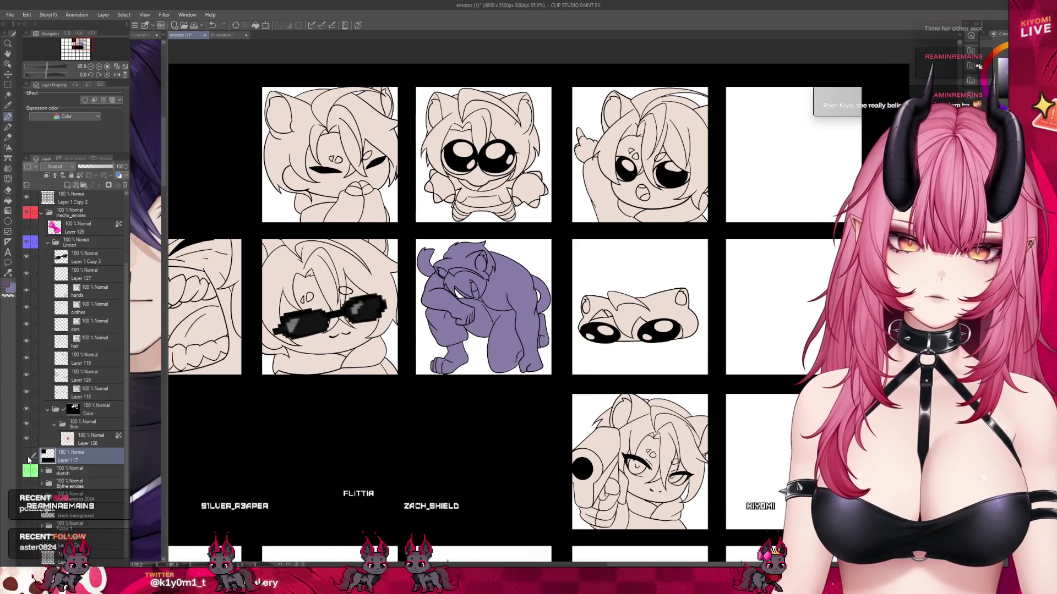
{"action": "left_click", "coordinate": [28, 457]}
{"action": "scroll", "coordinate": [360, 390], "scroll_direction": "down", "scroll_amount": 2}
{"action": "scroll", "coordinate": [352, 391], "scroll_direction": "down", "scroll_amount": 1}
{"action": "scroll", "coordinate": [344, 393], "scroll_direction": "up", "scroll_amount": 1}
{"action": "left_click", "coordinate": [88, 439]}
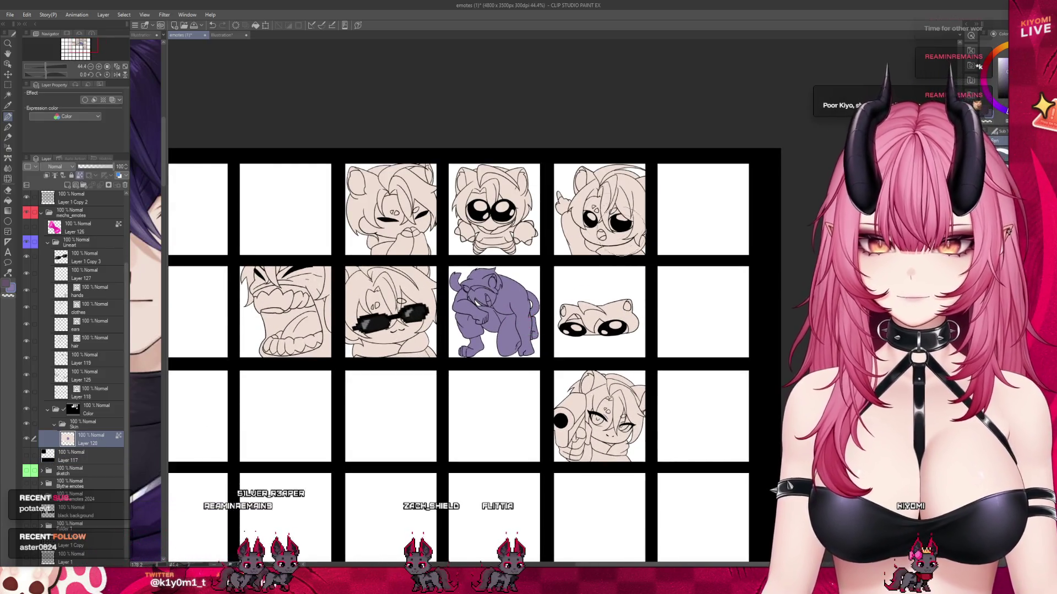
- Add a new blush layer above Layer 128 and switch to the airbrush
{"action": "scroll", "coordinate": [509, 292], "scroll_direction": "up", "scroll_amount": 1}
{"action": "scroll", "coordinate": [509, 289], "scroll_direction": "up", "scroll_amount": 1}
{"action": "scroll", "coordinate": [511, 302], "scroll_direction": "up", "scroll_amount": 2}
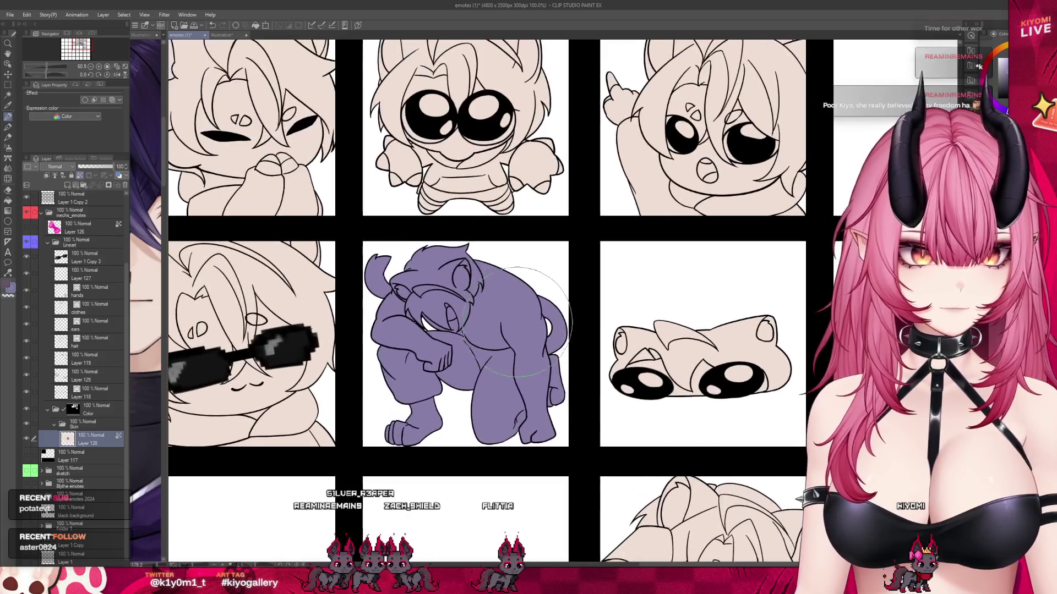
{"action": "scroll", "coordinate": [513, 317], "scroll_direction": "up", "scroll_amount": 1}
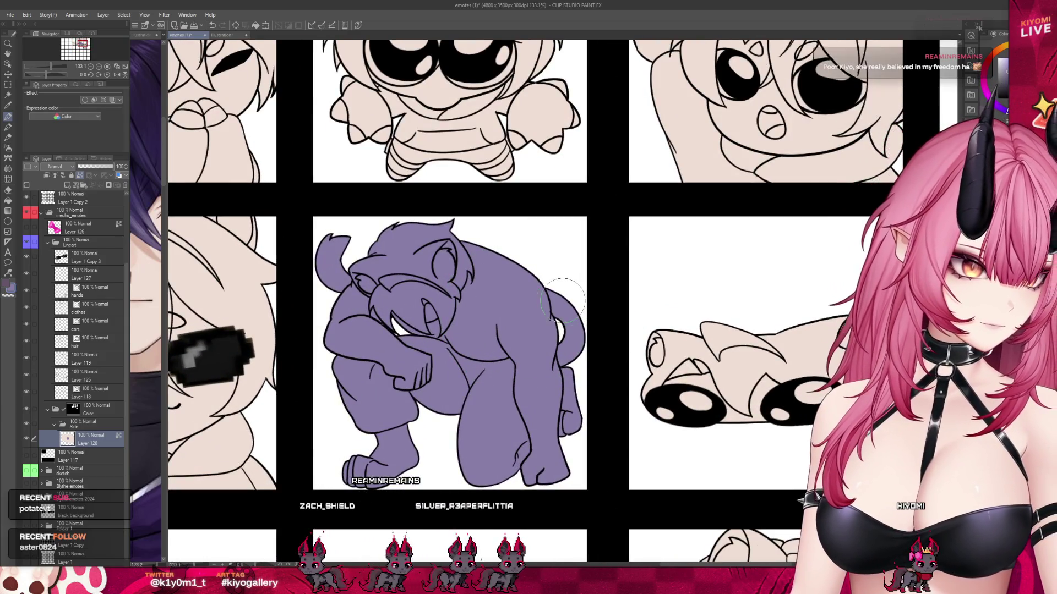
{"action": "scroll", "coordinate": [545, 435], "scroll_direction": "down", "scroll_amount": 2}
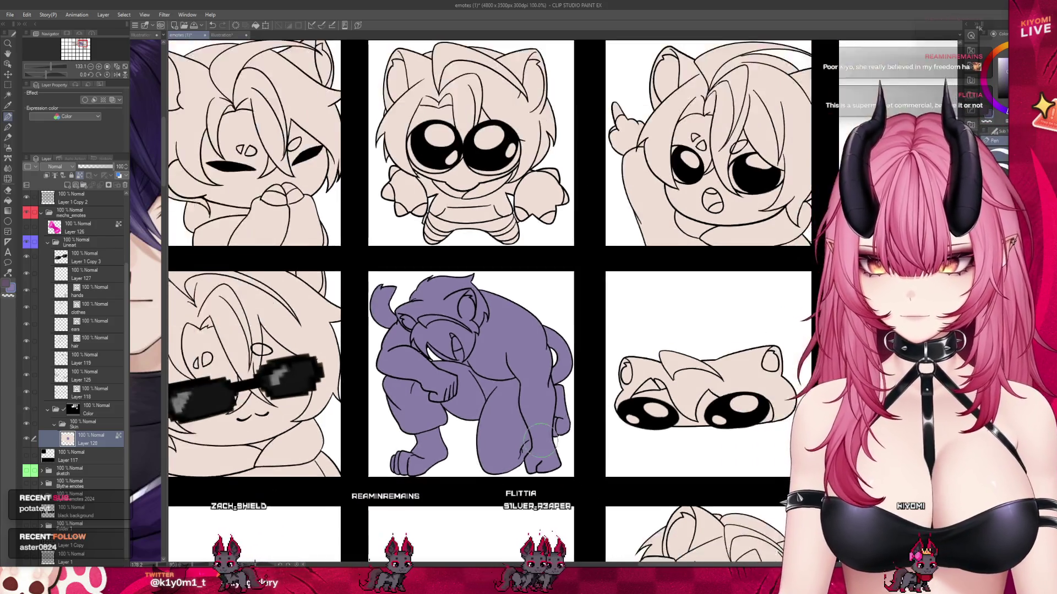
{"action": "scroll", "coordinate": [544, 435], "scroll_direction": "down", "scroll_amount": 2}
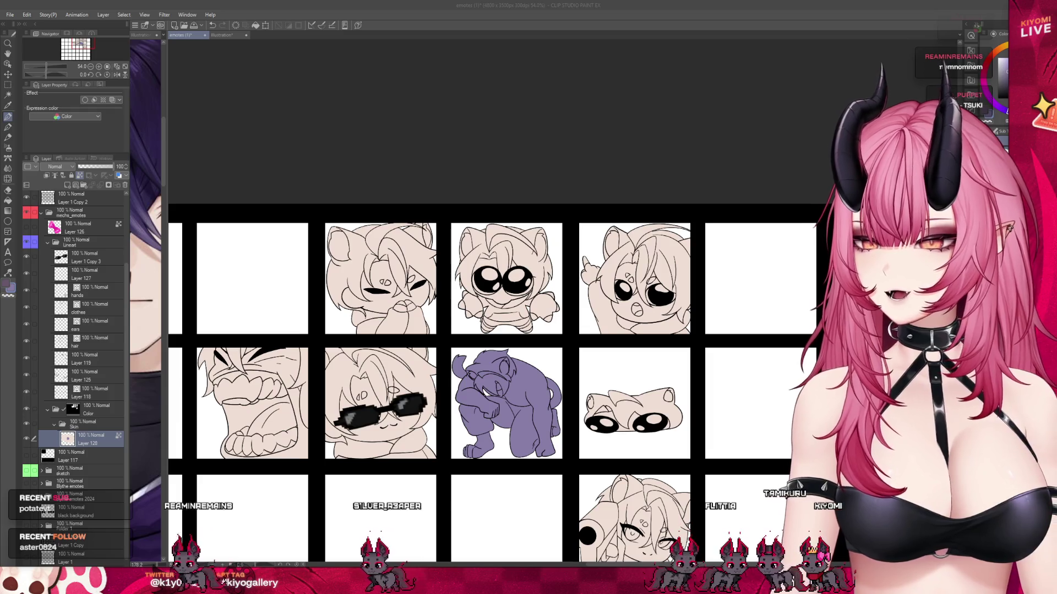
{"action": "scroll", "coordinate": [470, 329], "scroll_direction": "down", "scroll_amount": 2}
{"action": "scroll", "coordinate": [411, 360], "scroll_direction": "up", "scroll_amount": 3}
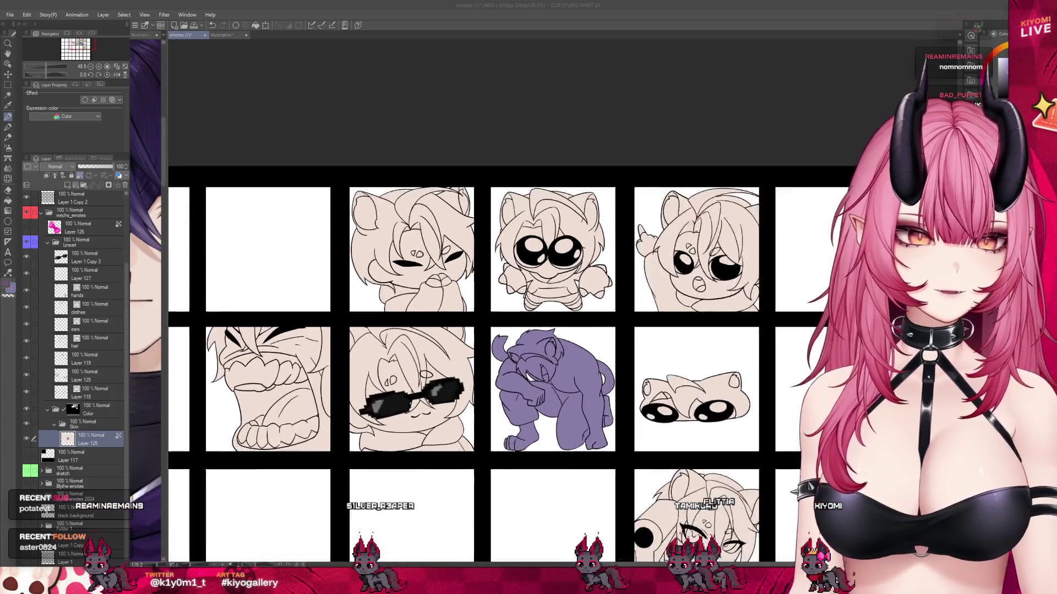
{"action": "left_click", "coordinate": [48, 176]}
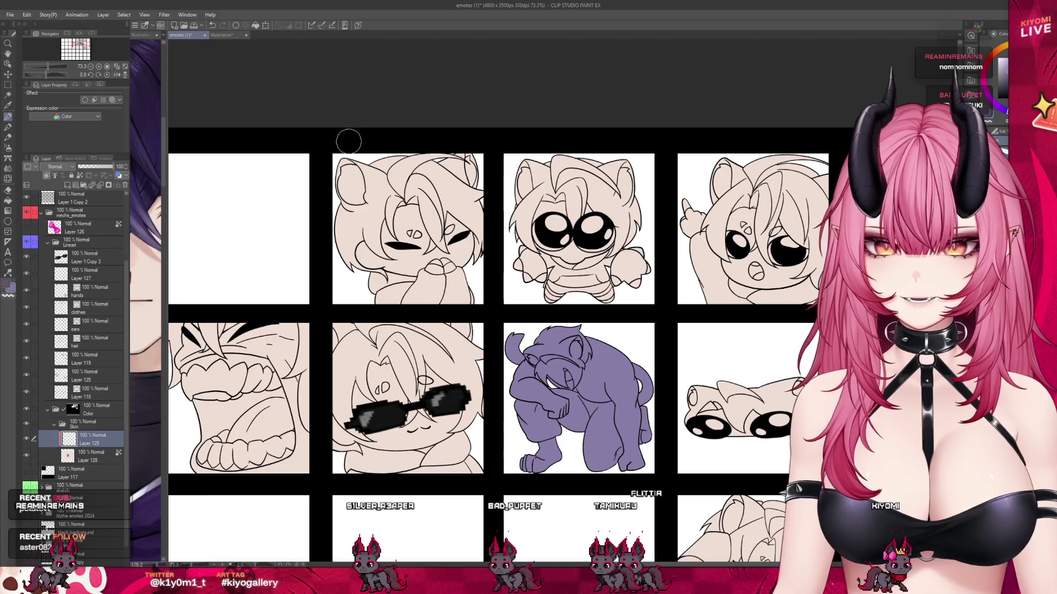
{"action": "scroll", "coordinate": [443, 204], "scroll_direction": "up", "scroll_amount": 3}
{"action": "left_click", "coordinate": [8, 148]}
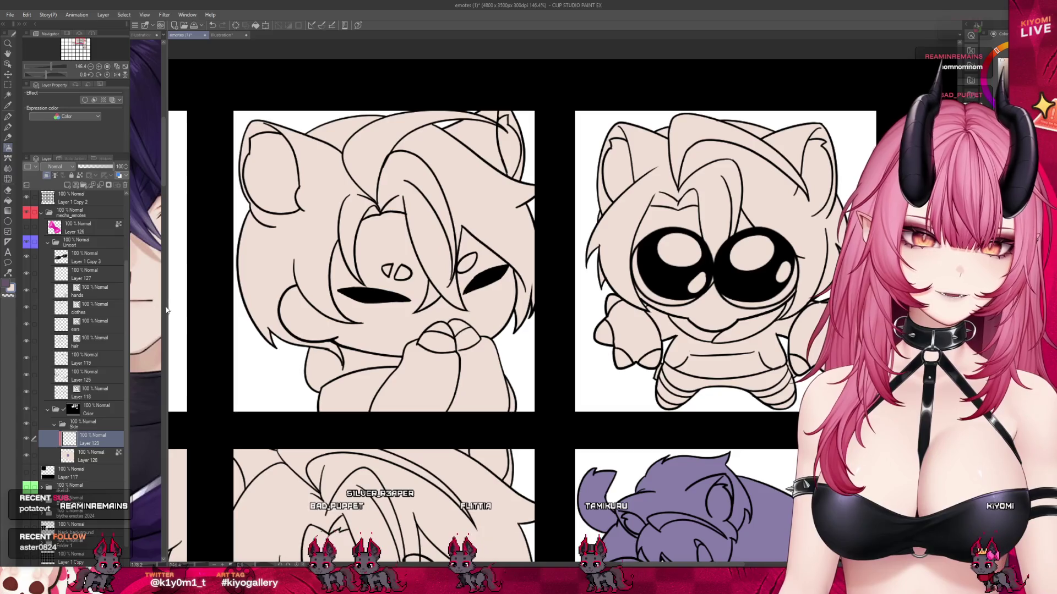
- Show the Illustration3 character reference in a widened pane beside the emote canvas
{"action": "key", "text": "ctrl+shift+Tab"}
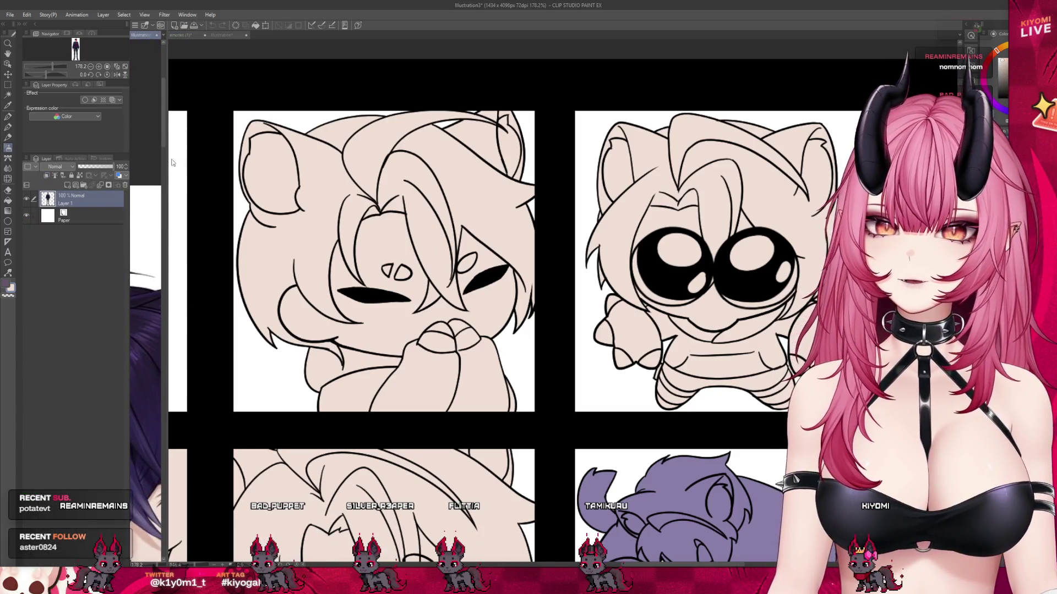
{"action": "left_click_drag", "start_coordinate": [166, 161], "coordinate": [262, 160]}
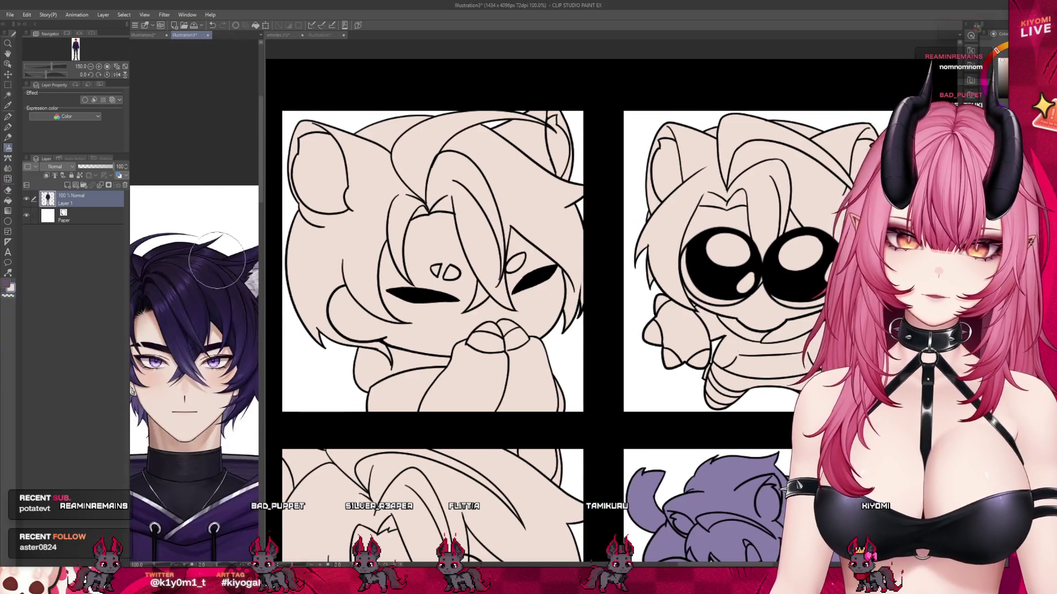
{"action": "scroll", "coordinate": [225, 393], "scroll_direction": "up", "scroll_amount": 1}
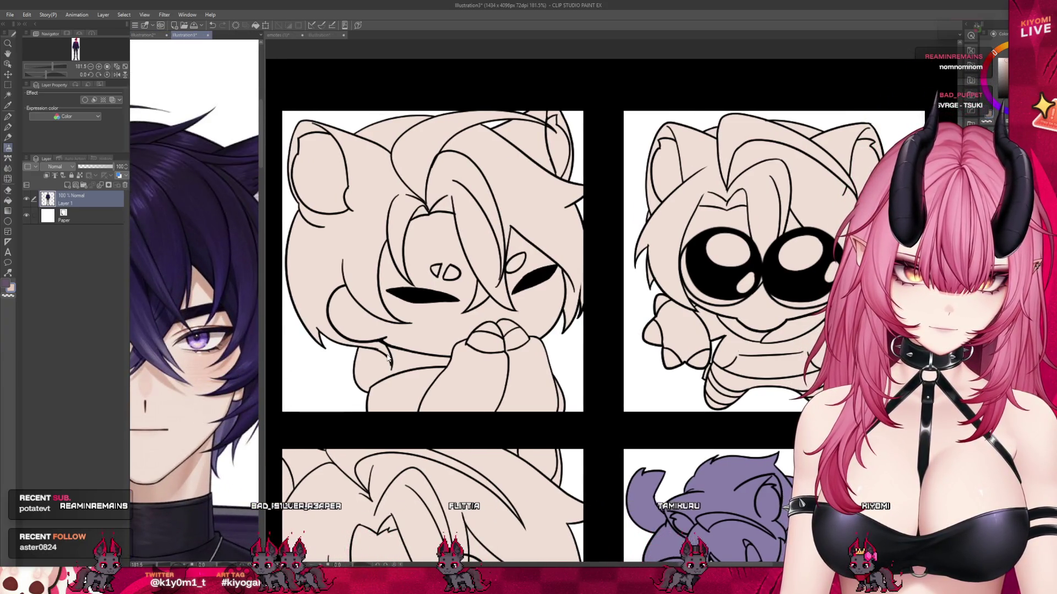
{"action": "left_click", "coordinate": [387, 359]}
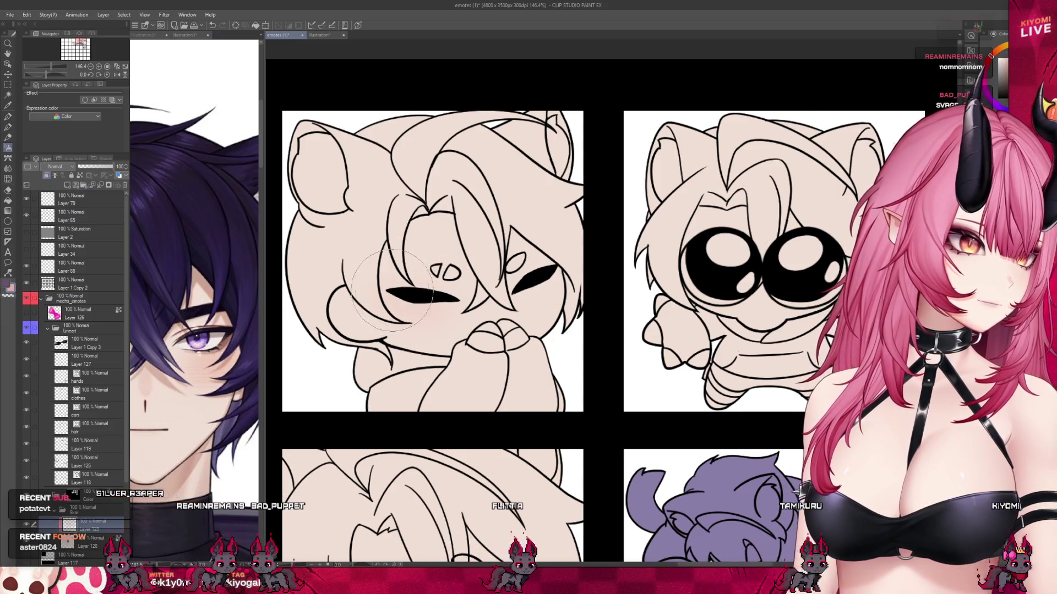
- Airbrush pink blush across the sleepy emote's cheeks and narrow the reference pane
{"action": "left_click_drag", "start_coordinate": [396, 303], "coordinate": [482, 300]}
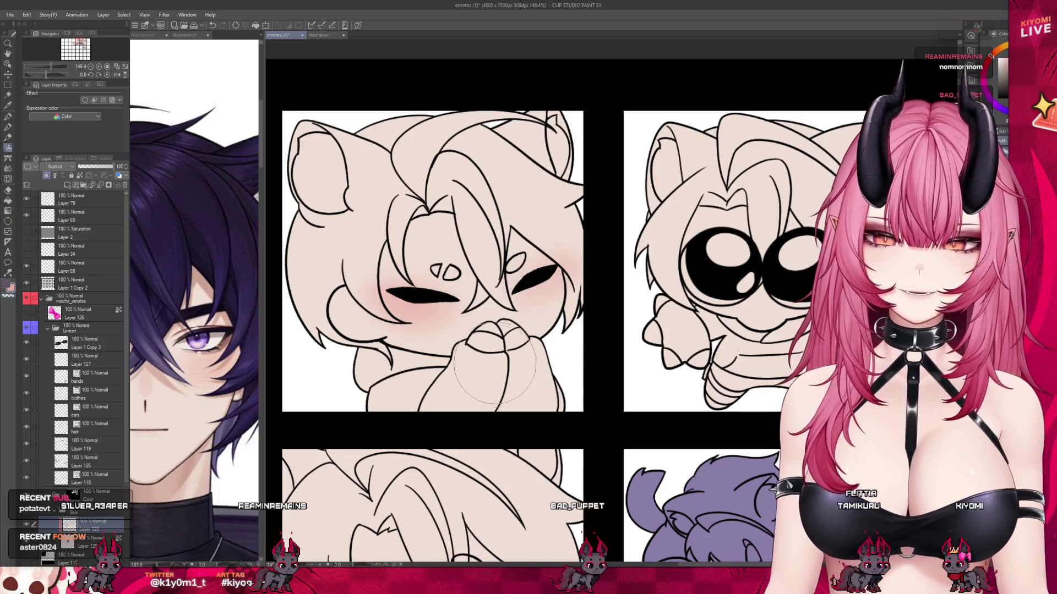
{"action": "scroll", "coordinate": [488, 259], "scroll_direction": "down", "scroll_amount": 5}
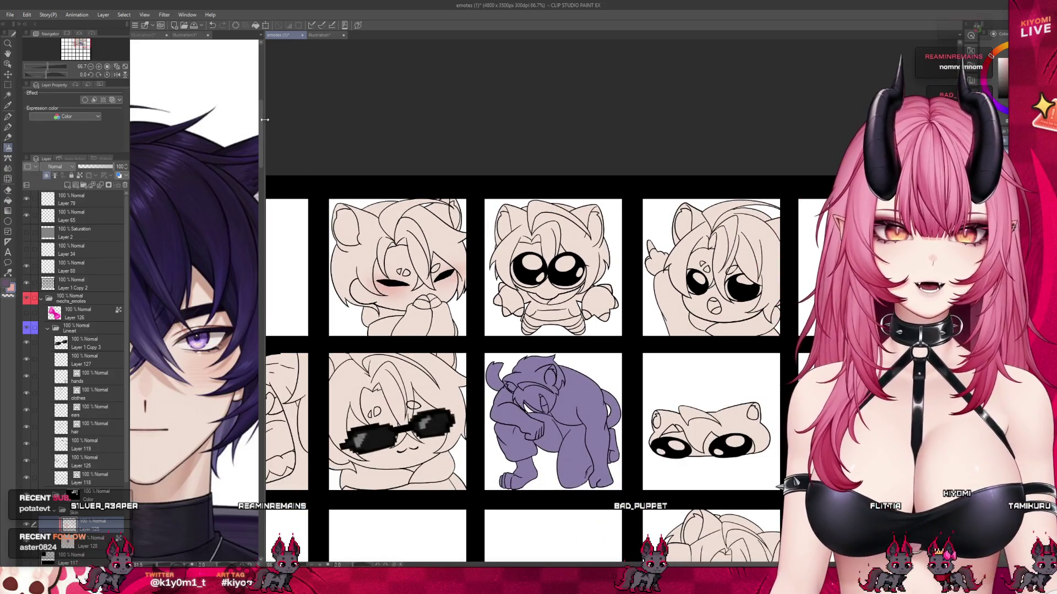
{"action": "left_click_drag", "start_coordinate": [264, 120], "coordinate": [193, 119]}
{"action": "scroll", "coordinate": [440, 231], "scroll_direction": "up", "scroll_amount": 3}
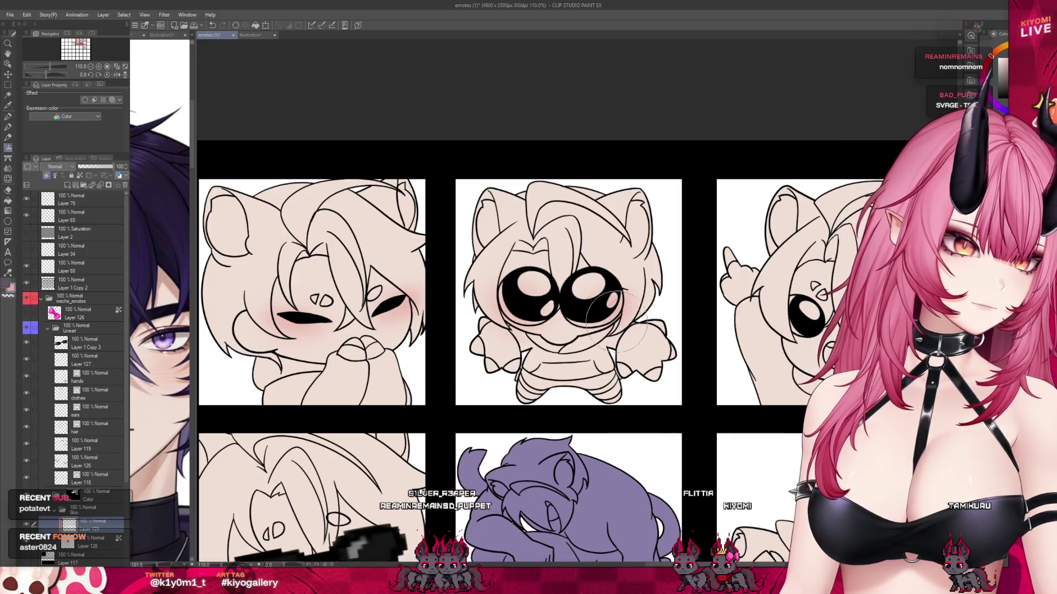
- Paint pink blush beside both eyes of the gun-pointing emote
{"action": "scroll", "coordinate": [759, 319], "scroll_direction": "down", "scroll_amount": 3}
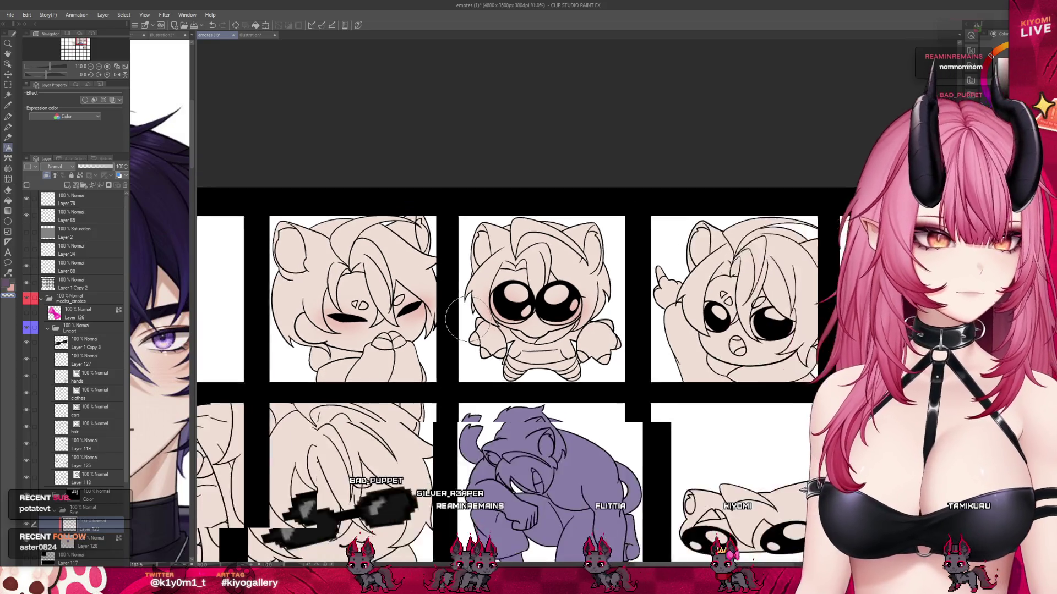
{"action": "scroll", "coordinate": [660, 303], "scroll_direction": "up", "scroll_amount": 1}
{"action": "scroll", "coordinate": [661, 303], "scroll_direction": "up", "scroll_amount": 1}
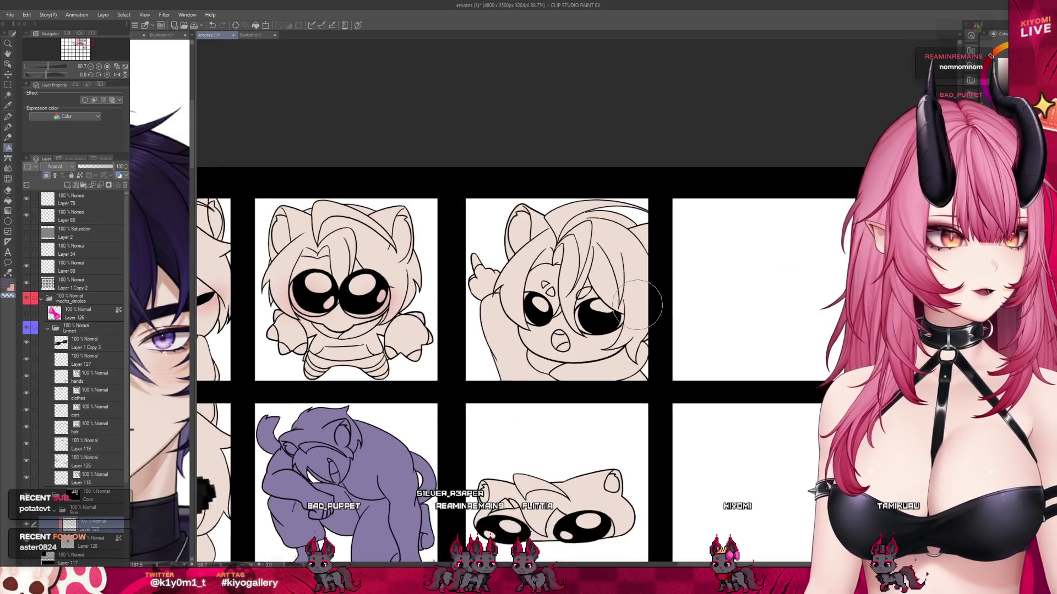
{"action": "scroll", "coordinate": [637, 306], "scroll_direction": "up", "scroll_amount": 2}
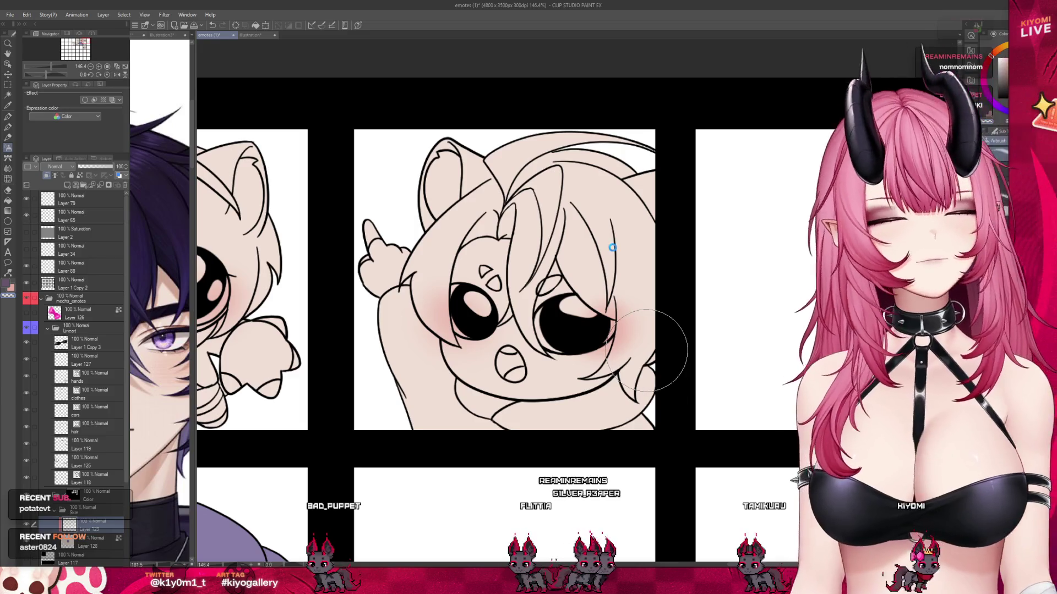
{"action": "scroll", "coordinate": [649, 353], "scroll_direction": "down", "scroll_amount": 1}
{"action": "scroll", "coordinate": [639, 225], "scroll_direction": "down", "scroll_amount": 3}
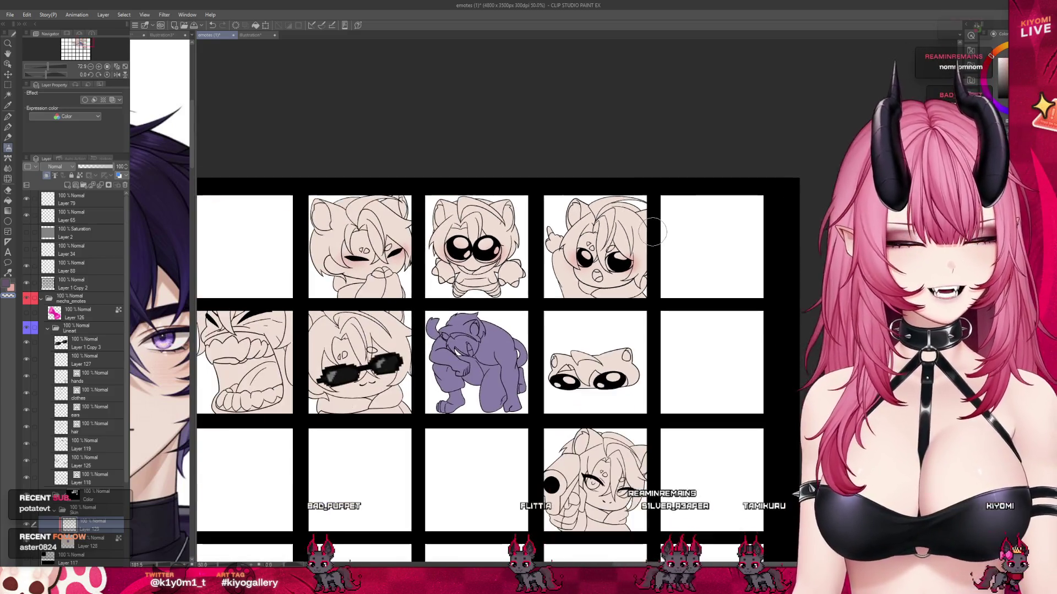
{"action": "scroll", "coordinate": [654, 228], "scroll_direction": "down", "scroll_amount": 1}
{"action": "scroll", "coordinate": [654, 228], "scroll_direction": "up", "scroll_amount": 1}
{"action": "scroll", "coordinate": [660, 220], "scroll_direction": "up", "scroll_amount": 1}
{"action": "scroll", "coordinate": [660, 220], "scroll_direction": "up", "scroll_amount": 1}
{"action": "scroll", "coordinate": [666, 435], "scroll_direction": "down", "scroll_amount": 1}
{"action": "scroll", "coordinate": [667, 437], "scroll_direction": "up", "scroll_amount": 1}
{"action": "scroll", "coordinate": [638, 436], "scroll_direction": "up", "scroll_amount": 1}
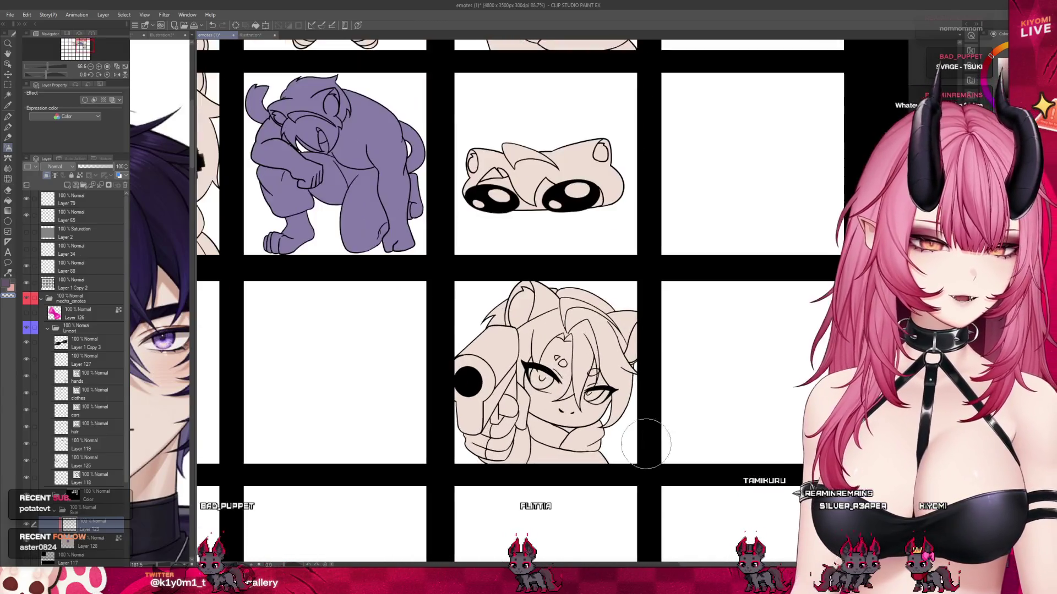
{"action": "scroll", "coordinate": [630, 422], "scroll_direction": "up", "scroll_amount": 1}
{"action": "scroll", "coordinate": [630, 424], "scroll_direction": "up", "scroll_amount": 1}
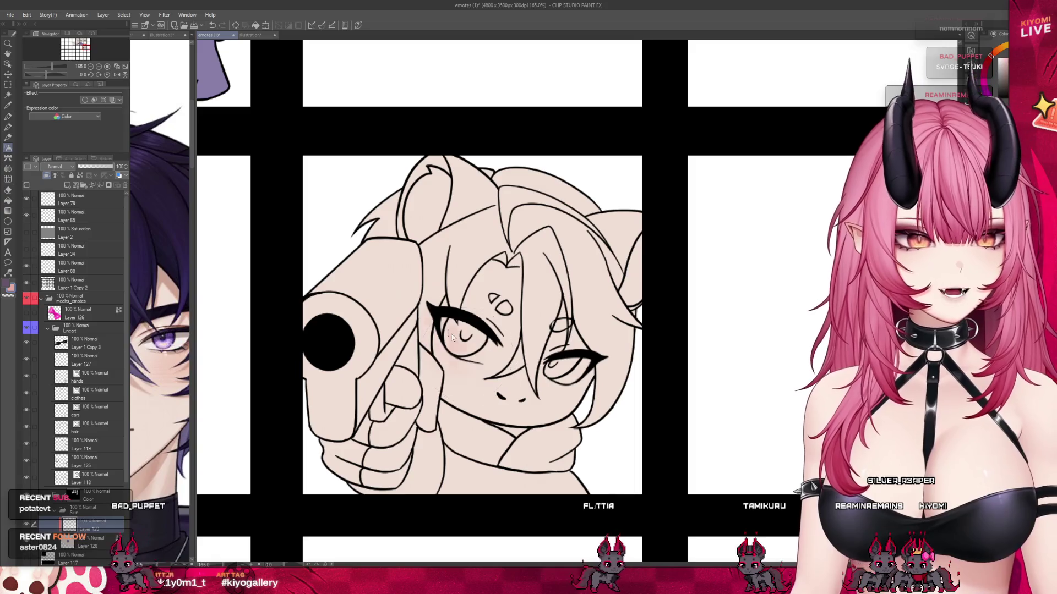
{"action": "left_click_drag", "start_coordinate": [460, 341], "coordinate": [457, 330]}
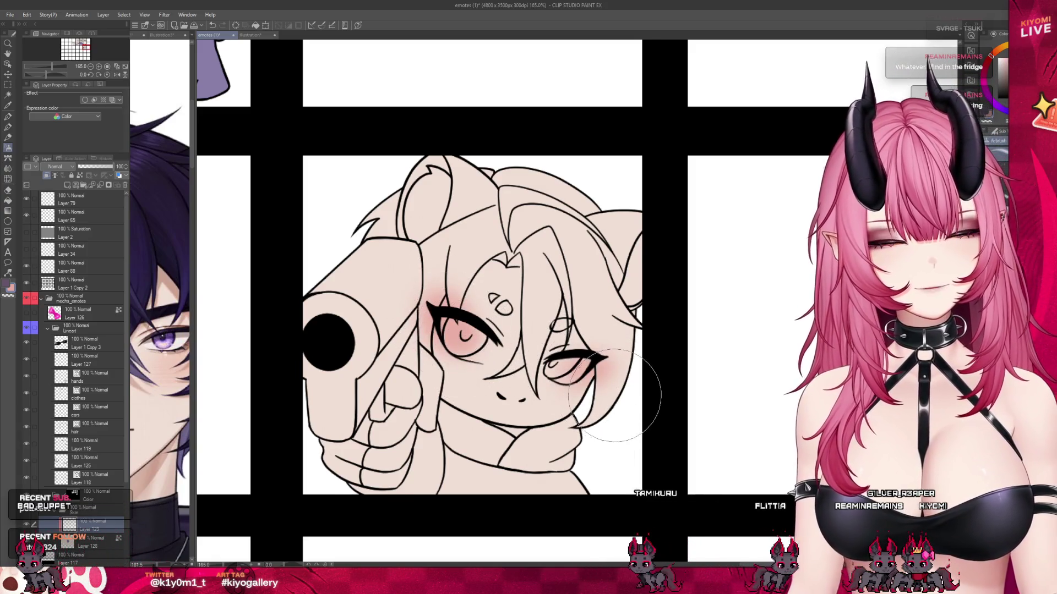
{"action": "left_click_drag", "start_coordinate": [583, 358], "coordinate": [566, 350]}
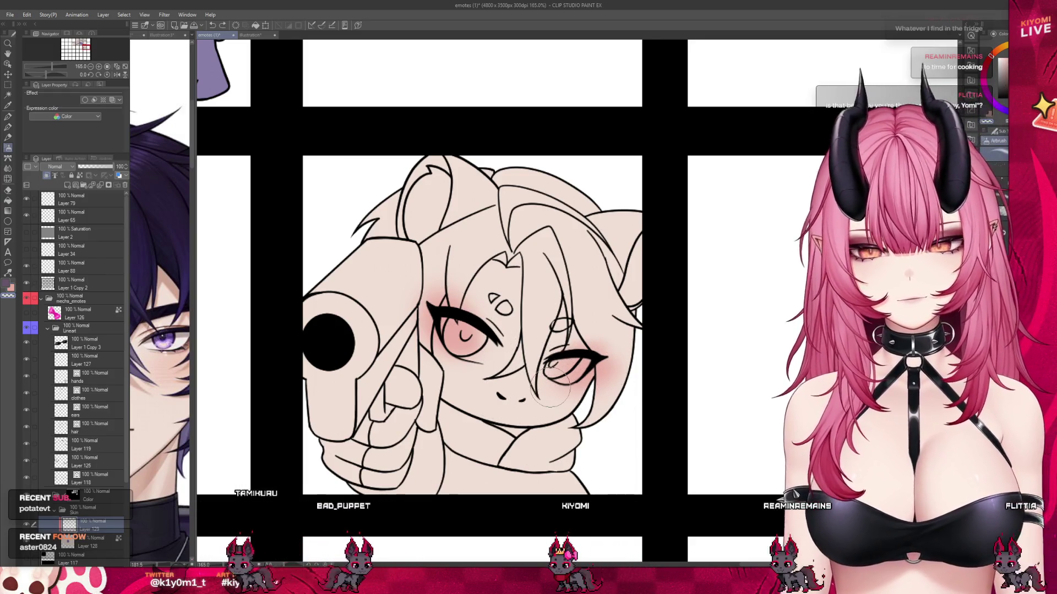
{"action": "scroll", "coordinate": [539, 404], "scroll_direction": "down", "scroll_amount": 3}
{"action": "scroll", "coordinate": [583, 426], "scroll_direction": "down", "scroll_amount": 2}
{"action": "scroll", "coordinate": [583, 429], "scroll_direction": "down", "scroll_amount": 2}
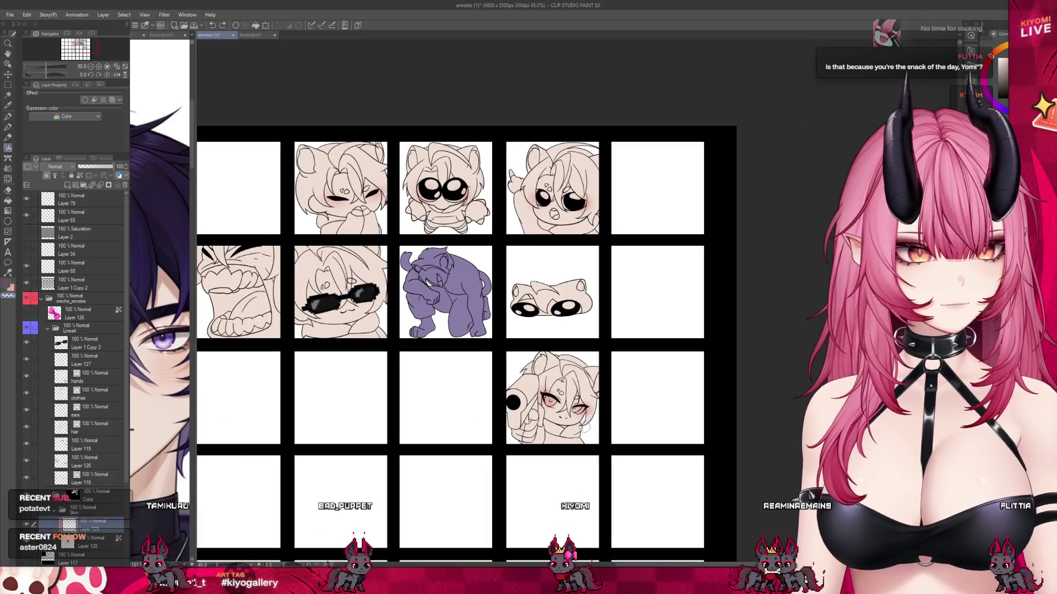
{"action": "scroll", "coordinate": [586, 429], "scroll_direction": "down", "scroll_amount": 1}
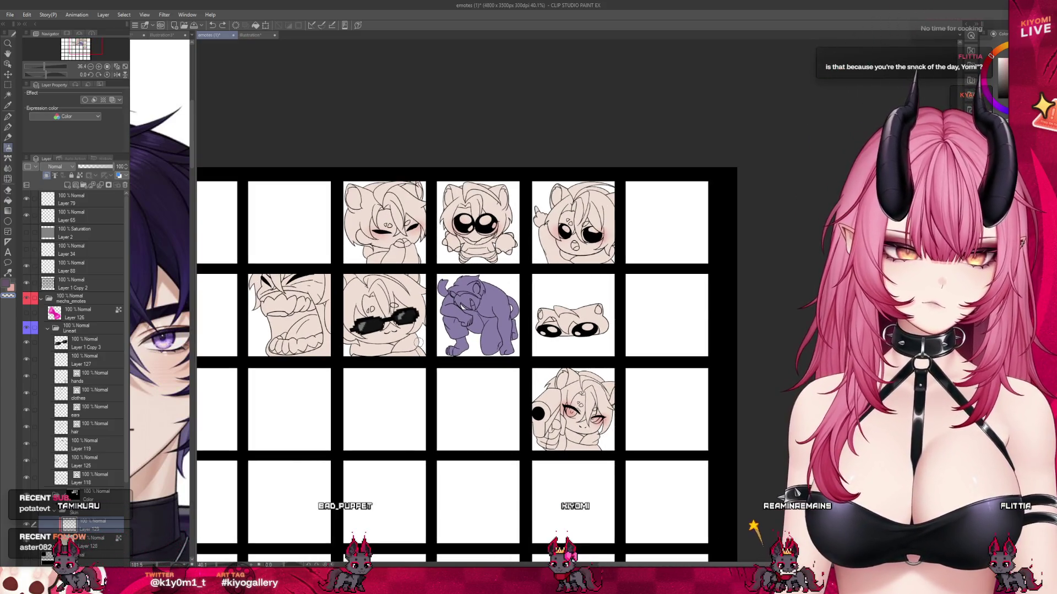
{"action": "scroll", "coordinate": [418, 343], "scroll_direction": "up", "scroll_amount": 2}
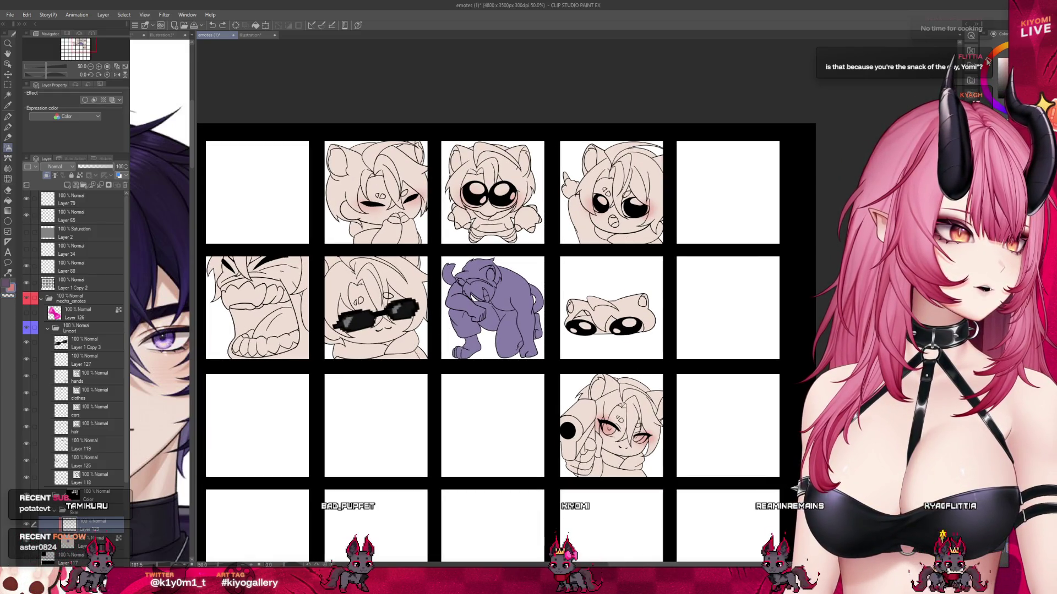
{"action": "scroll", "coordinate": [375, 155], "scroll_direction": "up", "scroll_amount": 2}
{"action": "left_click", "coordinate": [166, 346]}
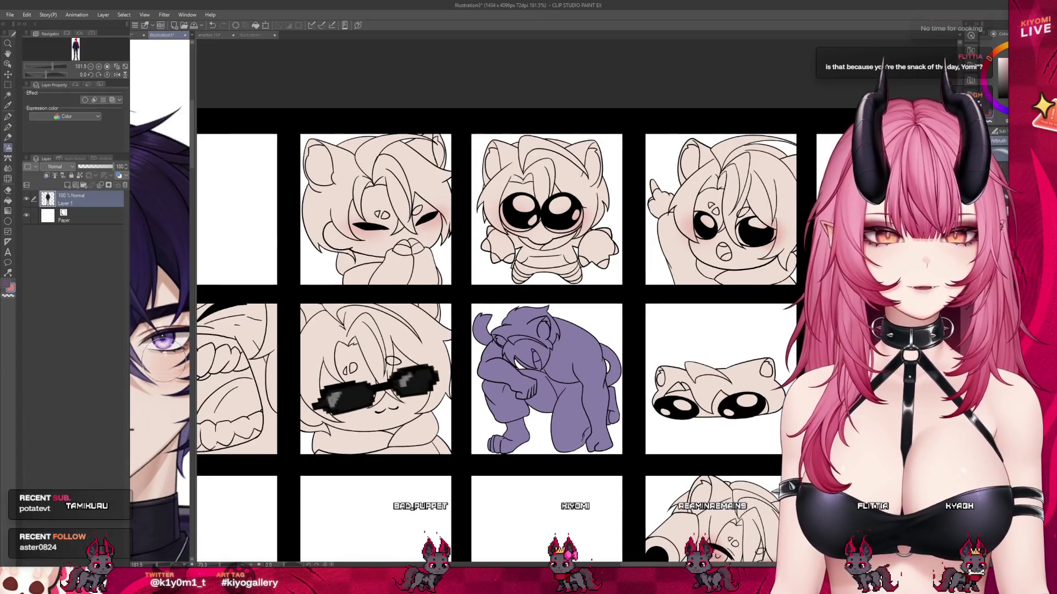
{"action": "scroll", "coordinate": [380, 207], "scroll_direction": "up", "scroll_amount": 2}
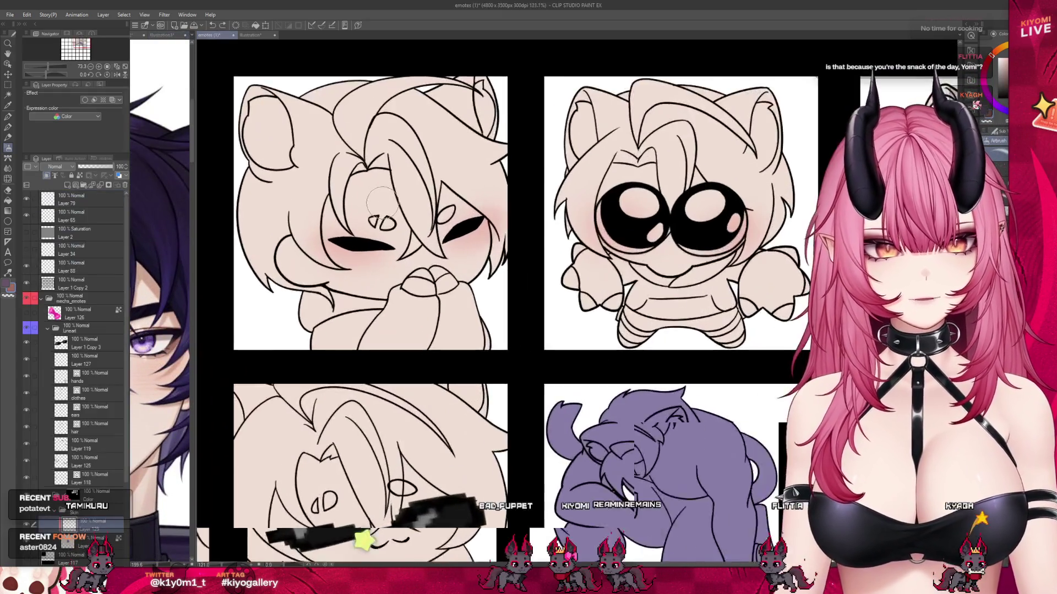
{"action": "scroll", "coordinate": [380, 205], "scroll_direction": "up", "scroll_amount": 2}
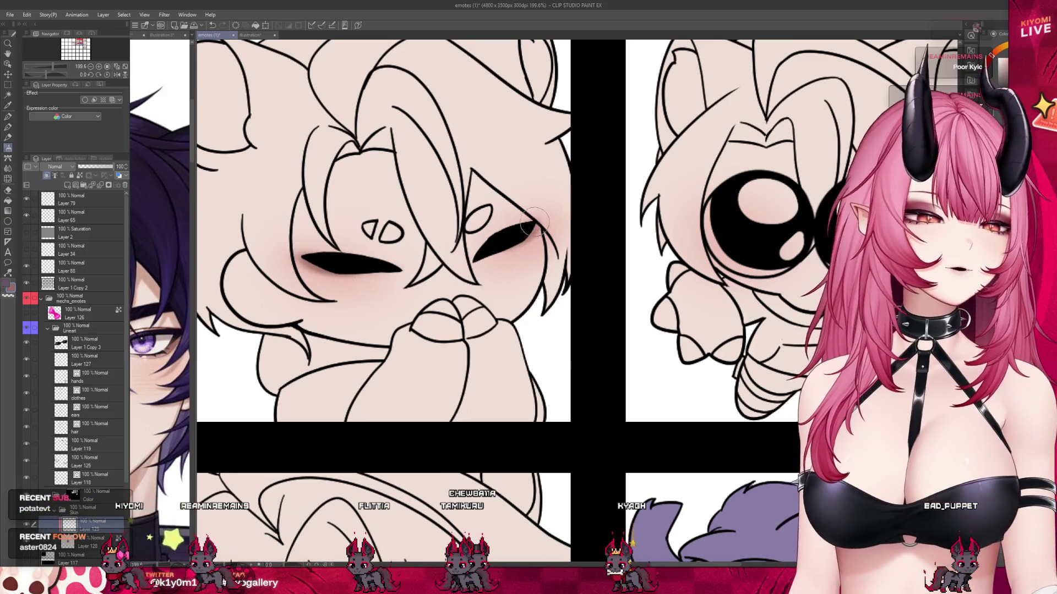
{"action": "scroll", "coordinate": [468, 242], "scroll_direction": "down", "scroll_amount": 3}
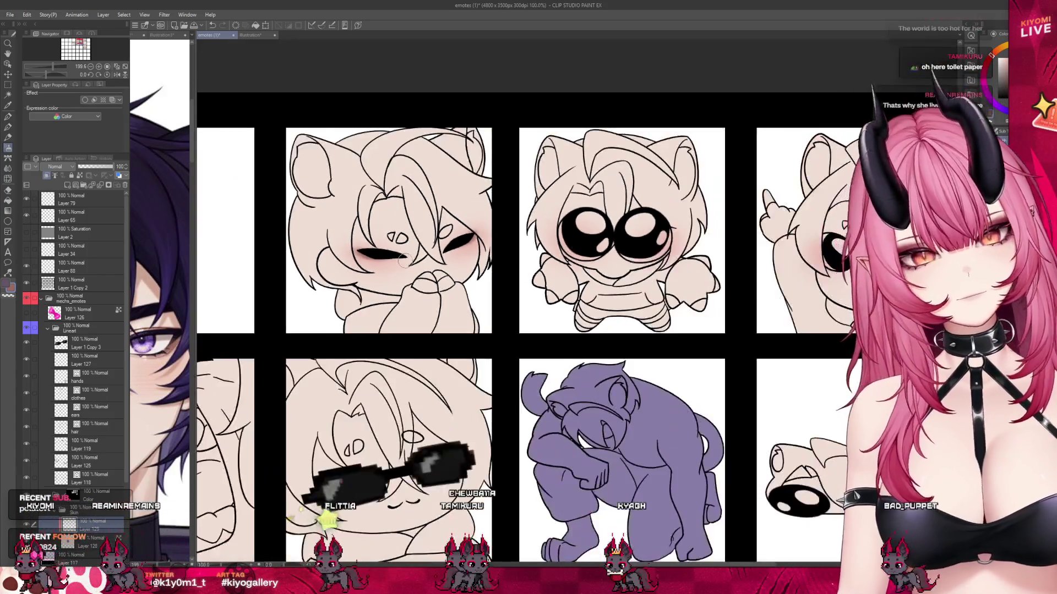
{"action": "scroll", "coordinate": [404, 261], "scroll_direction": "down", "scroll_amount": 1}
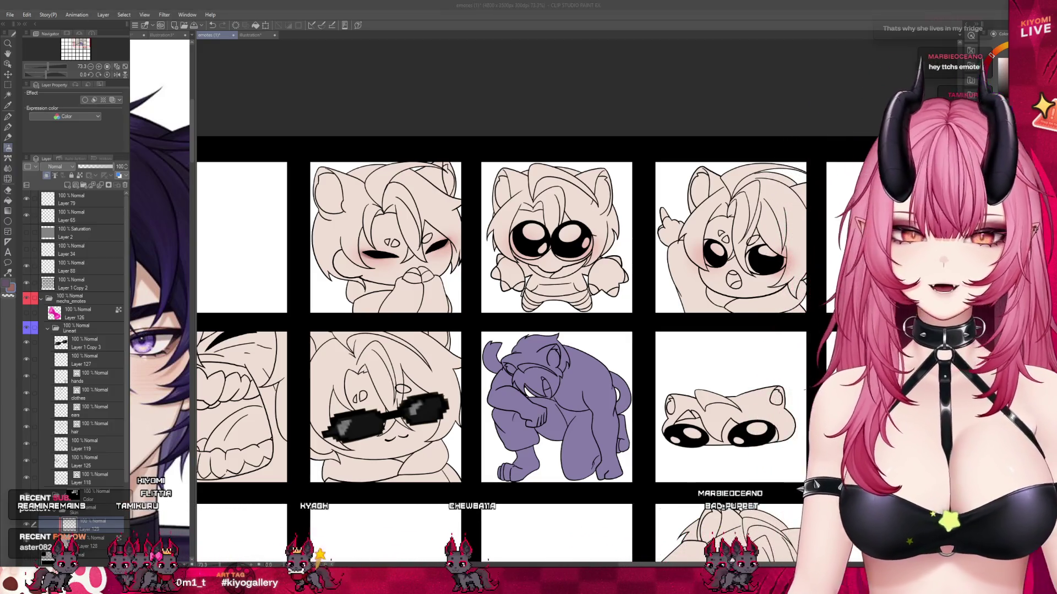
{"action": "scroll", "coordinate": [523, 357], "scroll_direction": "up", "scroll_amount": 2}
{"action": "scroll", "coordinate": [523, 358], "scroll_direction": "down", "scroll_amount": 3}
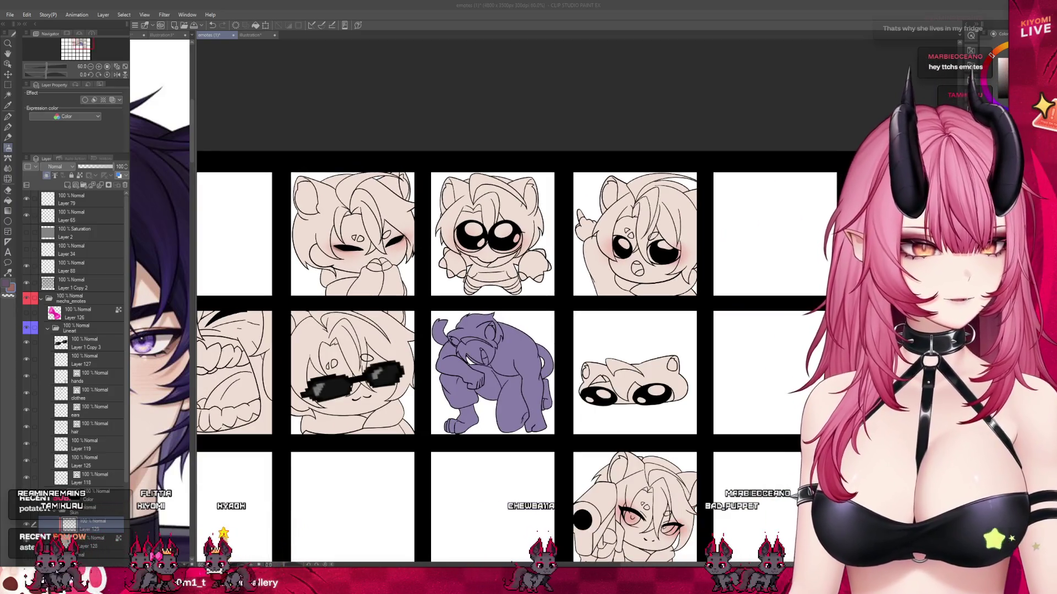
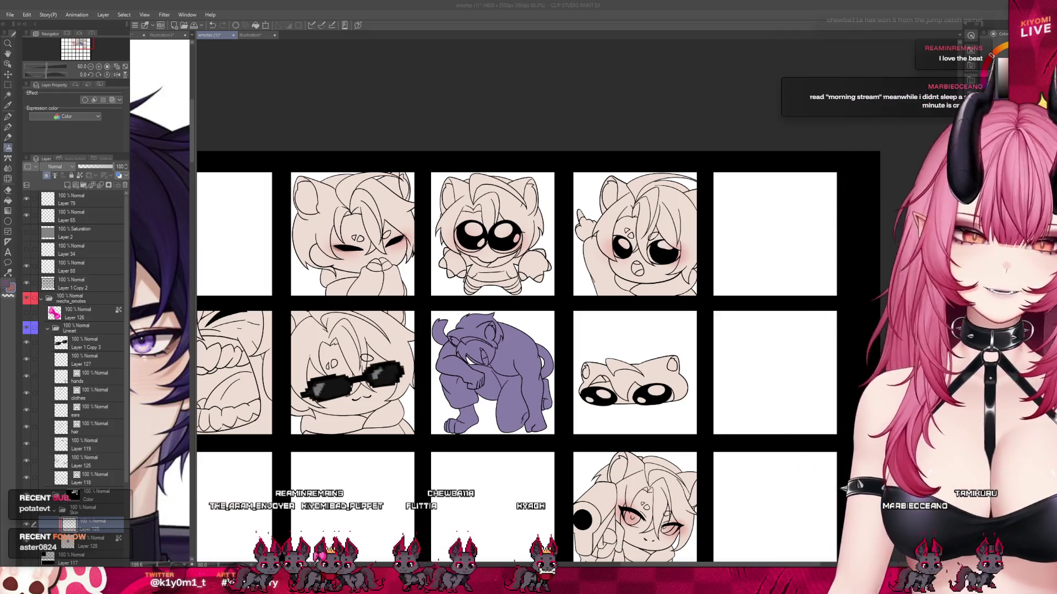
- On Layer 130, paint the big-eyed emote's left eye highlight white
{"action": "scroll", "coordinate": [436, 260], "scroll_direction": "up", "scroll_amount": 1}
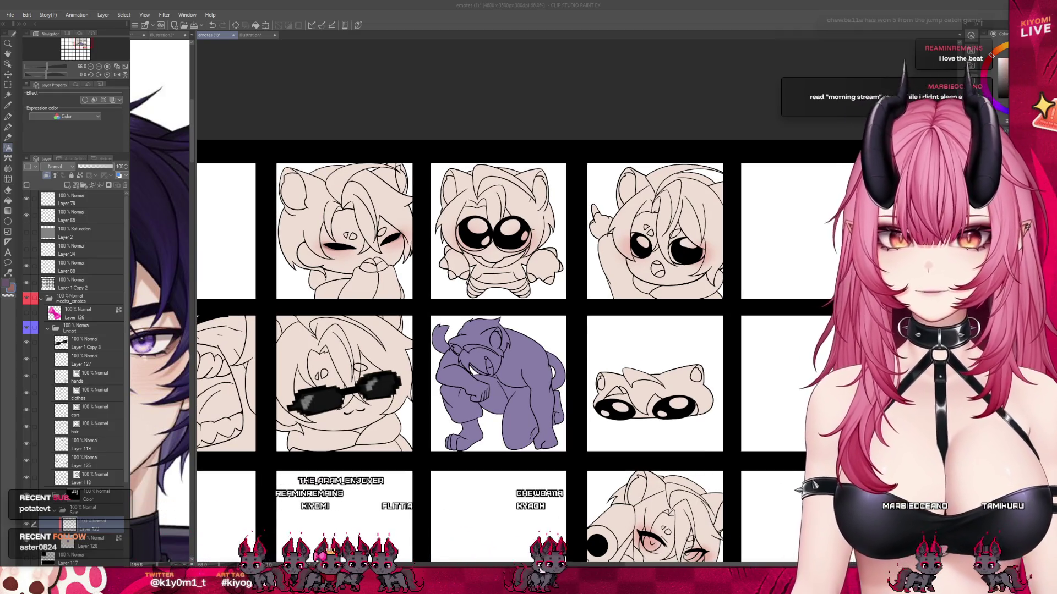
{"action": "scroll", "coordinate": [520, 222], "scroll_direction": "up", "scroll_amount": 2}
{"action": "scroll", "coordinate": [521, 223], "scroll_direction": "up", "scroll_amount": 2}
{"action": "scroll", "coordinate": [520, 223], "scroll_direction": "up", "scroll_amount": 1}
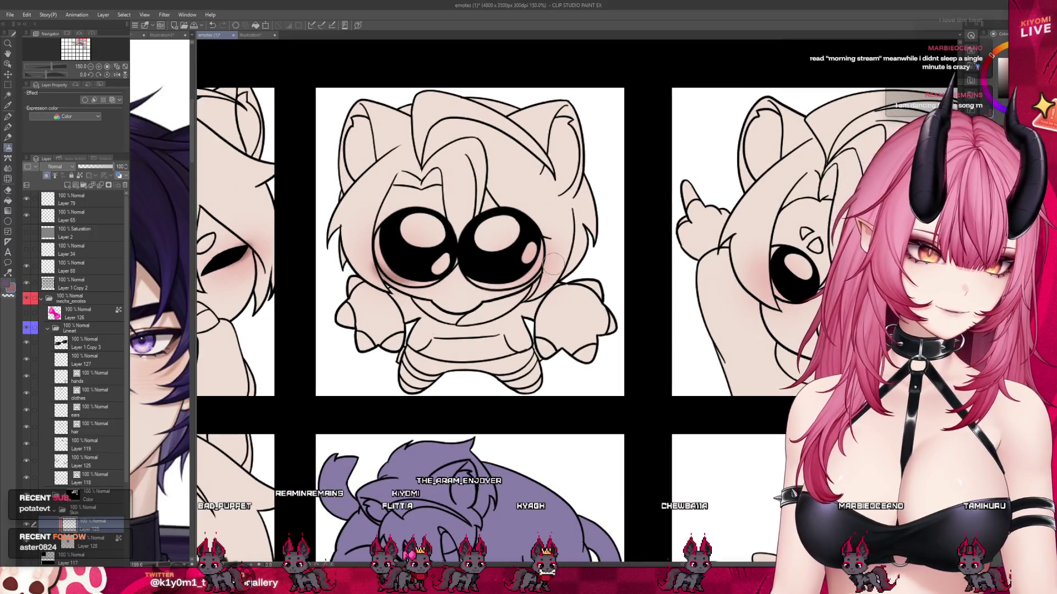
{"action": "scroll", "coordinate": [412, 205], "scroll_direction": "down", "scroll_amount": 3}
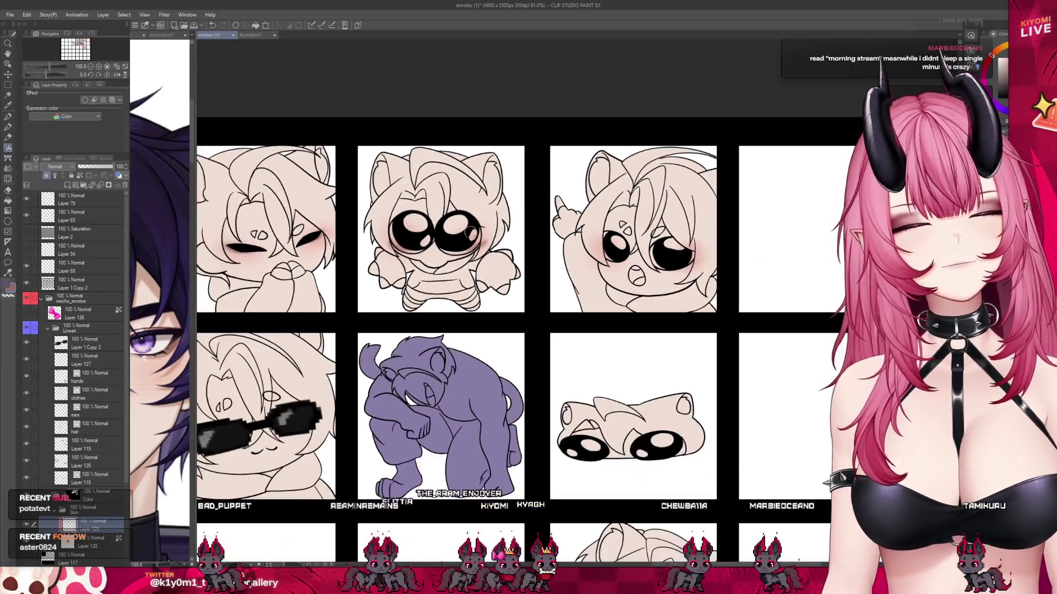
{"action": "scroll", "coordinate": [731, 216], "scroll_direction": "up", "scroll_amount": 2}
{"action": "scroll", "coordinate": [731, 216], "scroll_direction": "up", "scroll_amount": 2}
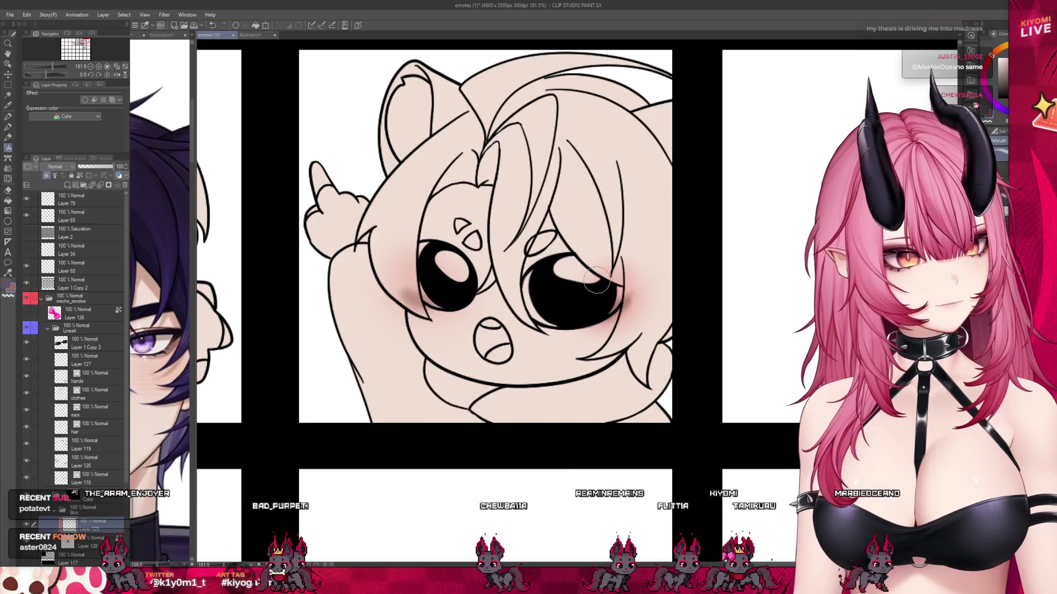
{"action": "scroll", "coordinate": [597, 280], "scroll_direction": "down", "scroll_amount": 2}
{"action": "scroll", "coordinate": [597, 280], "scroll_direction": "down", "scroll_amount": 2}
{"action": "scroll", "coordinate": [597, 281], "scroll_direction": "down", "scroll_amount": 2}
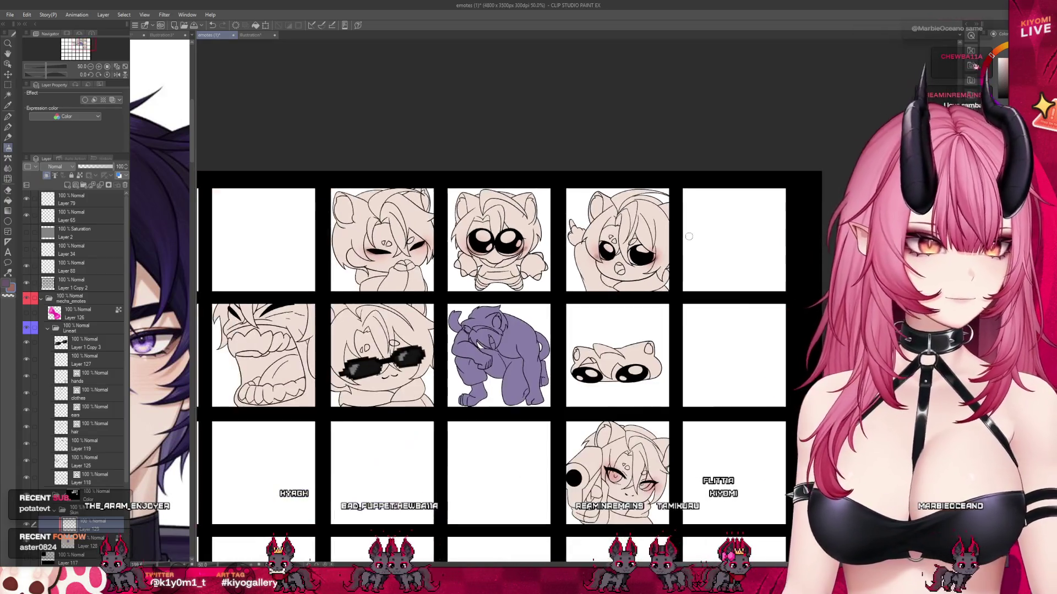
{"action": "scroll", "coordinate": [597, 280], "scroll_direction": "down", "scroll_amount": 1}
{"action": "scroll", "coordinate": [715, 466], "scroll_direction": "up", "scroll_amount": 2}
{"action": "scroll", "coordinate": [672, 439], "scroll_direction": "up", "scroll_amount": 1}
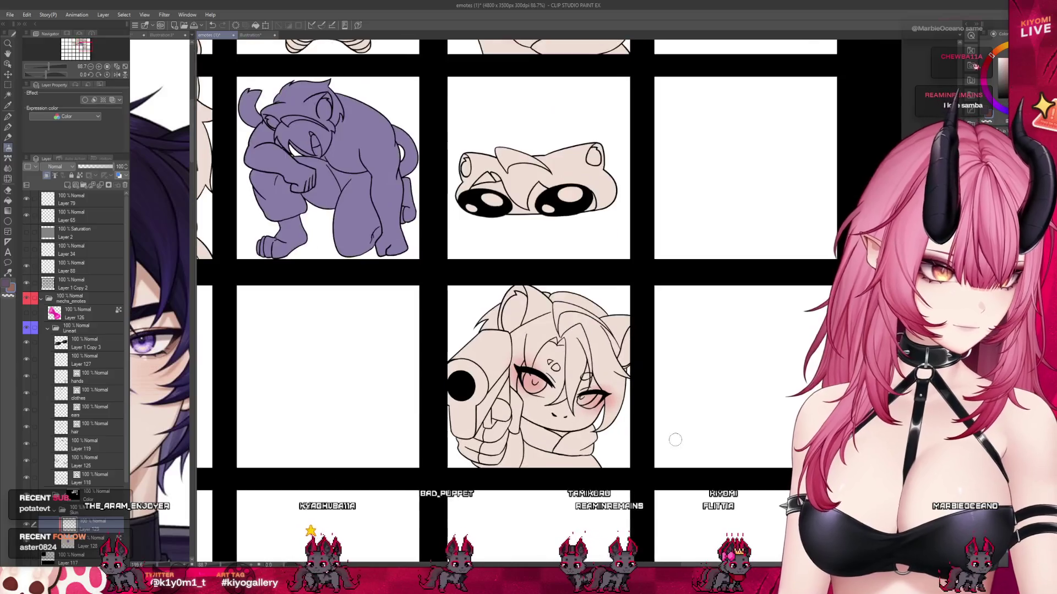
{"action": "scroll", "coordinate": [633, 418], "scroll_direction": "up", "scroll_amount": 1}
{"action": "scroll", "coordinate": [610, 391], "scroll_direction": "up", "scroll_amount": 1}
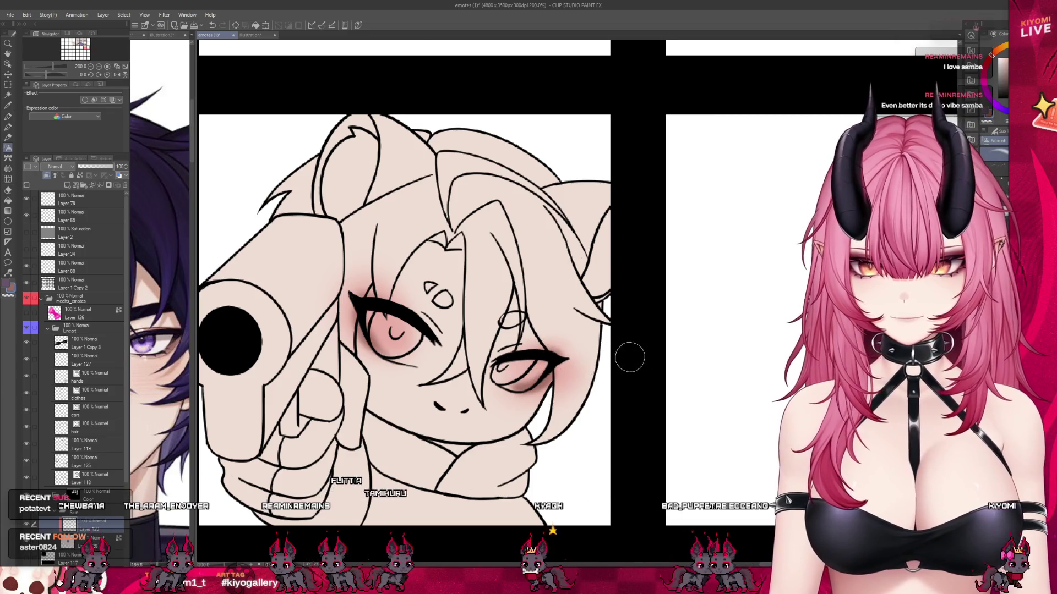
{"action": "scroll", "coordinate": [663, 425], "scroll_direction": "down", "scroll_amount": 5}
{"action": "scroll", "coordinate": [663, 426], "scroll_direction": "down", "scroll_amount": 4}
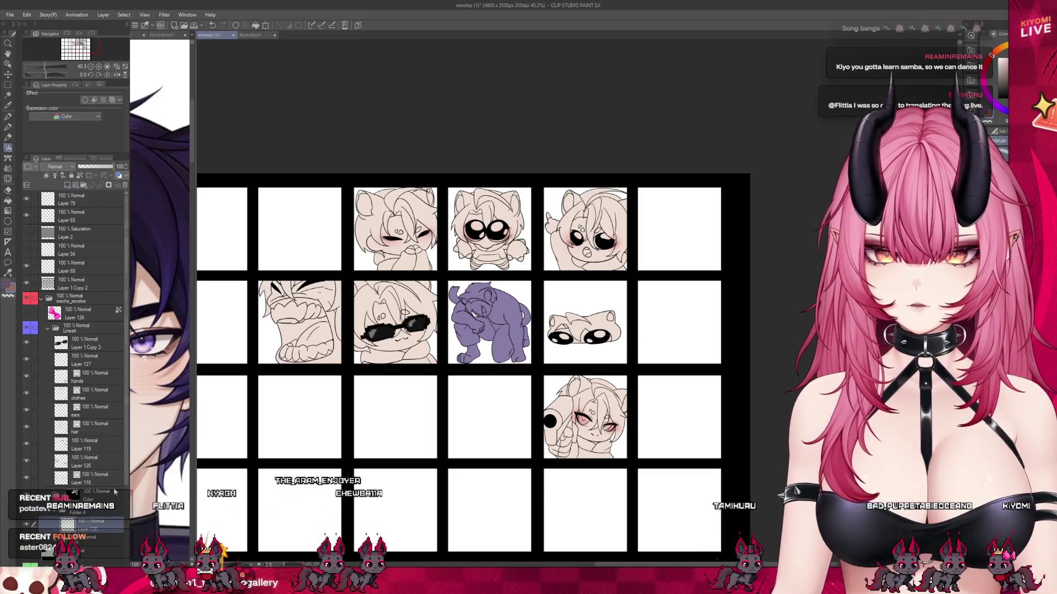
{"action": "left_click", "coordinate": [92, 515]}
{"action": "left_click", "coordinate": [91, 526]}
{"action": "scroll", "coordinate": [102, 470], "scroll_direction": "down", "scroll_amount": 2}
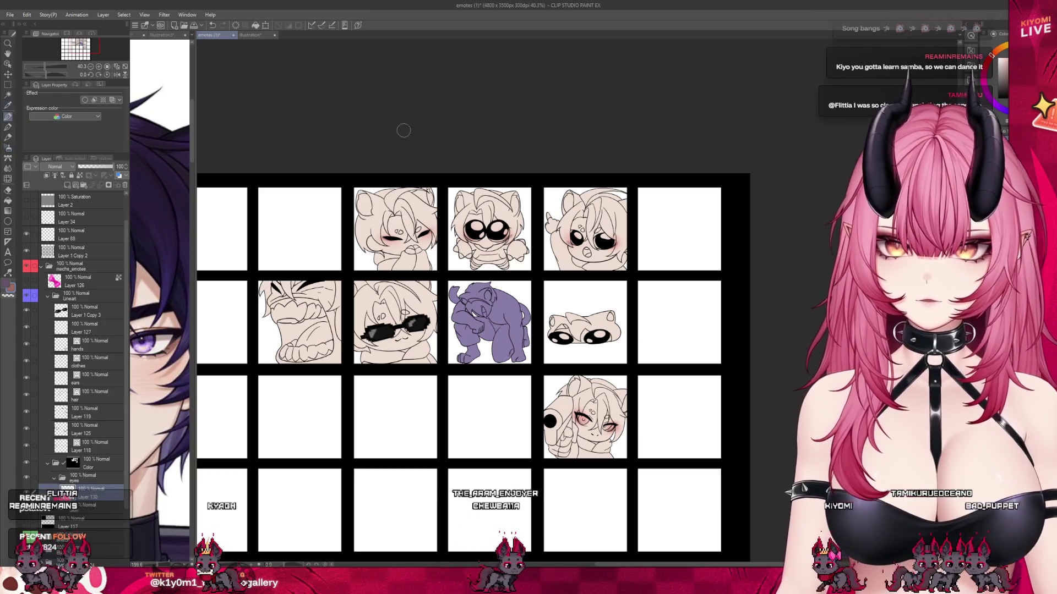
{"action": "scroll", "coordinate": [484, 234], "scroll_direction": "up", "scroll_amount": 5}
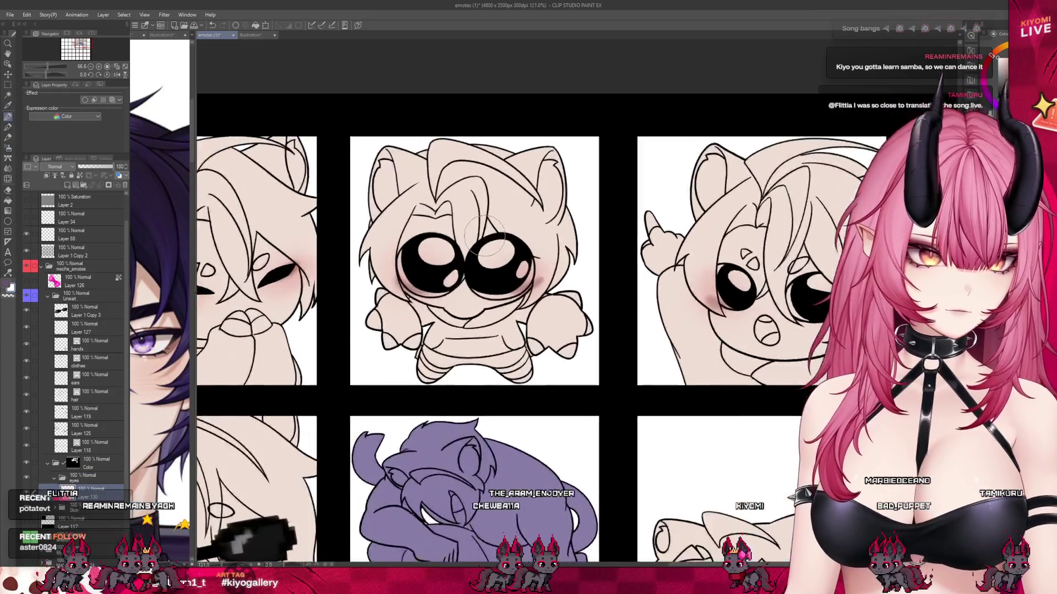
{"action": "scroll", "coordinate": [484, 234], "scroll_direction": "up", "scroll_amount": 2}
{"action": "scroll", "coordinate": [484, 234], "scroll_direction": "up", "scroll_amount": 2}
{"action": "left_click", "coordinate": [406, 280]}
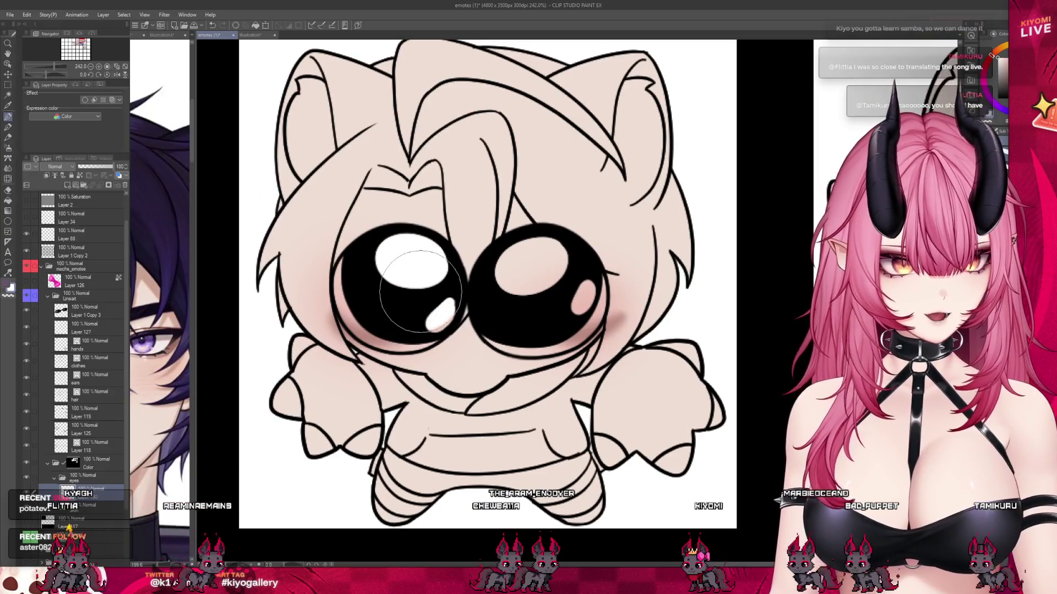
- Turn on Layer 126's visibility to show the pink bow on the emote
{"action": "scroll", "coordinate": [330, 307], "scroll_direction": "down", "scroll_amount": 1}
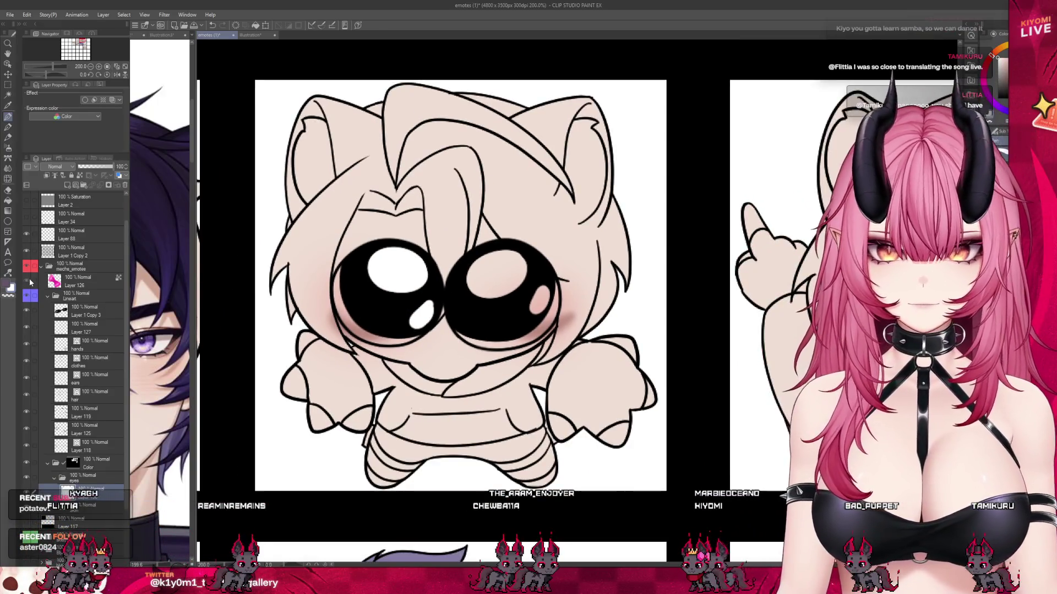
{"action": "left_click", "coordinate": [28, 281]}
{"action": "scroll", "coordinate": [397, 302], "scroll_direction": "up", "scroll_amount": 1}
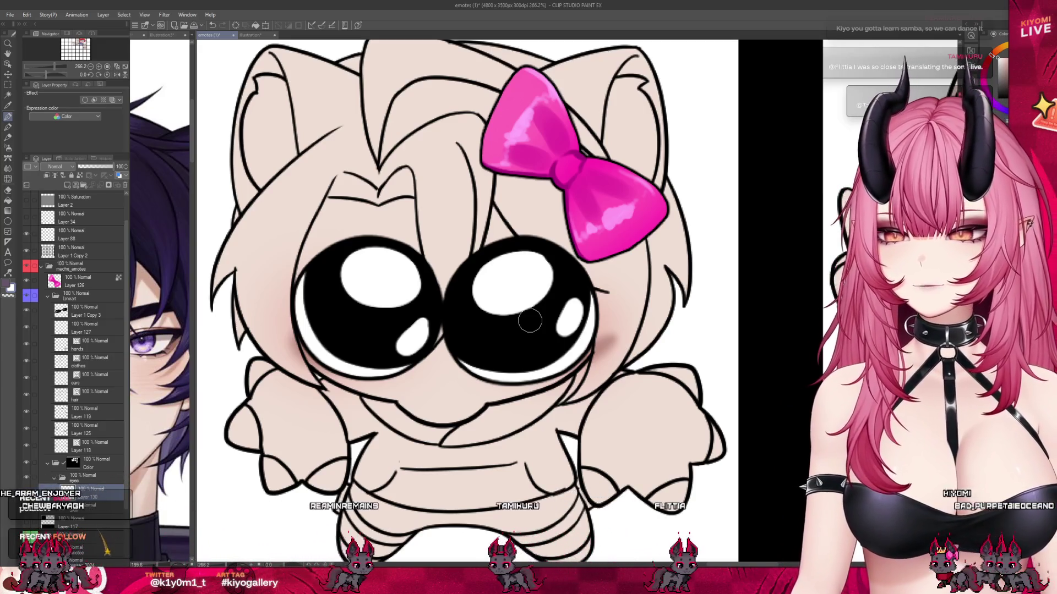
- Paint solid white highlights into both eyes of the pointing emote
{"action": "scroll", "coordinate": [396, 307], "scroll_direction": "down", "scroll_amount": 5}
{"action": "scroll", "coordinate": [396, 307], "scroll_direction": "down", "scroll_amount": 2}
{"action": "scroll", "coordinate": [665, 303], "scroll_direction": "up", "scroll_amount": 3}
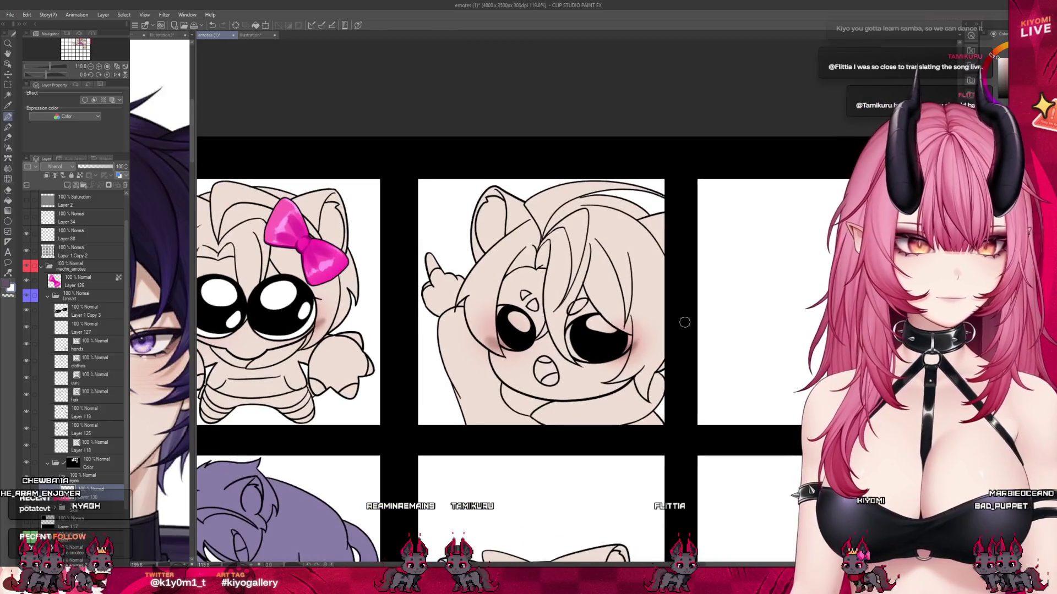
{"action": "scroll", "coordinate": [666, 302], "scroll_direction": "up", "scroll_amount": 2}
{"action": "scroll", "coordinate": [666, 302], "scroll_direction": "up", "scroll_amount": 1}
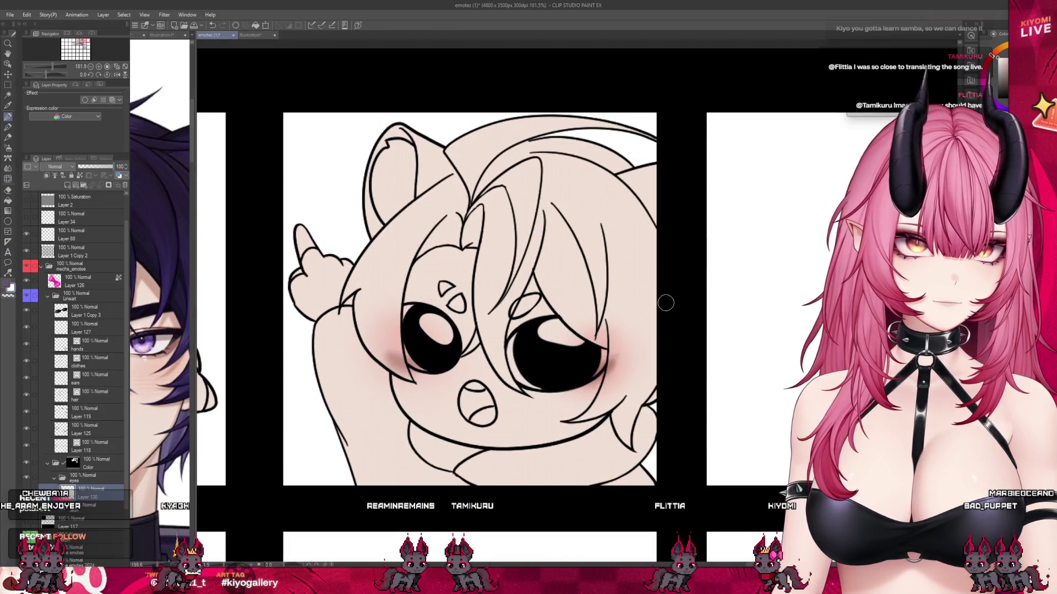
{"action": "scroll", "coordinate": [665, 303], "scroll_direction": "up", "scroll_amount": 2}
{"action": "scroll", "coordinate": [665, 303], "scroll_direction": "up", "scroll_amount": 1}
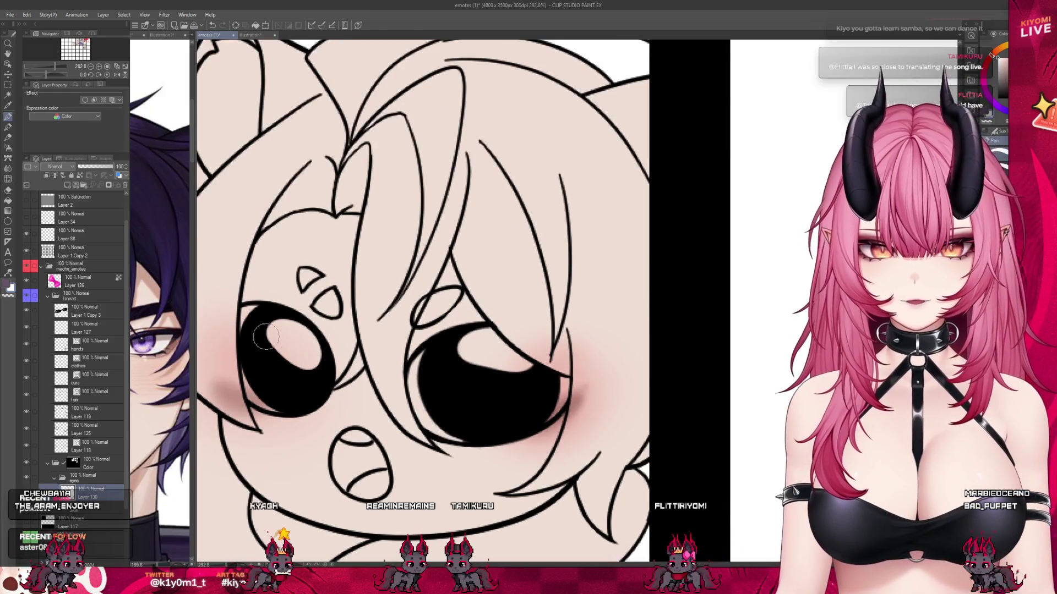
{"action": "left_click_drag", "start_coordinate": [286, 349], "coordinate": [297, 352]}
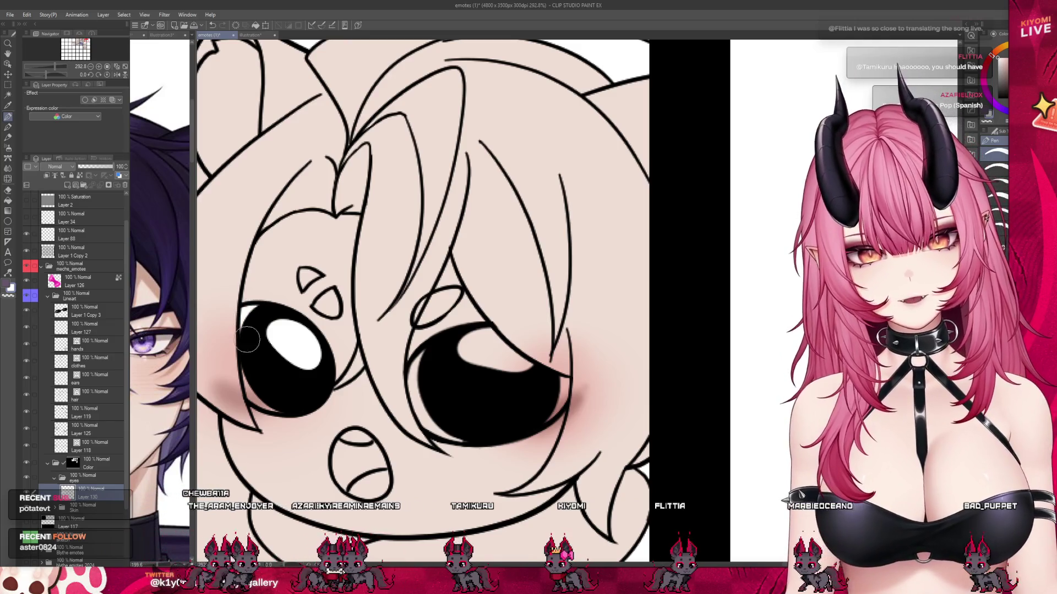
{"action": "mouse_move", "coordinate": [465, 353]}
{"action": "left_mouse_down"}
{"action": "mouse_move", "coordinate": [480, 366]}
{"action": "mouse_move", "coordinate": [563, 382]}
{"action": "left_mouse_up"}
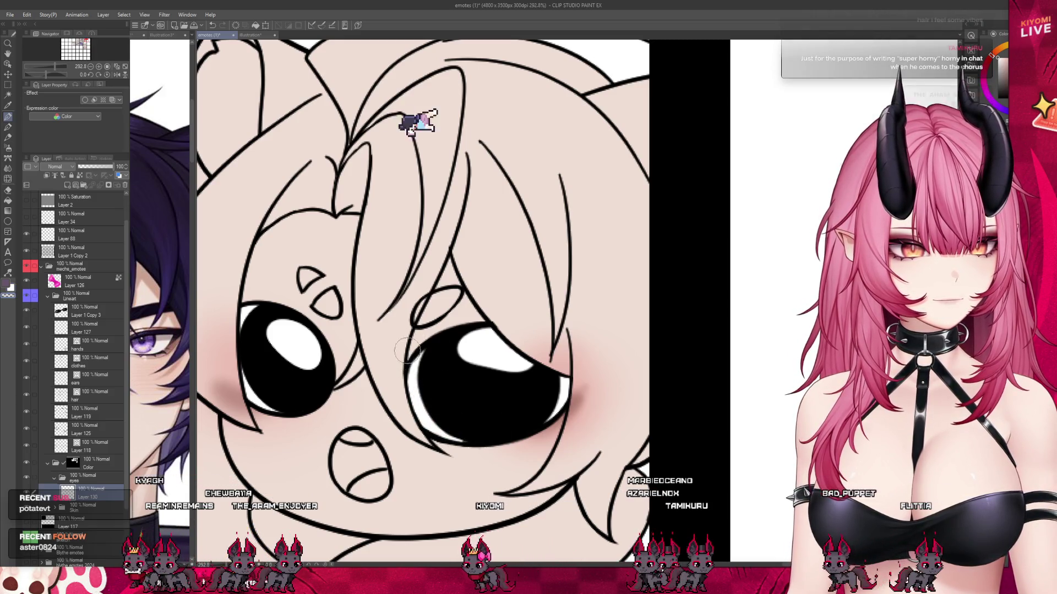
- Fill the pointing emote's open mouth interior with white, extending it to the top edge
{"action": "mouse_move", "coordinate": [363, 478]}
{"action": "left_mouse_down"}
{"action": "mouse_move", "coordinate": [341, 454]}
{"action": "mouse_move", "coordinate": [342, 476]}
{"action": "mouse_move", "coordinate": [379, 485]}
{"action": "left_mouse_up"}
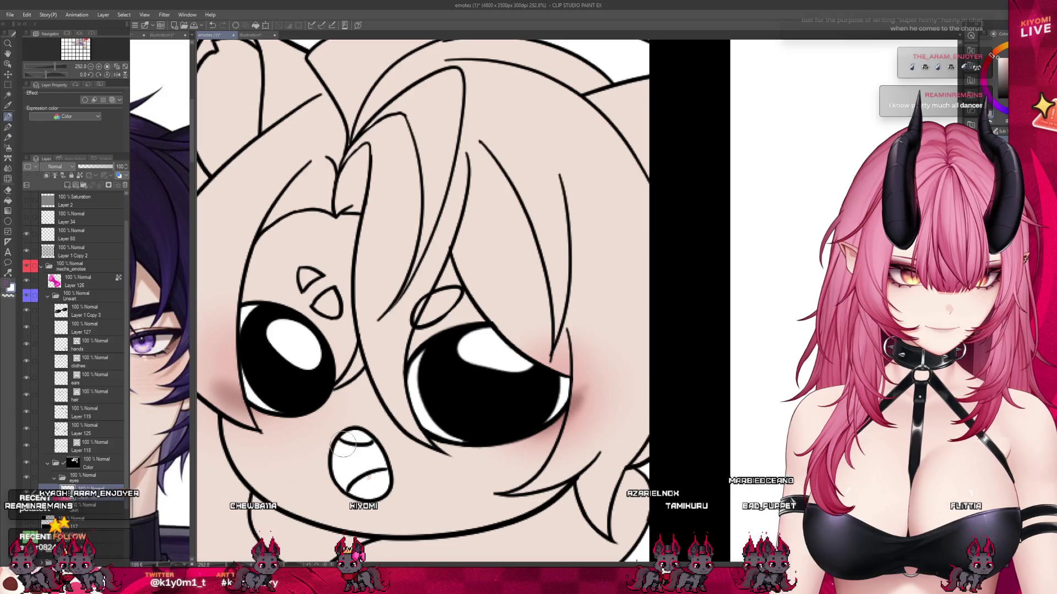
{"action": "left_click_drag", "start_coordinate": [357, 436], "coordinate": [342, 443]}
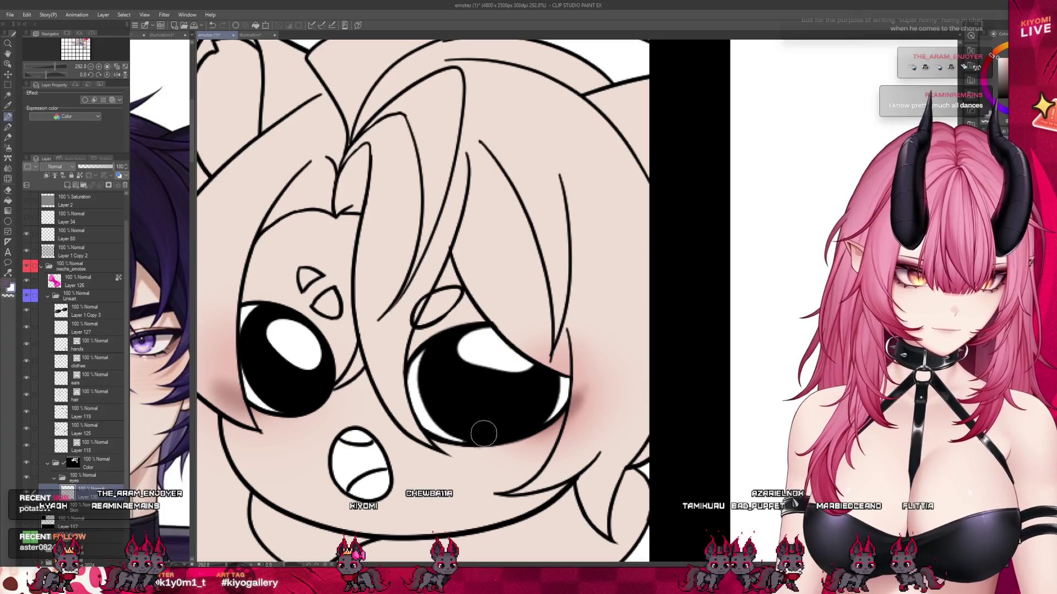
{"action": "scroll", "coordinate": [565, 294], "scroll_direction": "down", "scroll_amount": 3}
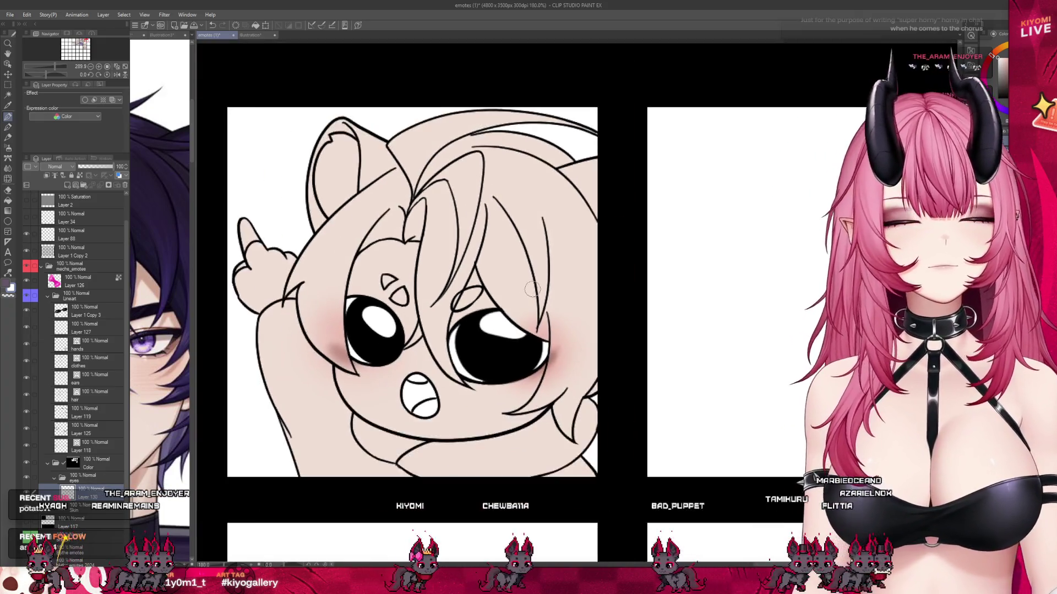
{"action": "scroll", "coordinate": [565, 294], "scroll_direction": "down", "scroll_amount": 4}
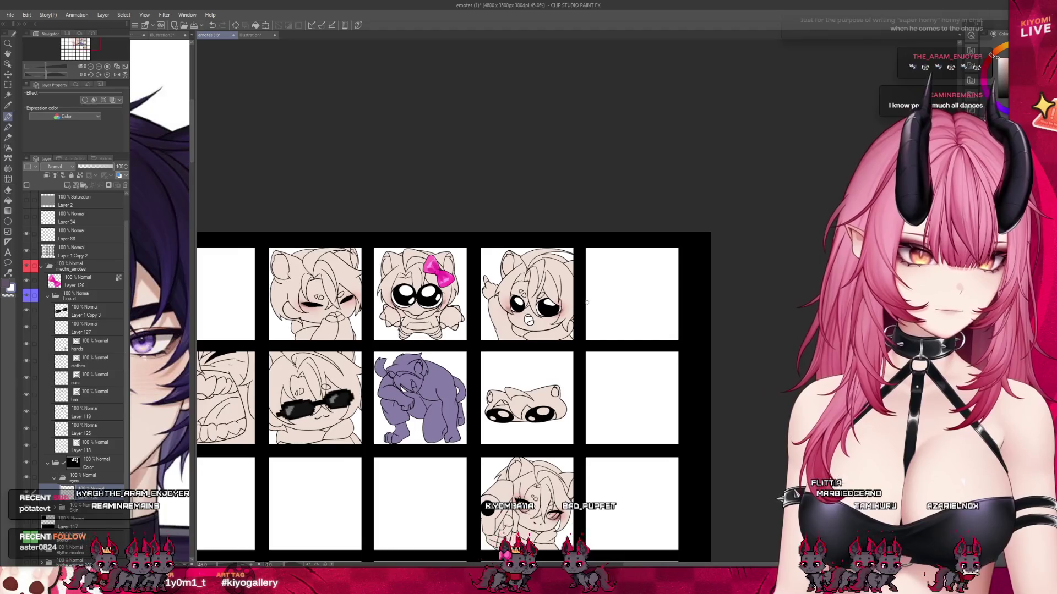
- Brush a pale stroke along the shouting emote's upper teeth, then undo the beige mouth fill
{"action": "scroll", "coordinate": [304, 274], "scroll_direction": "up", "scroll_amount": 5}
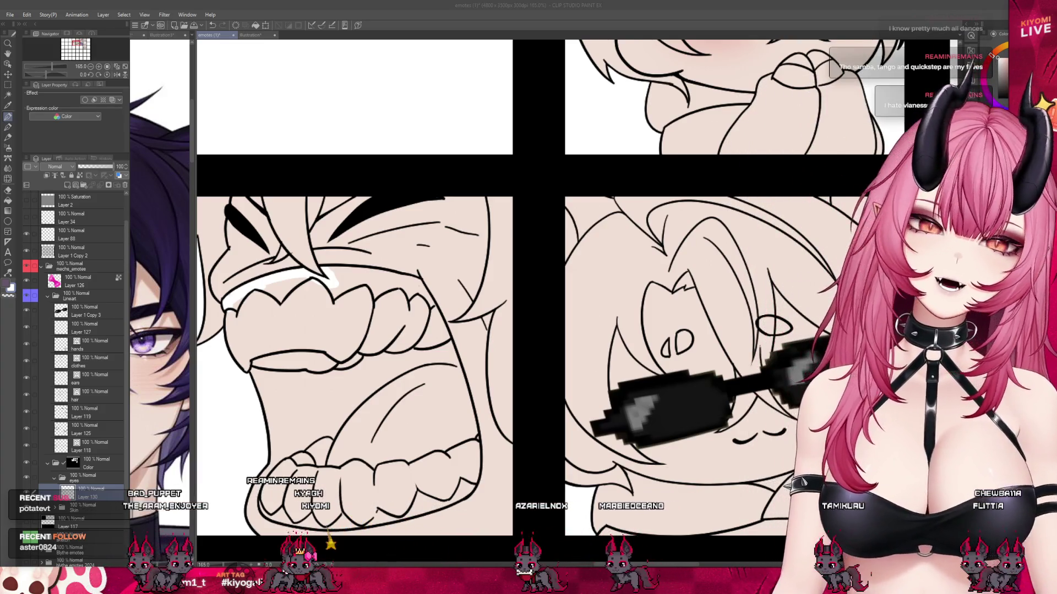
{"action": "scroll", "coordinate": [319, 281], "scroll_direction": "up", "scroll_amount": 1}
{"action": "scroll", "coordinate": [319, 281], "scroll_direction": "up", "scroll_amount": 1}
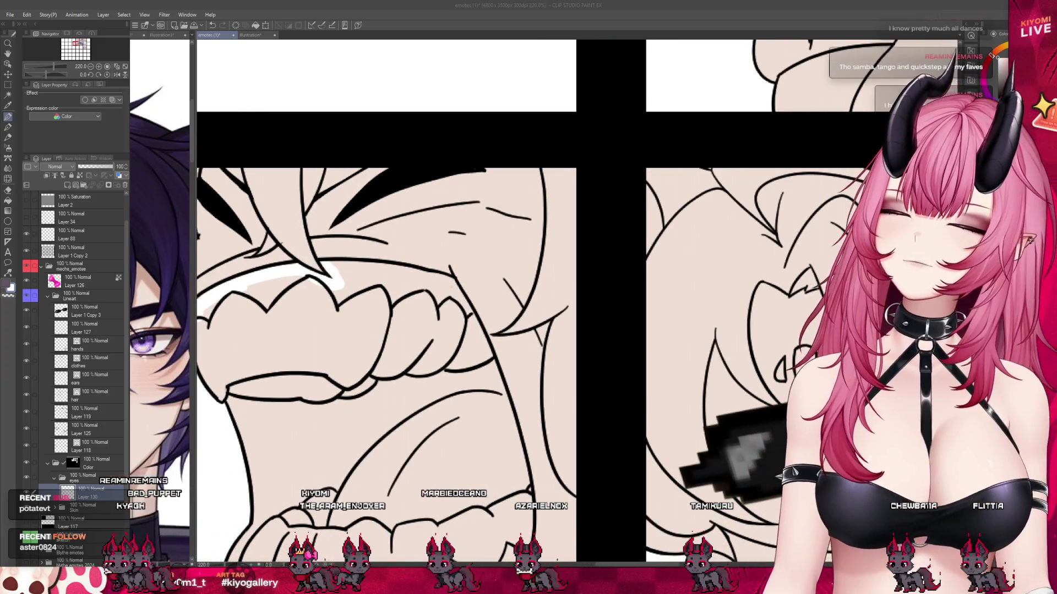
{"action": "mouse_move", "coordinate": [333, 280]}
{"action": "left_mouse_down"}
{"action": "mouse_move", "coordinate": [454, 282]}
{"action": "mouse_move", "coordinate": [491, 362]}
{"action": "mouse_move", "coordinate": [526, 502]}
{"action": "left_mouse_up"}
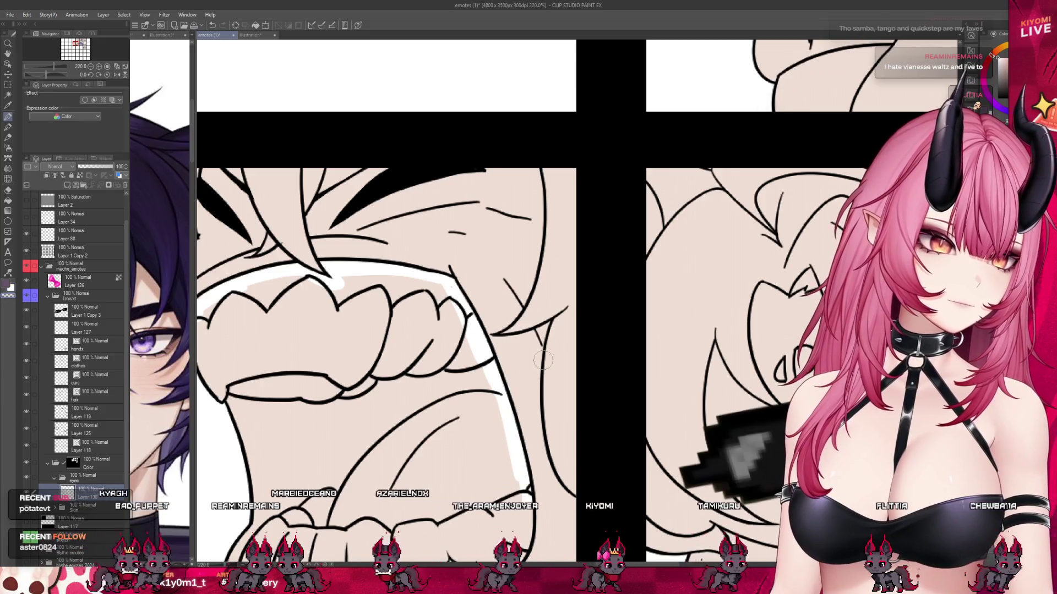
{"action": "scroll", "coordinate": [525, 443], "scroll_direction": "down", "scroll_amount": 3}
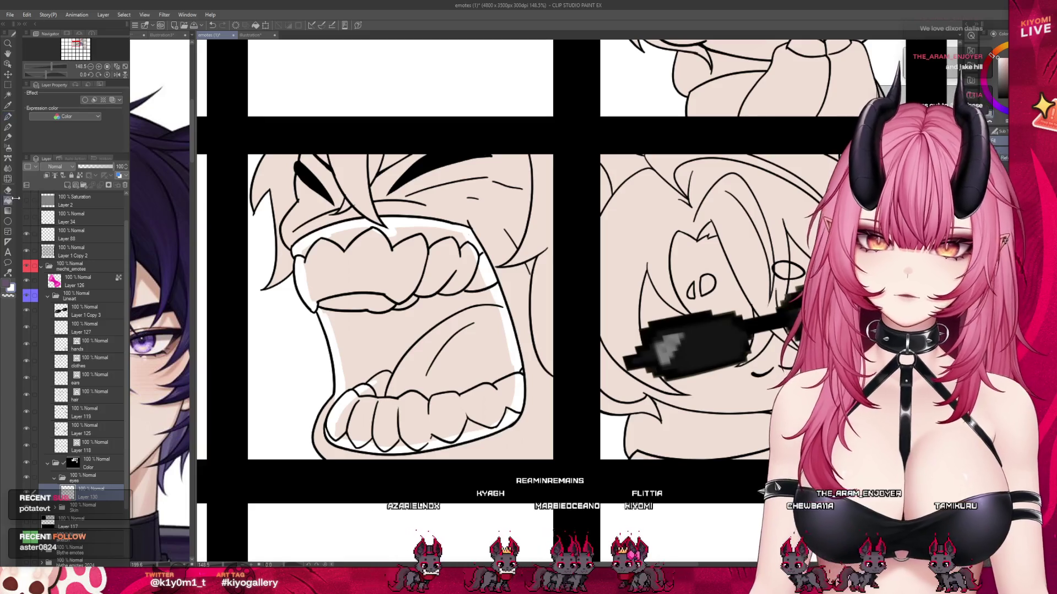
{"action": "key", "text": "ctrl+z"}
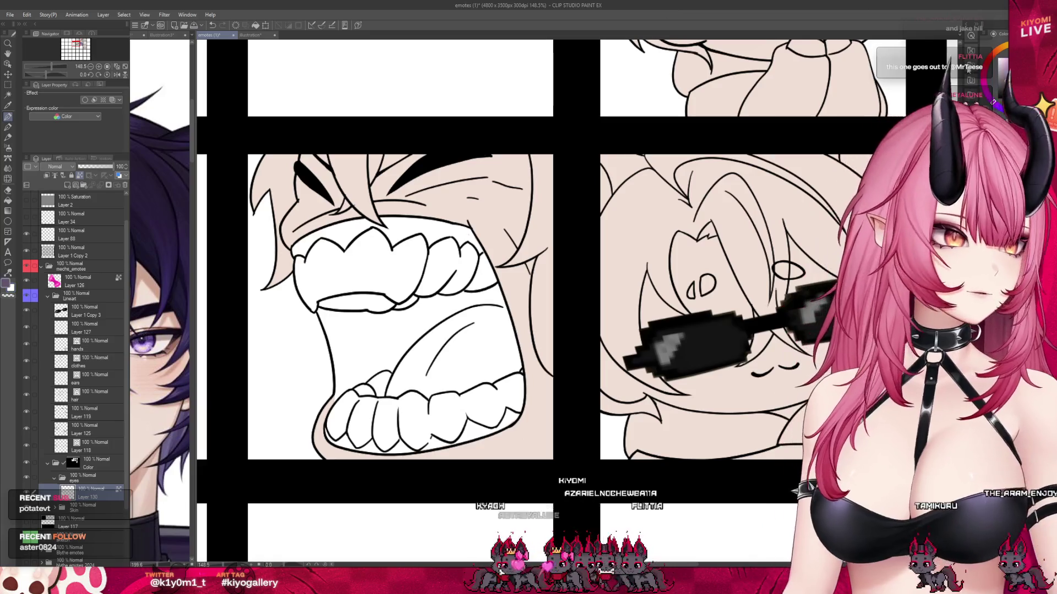
- Fill the shouting emote's mouth interior with dark purple
{"action": "left_click", "coordinate": [362, 291]}
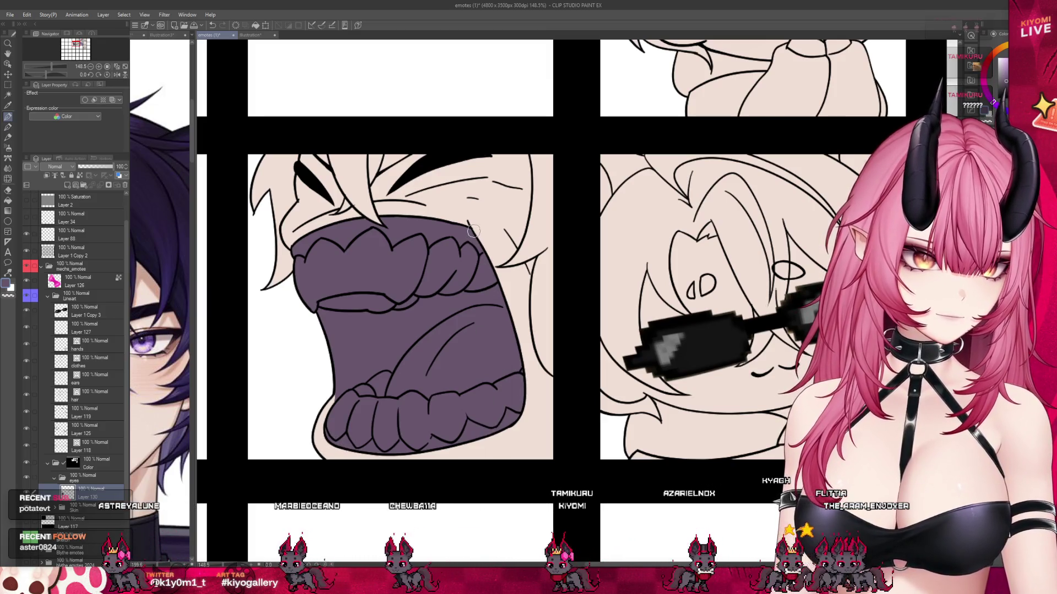
{"action": "scroll", "coordinate": [295, 311], "scroll_direction": "down", "scroll_amount": 4}
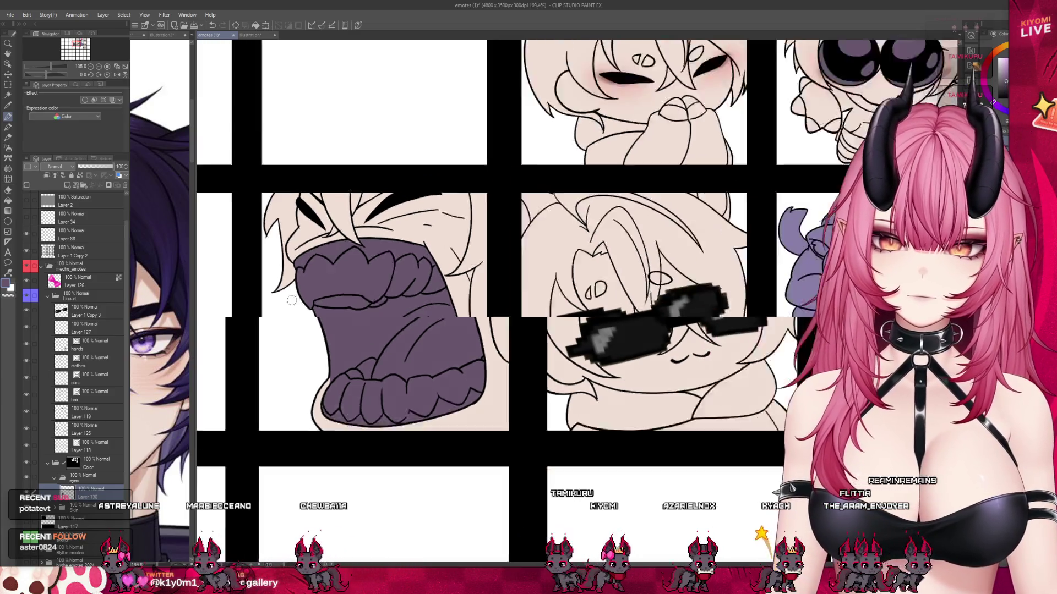
- Paint purple over the white highlights in both of the blob emote's eyes
{"action": "scroll", "coordinate": [295, 311], "scroll_direction": "down", "scroll_amount": 1}
{"action": "scroll", "coordinate": [473, 203], "scroll_direction": "up", "scroll_amount": 6}
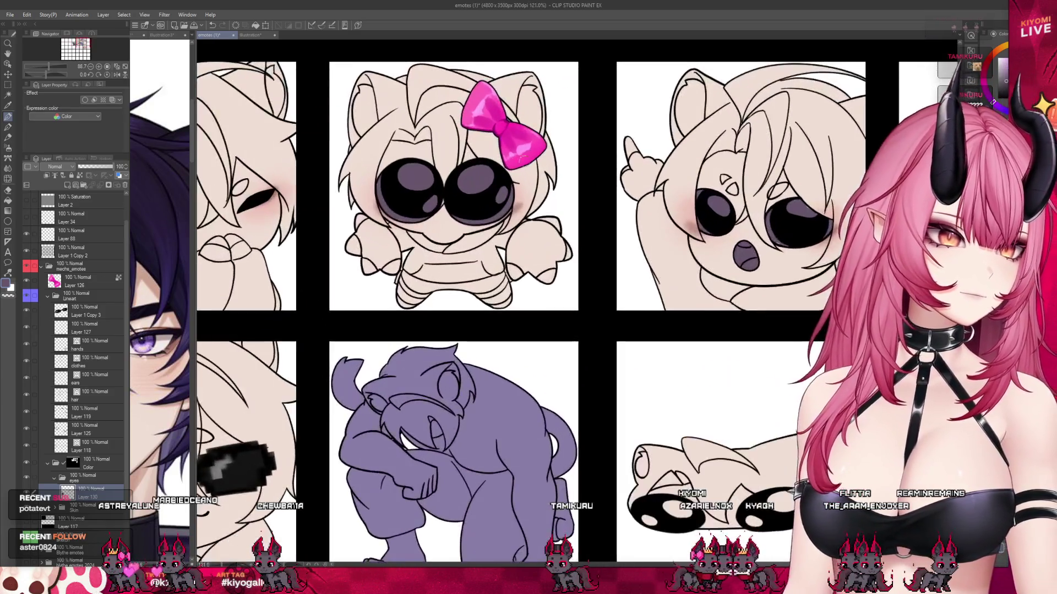
{"action": "scroll", "coordinate": [474, 203], "scroll_direction": "up", "scroll_amount": 1}
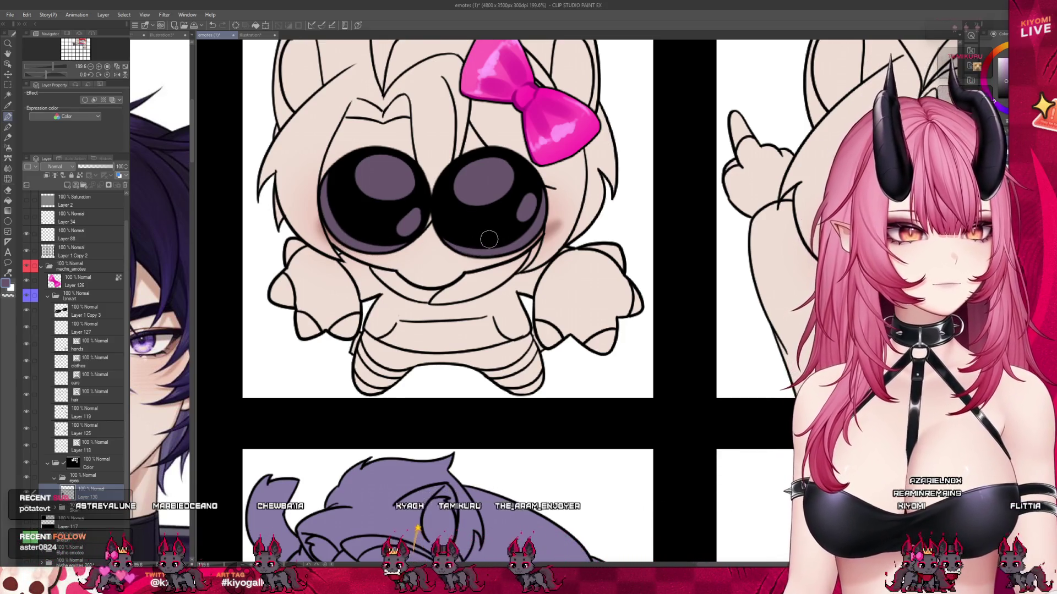
{"action": "scroll", "coordinate": [267, 212], "scroll_direction": "down", "scroll_amount": 2}
{"action": "scroll", "coordinate": [779, 186], "scroll_direction": "up", "scroll_amount": 4}
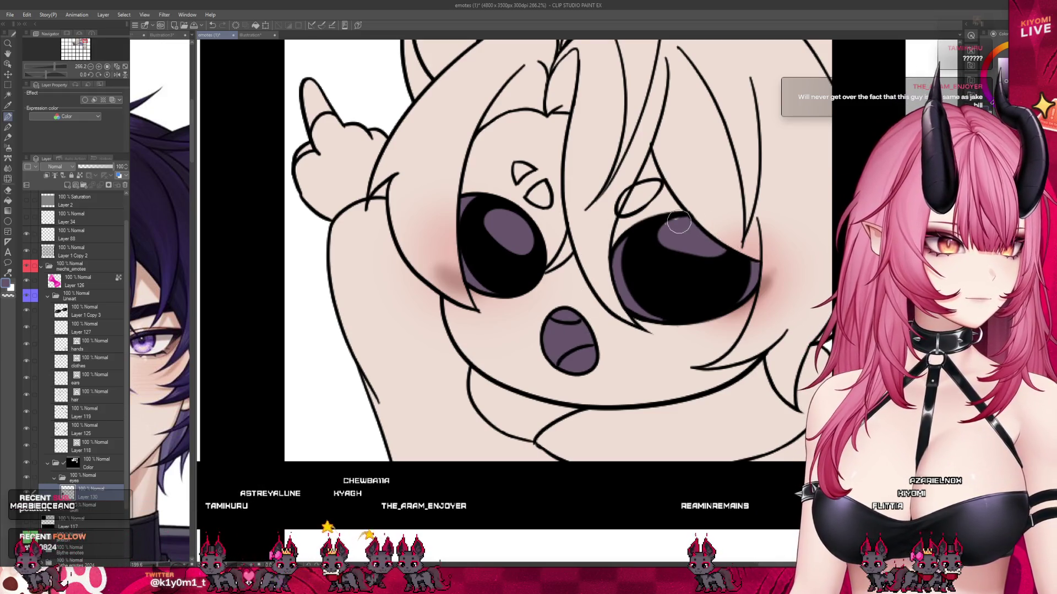
{"action": "scroll", "coordinate": [616, 258], "scroll_direction": "down", "scroll_amount": 1}
{"action": "scroll", "coordinate": [625, 297], "scroll_direction": "down", "scroll_amount": 1}
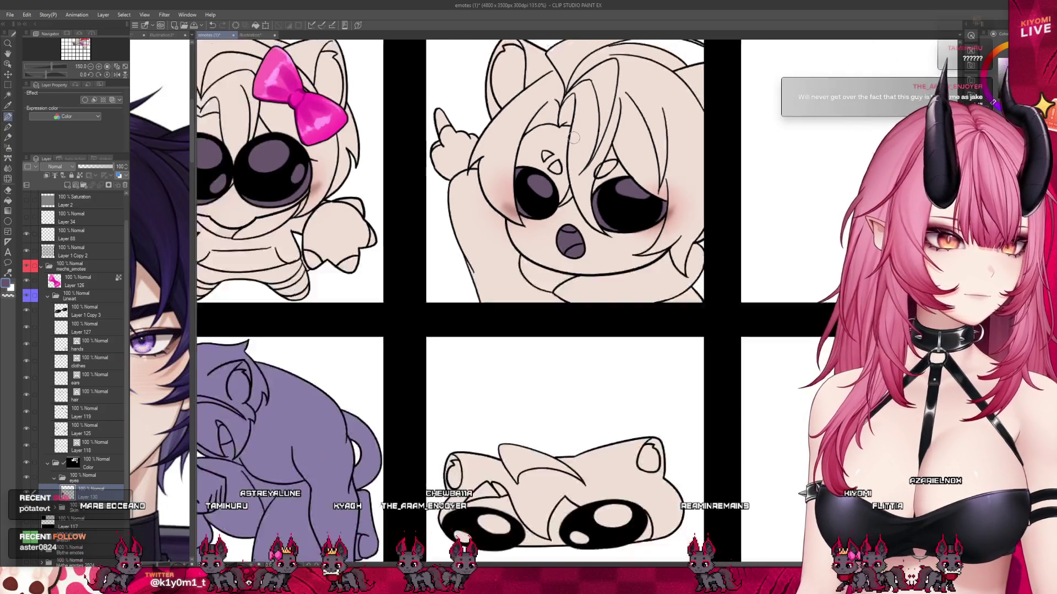
{"action": "scroll", "coordinate": [639, 352], "scroll_direction": "down", "scroll_amount": 2}
{"action": "scroll", "coordinate": [648, 398], "scroll_direction": "down", "scroll_amount": 1}
{"action": "scroll", "coordinate": [550, 292], "scroll_direction": "up", "scroll_amount": 2}
{"action": "scroll", "coordinate": [502, 271], "scroll_direction": "up", "scroll_amount": 2}
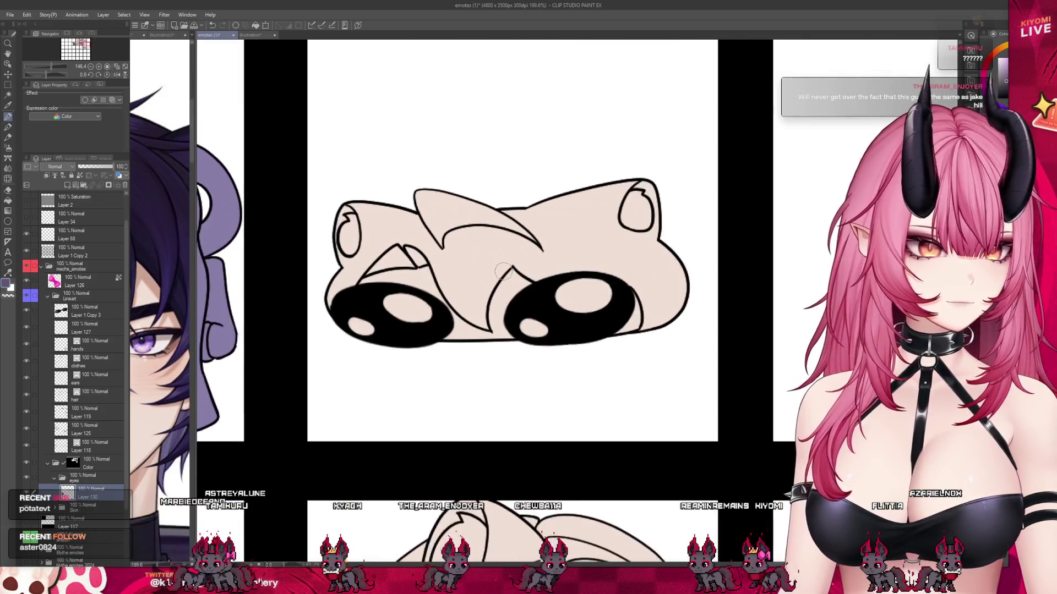
{"action": "scroll", "coordinate": [502, 271], "scroll_direction": "up", "scroll_amount": 1}
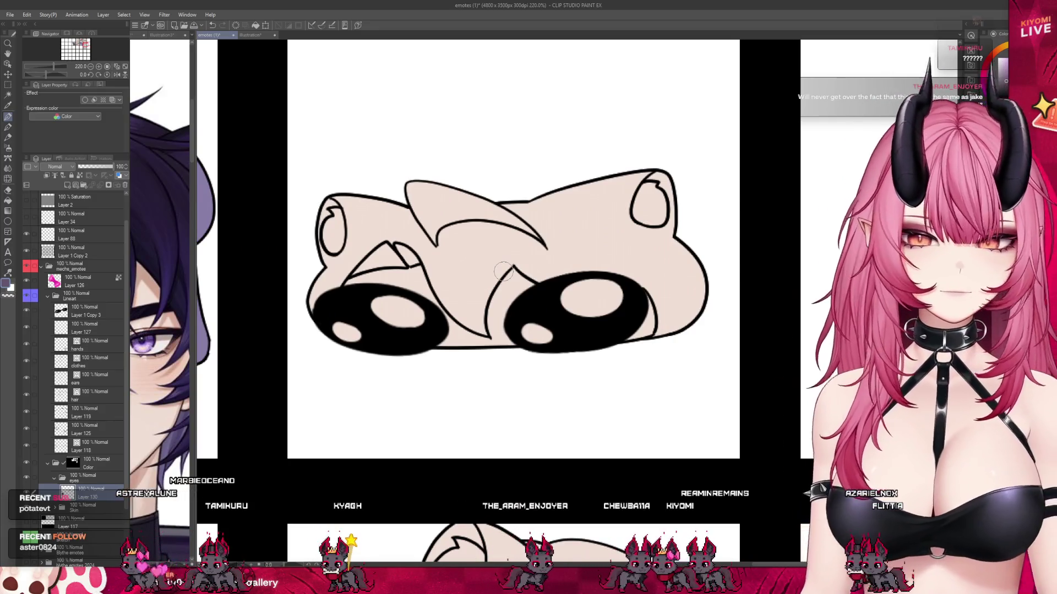
{"action": "left_click_drag", "start_coordinate": [525, 330], "coordinate": [548, 336]}
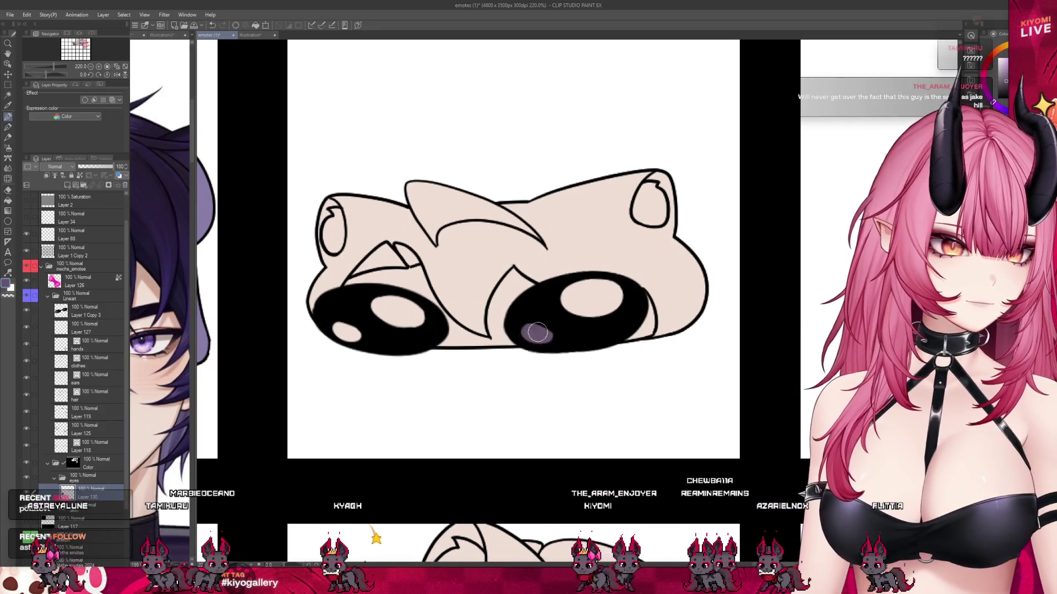
{"action": "mouse_move", "coordinate": [619, 291]}
{"action": "left_mouse_down"}
{"action": "mouse_move", "coordinate": [597, 282]}
{"action": "mouse_move", "coordinate": [589, 304]}
{"action": "left_mouse_up"}
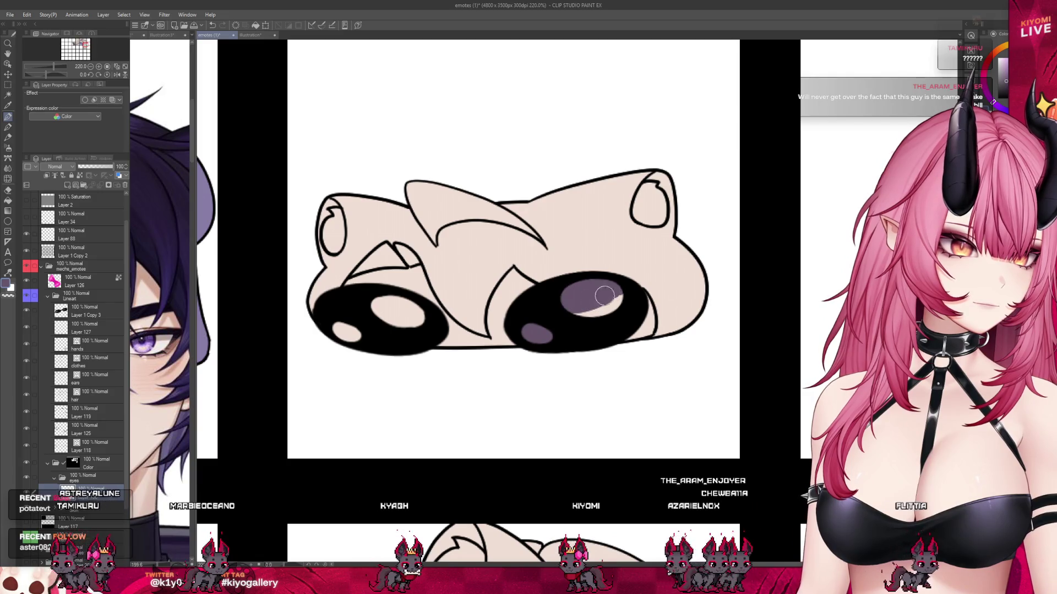
{"action": "left_click_drag", "start_coordinate": [379, 306], "coordinate": [426, 314]}
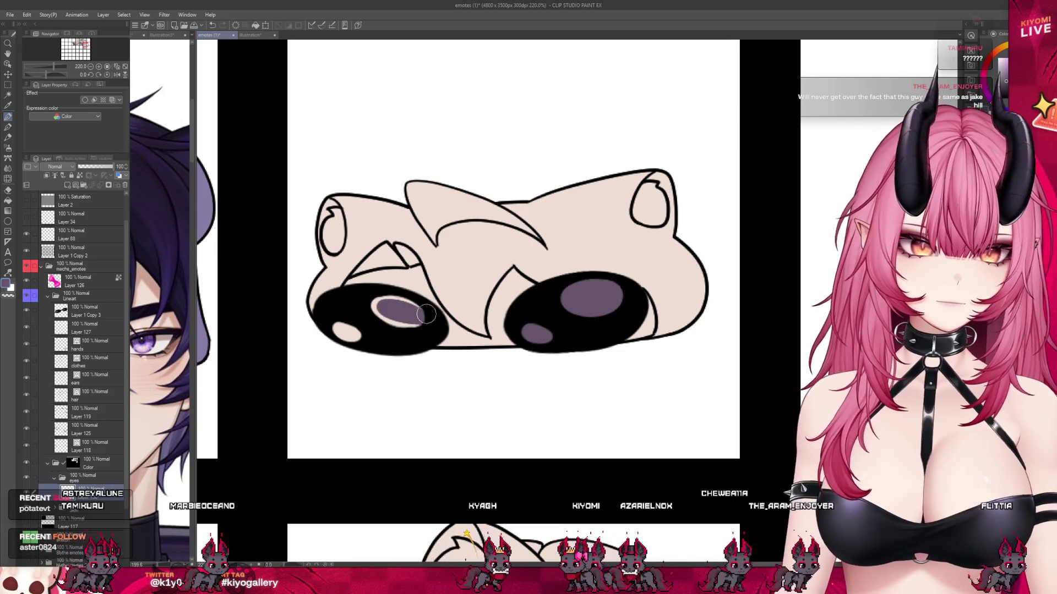
{"action": "left_click_drag", "start_coordinate": [343, 329], "coordinate": [361, 337]}
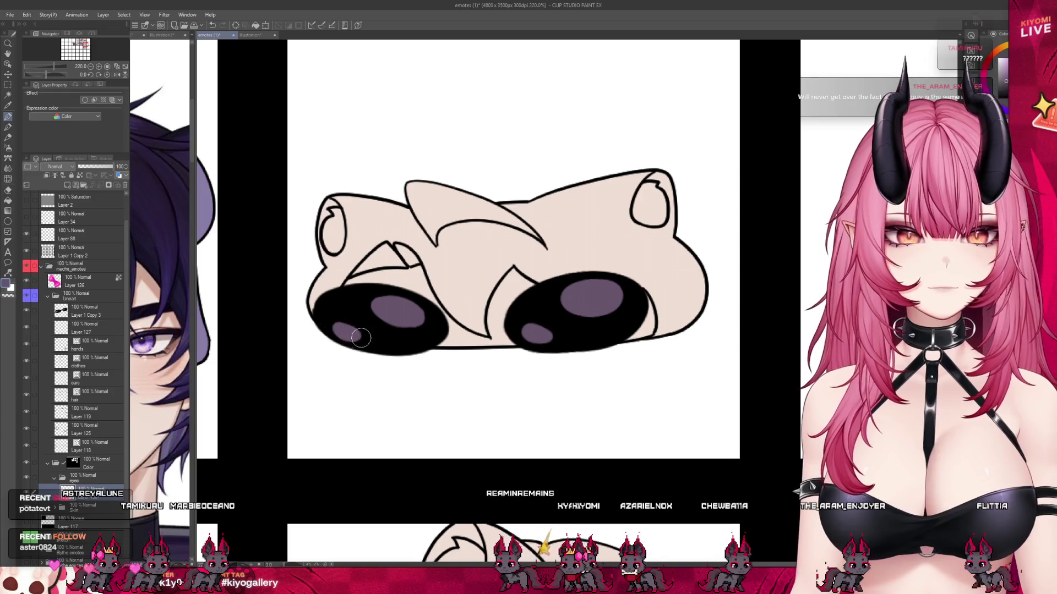
{"action": "scroll", "coordinate": [443, 288], "scroll_direction": "down", "scroll_amount": 5}
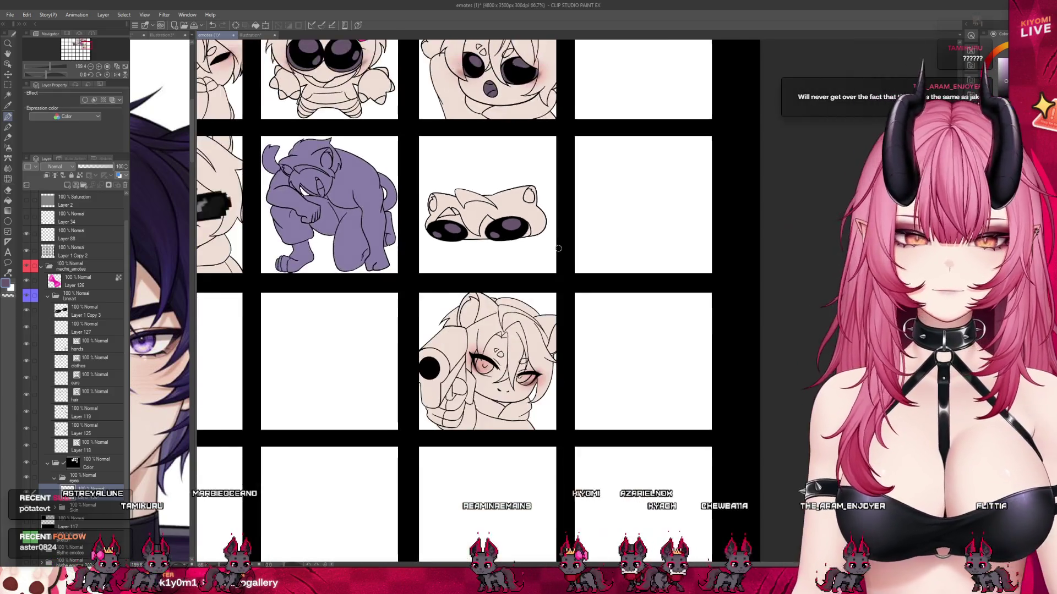
- Brush purple under the gun emote's closed right eye and over its pink iris
{"action": "scroll", "coordinate": [543, 396], "scroll_direction": "up", "scroll_amount": 3}
{"action": "scroll", "coordinate": [542, 396], "scroll_direction": "up", "scroll_amount": 2}
{"action": "scroll", "coordinate": [525, 371], "scroll_direction": "up", "scroll_amount": 2}
{"action": "scroll", "coordinate": [505, 344], "scroll_direction": "up", "scroll_amount": 1}
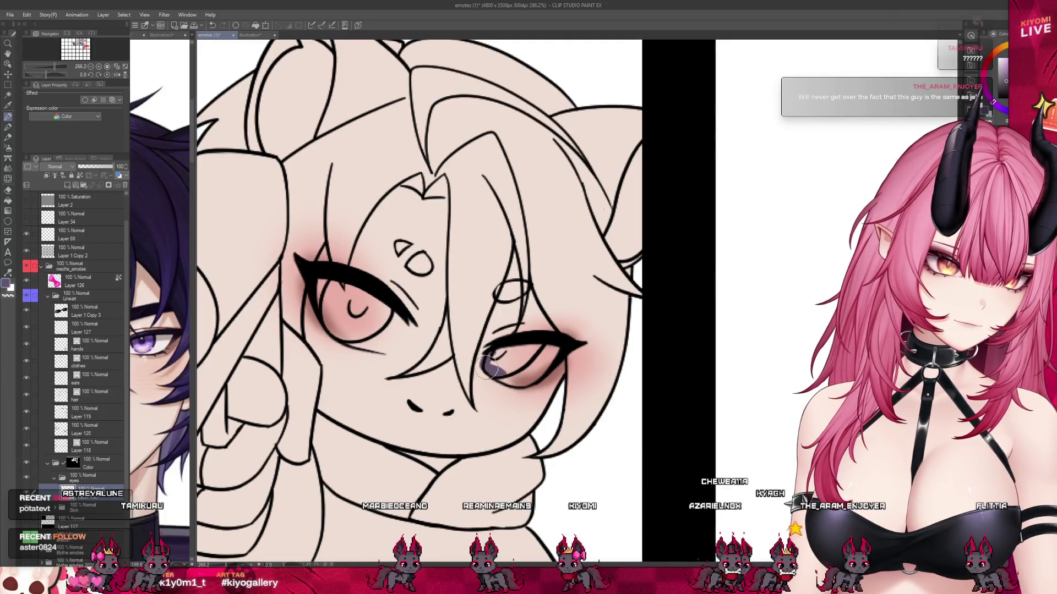
{"action": "left_click_drag", "start_coordinate": [488, 365], "coordinate": [523, 380]}
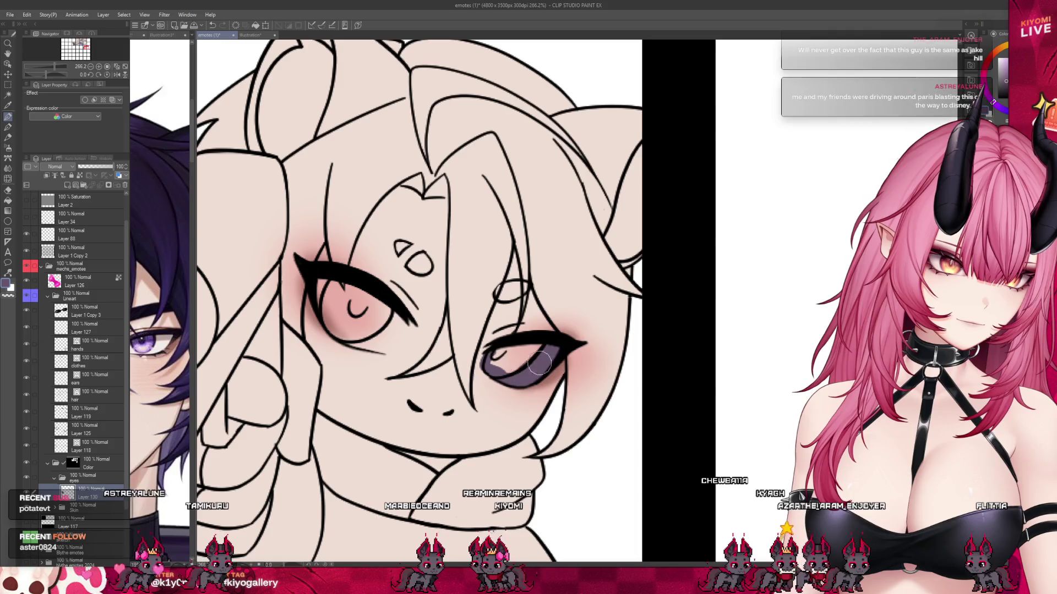
{"action": "mouse_move", "coordinate": [396, 344]}
{"action": "left_mouse_down"}
{"action": "mouse_move", "coordinate": [402, 325]}
{"action": "mouse_move", "coordinate": [354, 338]}
{"action": "left_mouse_up"}
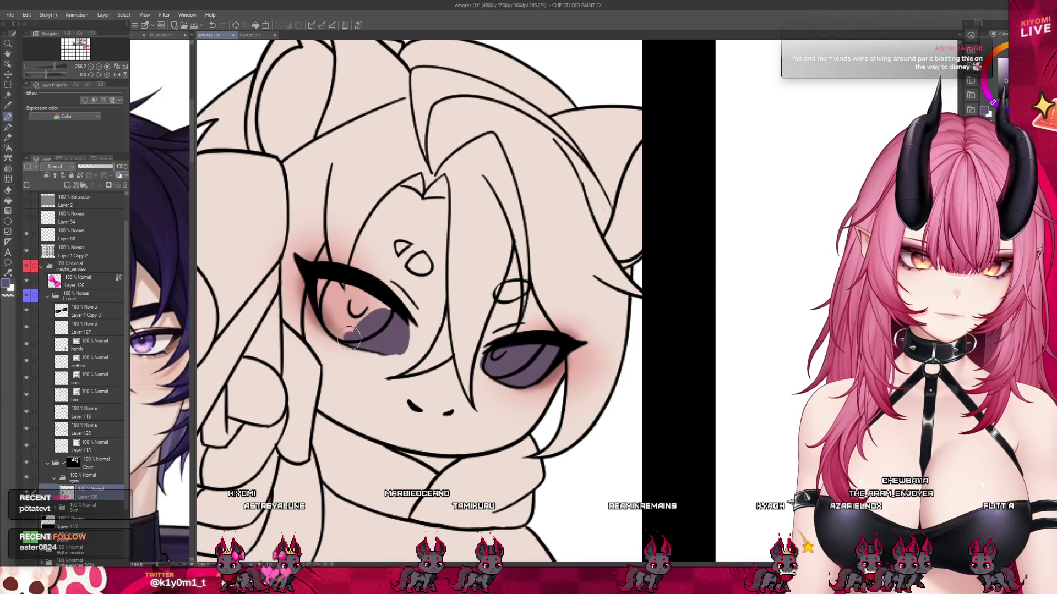
{"action": "left_click_drag", "start_coordinate": [369, 338], "coordinate": [361, 327]}
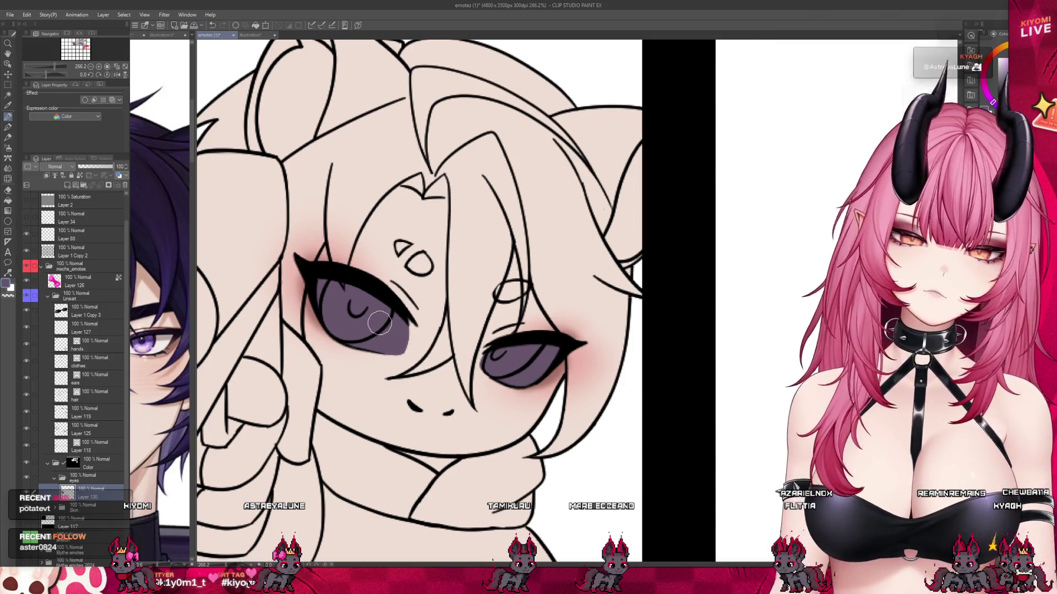
{"action": "scroll", "coordinate": [382, 361], "scroll_direction": "down", "scroll_amount": 2}
{"action": "scroll", "coordinate": [440, 385], "scroll_direction": "down", "scroll_amount": 1}
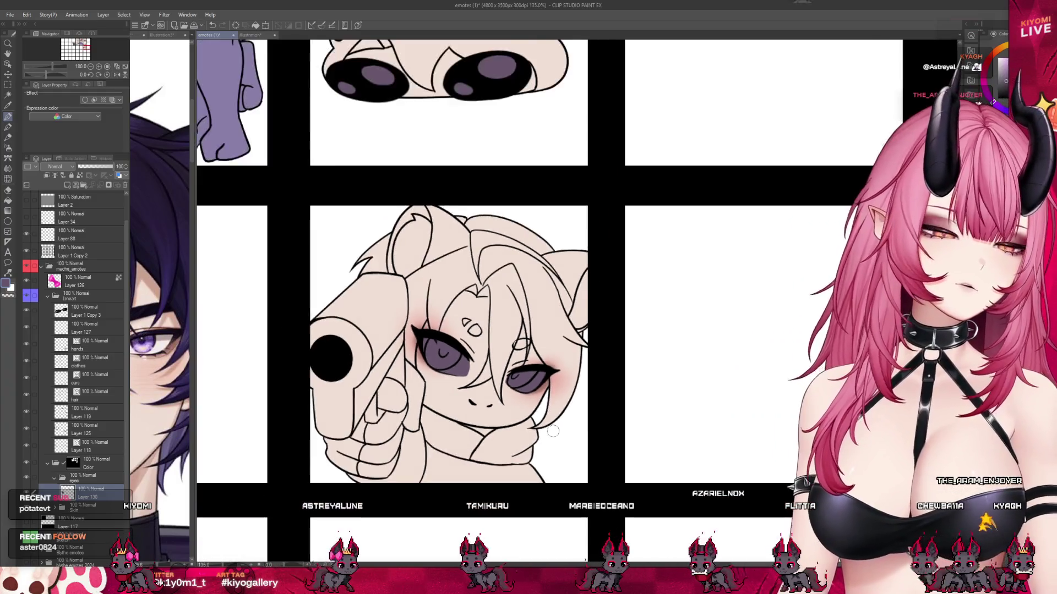
{"action": "scroll", "coordinate": [495, 413], "scroll_direction": "down", "scroll_amount": 1}
{"action": "scroll", "coordinate": [555, 438], "scroll_direction": "down", "scroll_amount": 1}
{"action": "scroll", "coordinate": [555, 437], "scroll_direction": "down", "scroll_amount": 1}
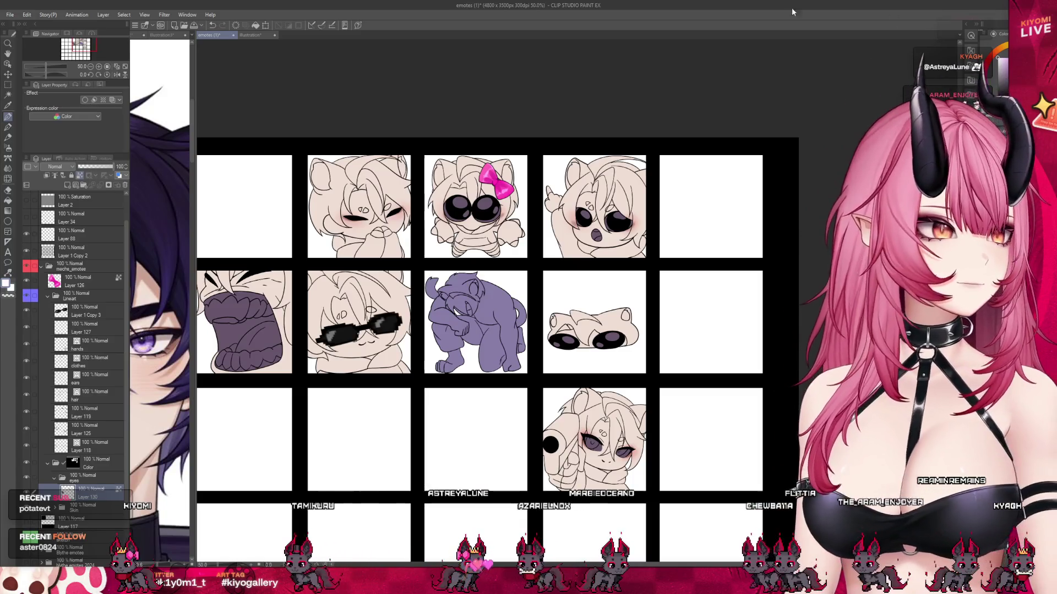
- Rename Layer 130 to 'Sclera/mouth'
{"action": "left_click", "coordinate": [80, 175]}
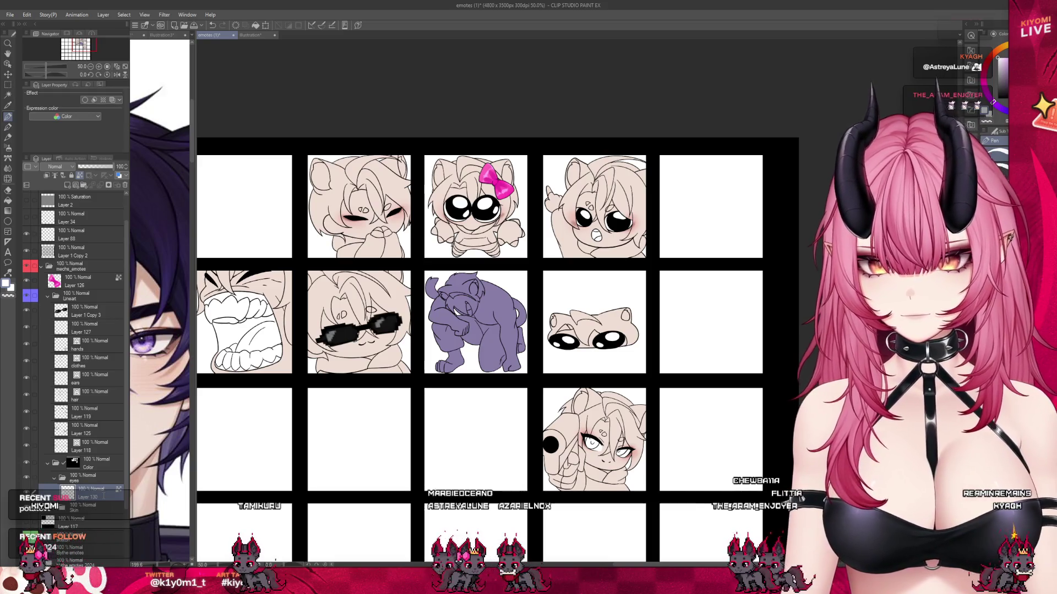
{"action": "type", "text": "Sclera/mouth"}
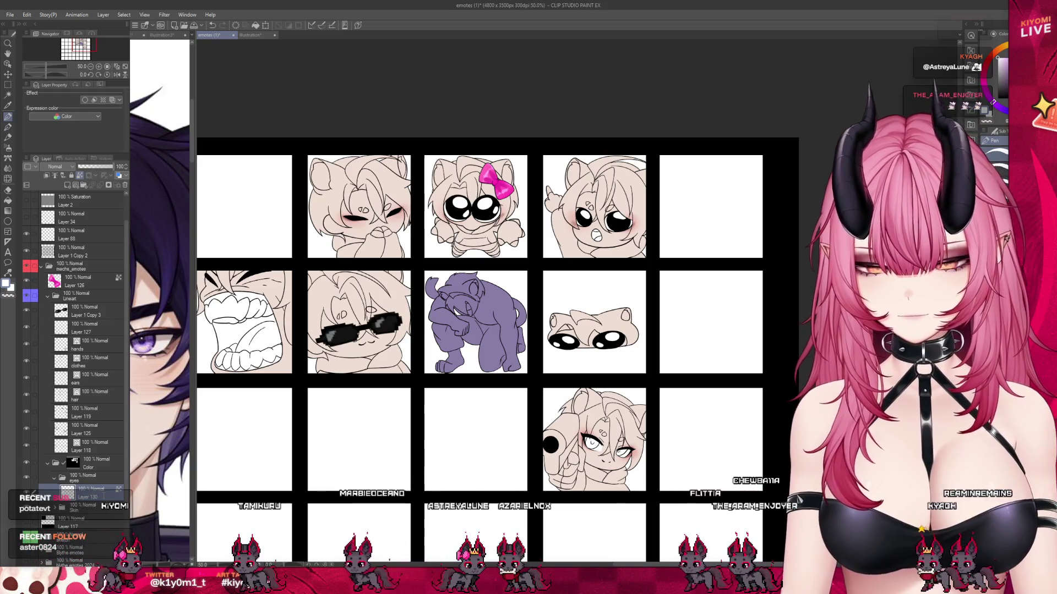
{"action": "scroll", "coordinate": [461, 350], "scroll_direction": "up", "scroll_amount": 1}
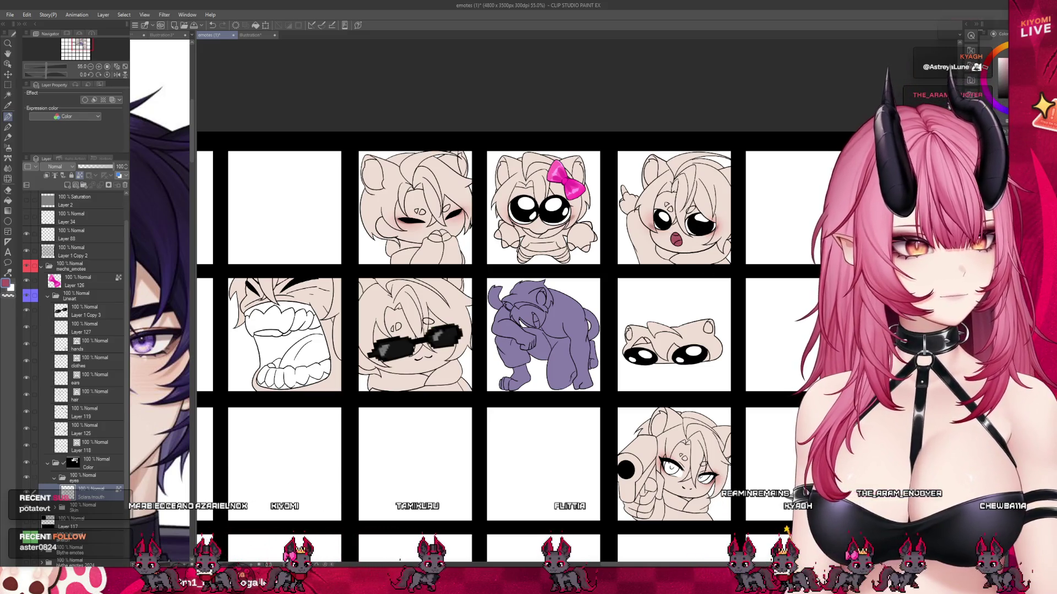
- Paint the screaming emote's open mouth dark red
{"action": "mouse_move", "coordinate": [265, 381]}
{"action": "left_mouse_down"}
{"action": "mouse_move", "coordinate": [256, 325]}
{"action": "mouse_move", "coordinate": [317, 363]}
{"action": "mouse_move", "coordinate": [326, 342]}
{"action": "left_mouse_up"}
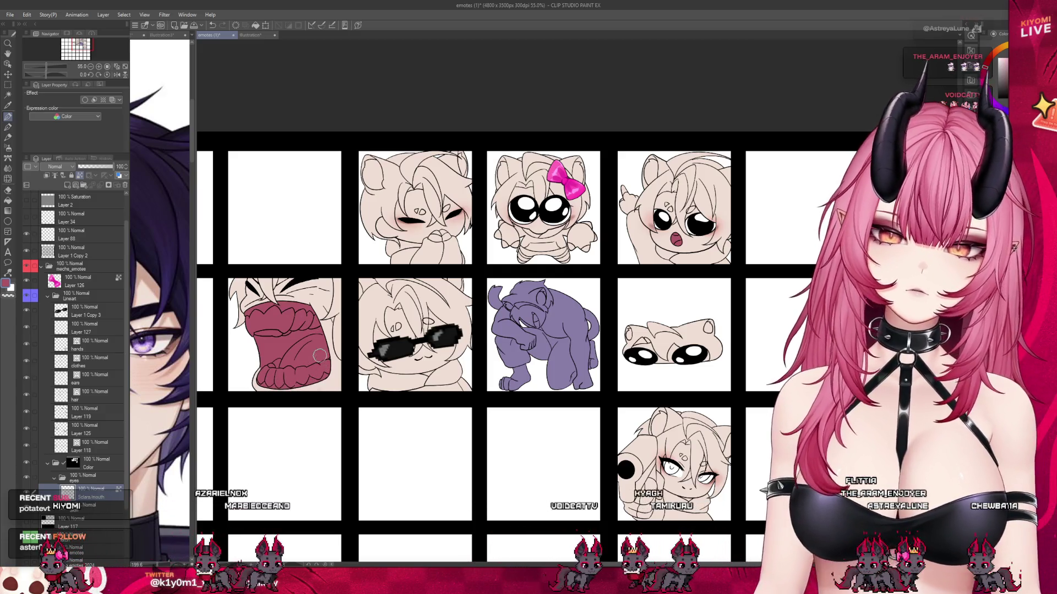
{"action": "scroll", "coordinate": [343, 371], "scroll_direction": "down", "scroll_amount": 2}
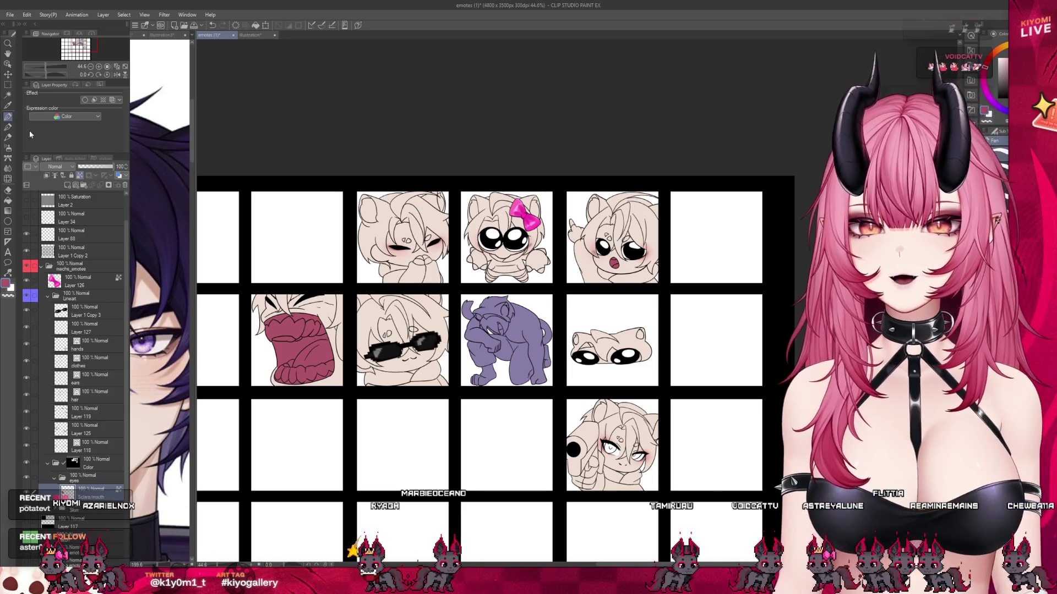
{"action": "scroll", "coordinate": [313, 329], "scroll_direction": "up", "scroll_amount": 3}
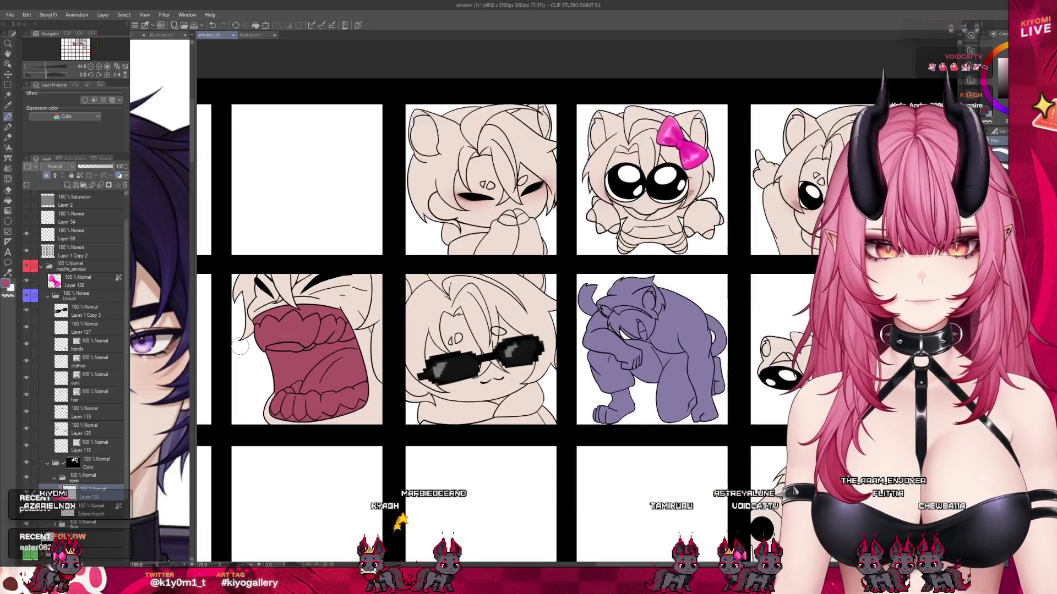
{"action": "scroll", "coordinate": [275, 336], "scroll_direction": "up", "scroll_amount": 1}
{"action": "scroll", "coordinate": [243, 344], "scroll_direction": "up", "scroll_amount": 2}
{"action": "scroll", "coordinate": [242, 344], "scroll_direction": "up", "scroll_amount": 1}
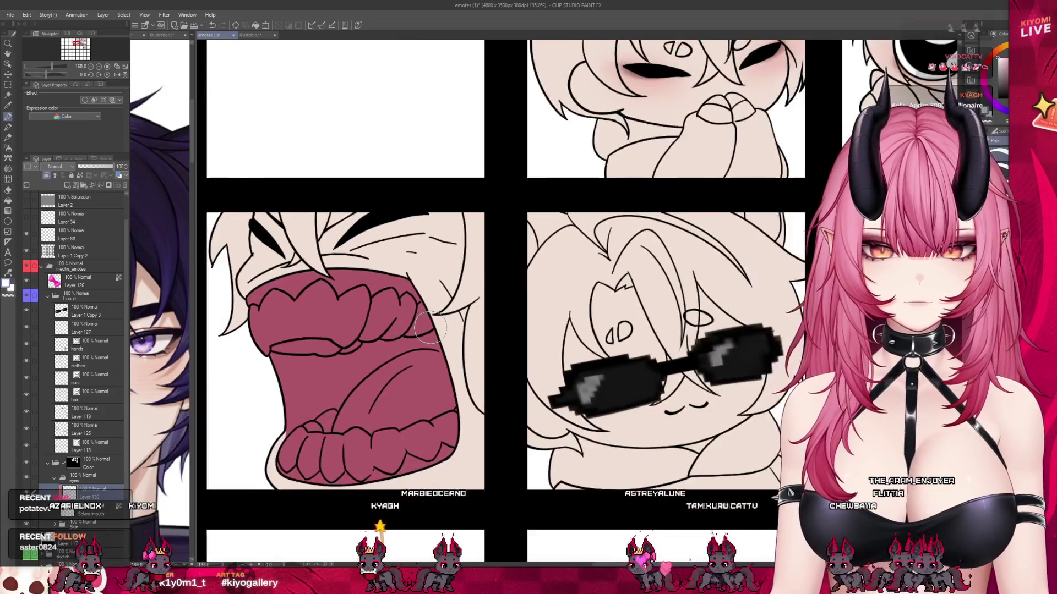
- Outline the screaming emote's upper teeth in white, then fill them solid white
{"action": "scroll", "coordinate": [275, 297], "scroll_direction": "up", "scroll_amount": 1}
{"action": "scroll", "coordinate": [307, 259], "scroll_direction": "up", "scroll_amount": 1}
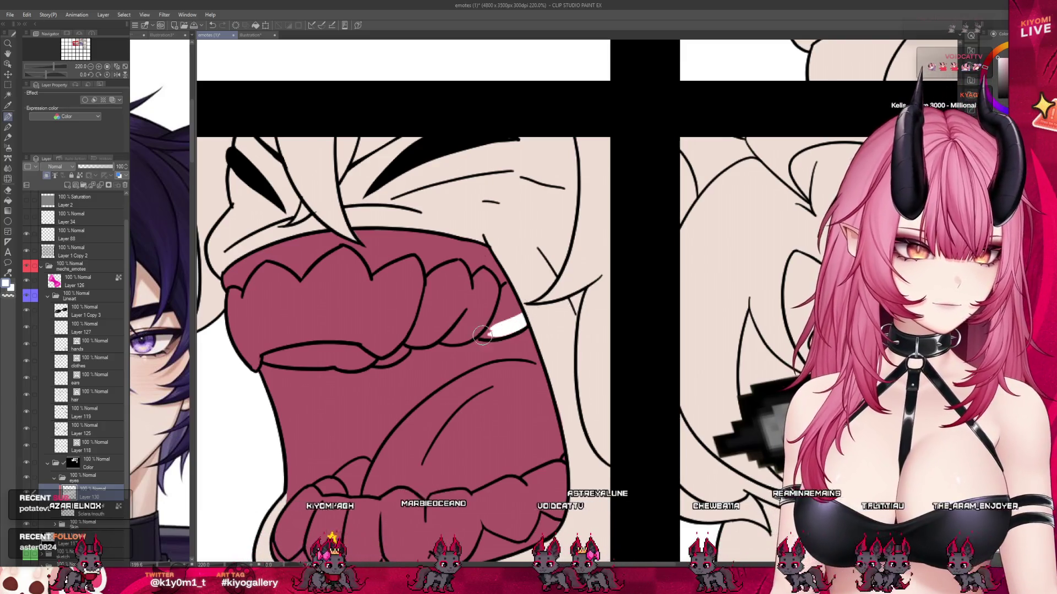
{"action": "mouse_move", "coordinate": [526, 316]}
{"action": "left_mouse_down"}
{"action": "mouse_move", "coordinate": [385, 361]}
{"action": "mouse_move", "coordinate": [334, 362]}
{"action": "left_mouse_up"}
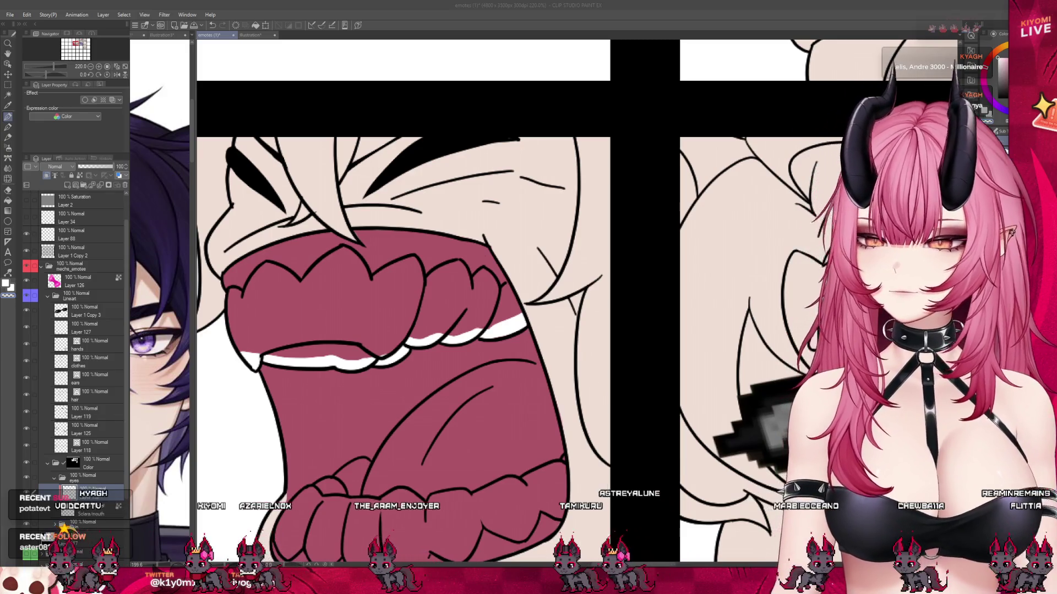
{"action": "mouse_move", "coordinate": [243, 293]}
{"action": "left_mouse_down"}
{"action": "mouse_move", "coordinate": [240, 349]}
{"action": "mouse_move", "coordinate": [252, 285]}
{"action": "mouse_move", "coordinate": [304, 299]}
{"action": "left_mouse_up"}
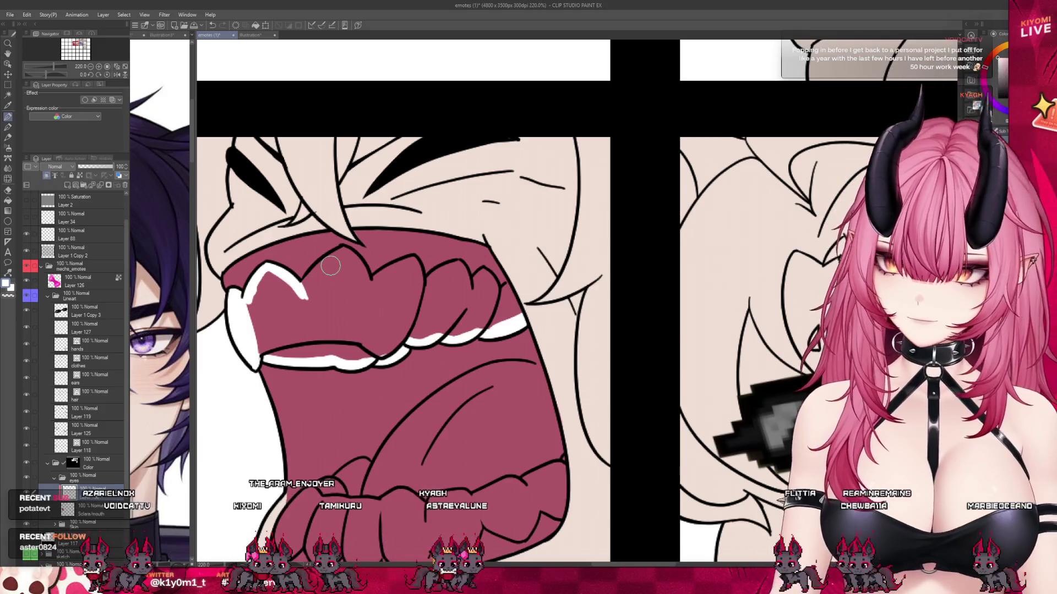
{"action": "left_click_drag", "start_coordinate": [344, 250], "coordinate": [307, 294]}
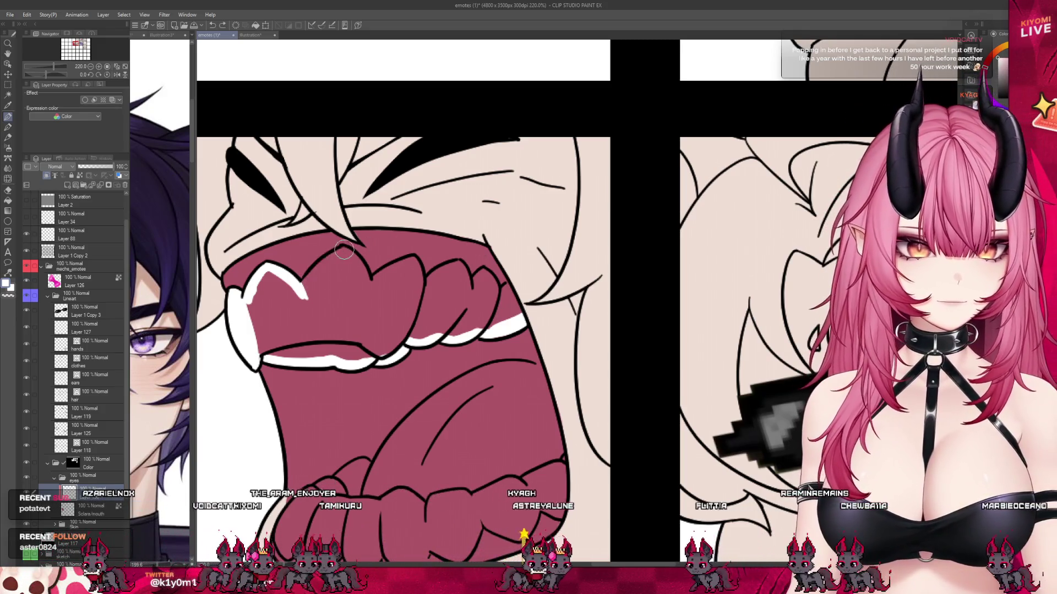
{"action": "mouse_move", "coordinate": [344, 251]}
{"action": "left_mouse_down"}
{"action": "mouse_move", "coordinate": [407, 262]}
{"action": "mouse_move", "coordinate": [426, 306]}
{"action": "left_mouse_up"}
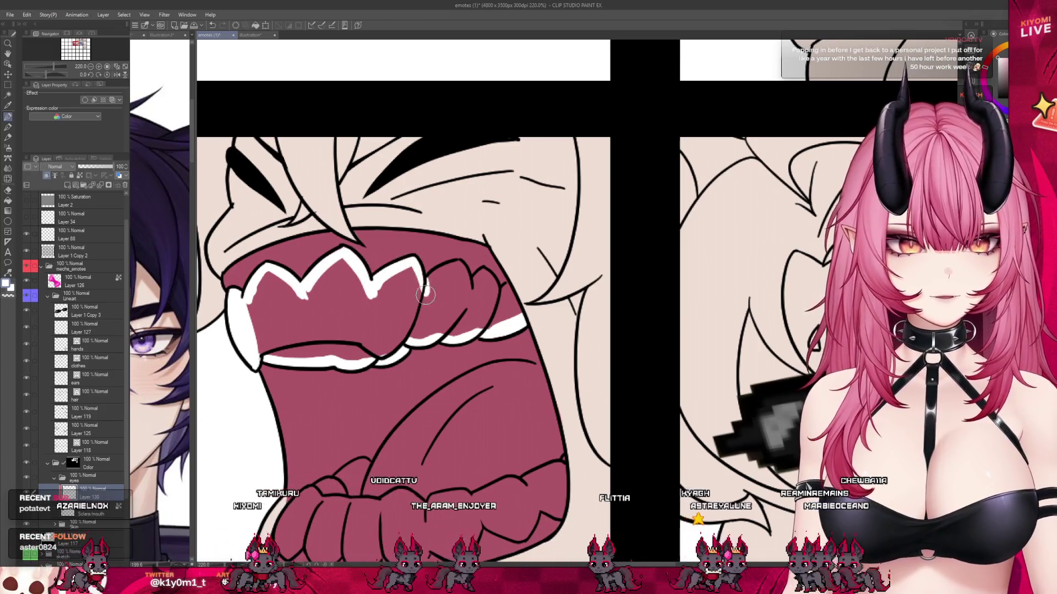
{"action": "left_click_drag", "start_coordinate": [464, 273], "coordinate": [483, 272]}
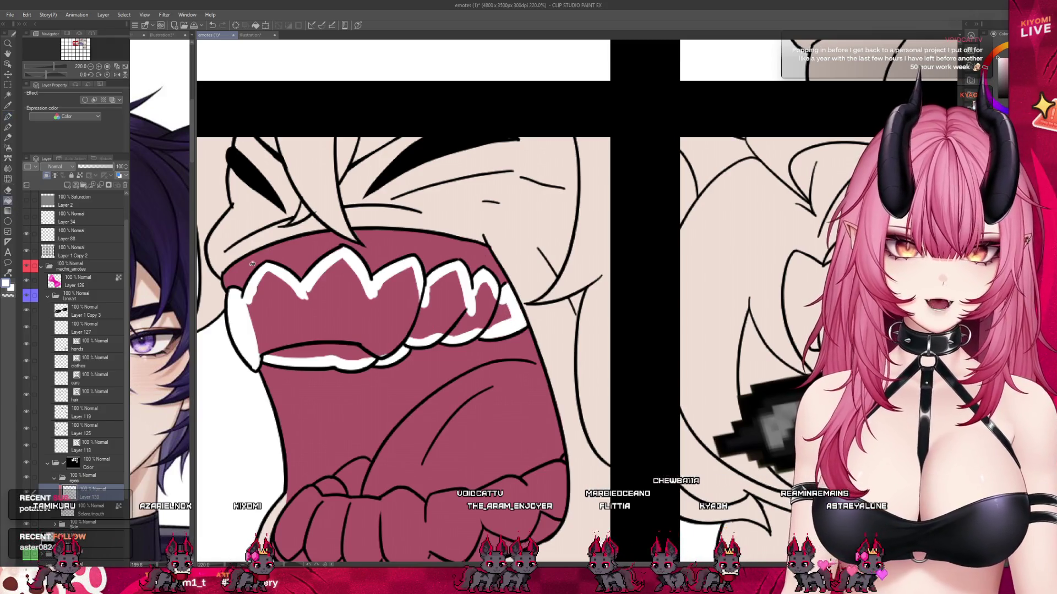
{"action": "left_click", "coordinate": [385, 317]}
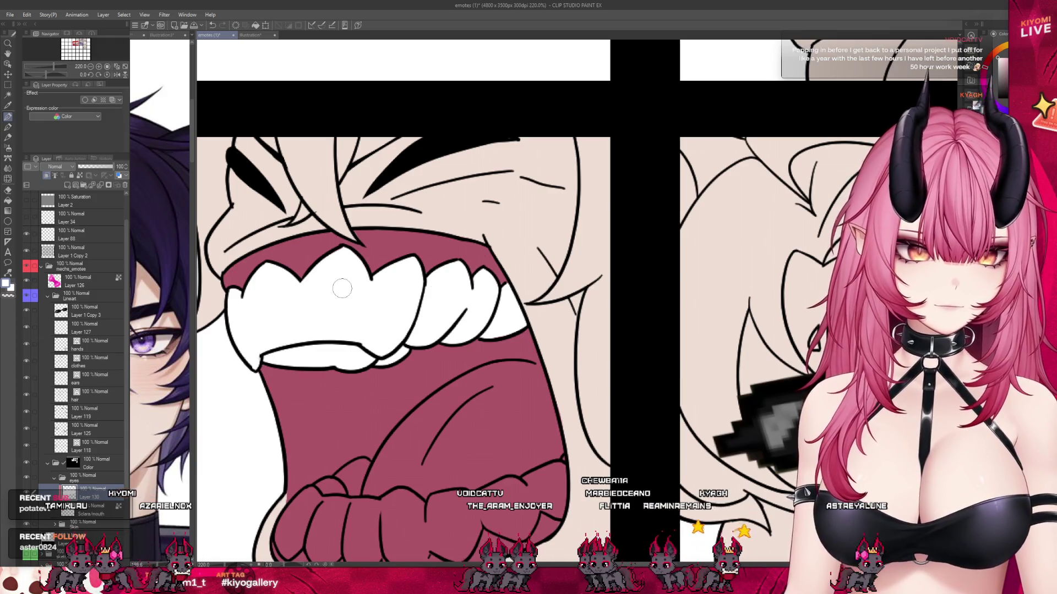
{"action": "scroll", "coordinate": [342, 288], "scroll_direction": "down", "scroll_amount": 3}
{"action": "scroll", "coordinate": [338, 338], "scroll_direction": "up", "scroll_amount": 3}
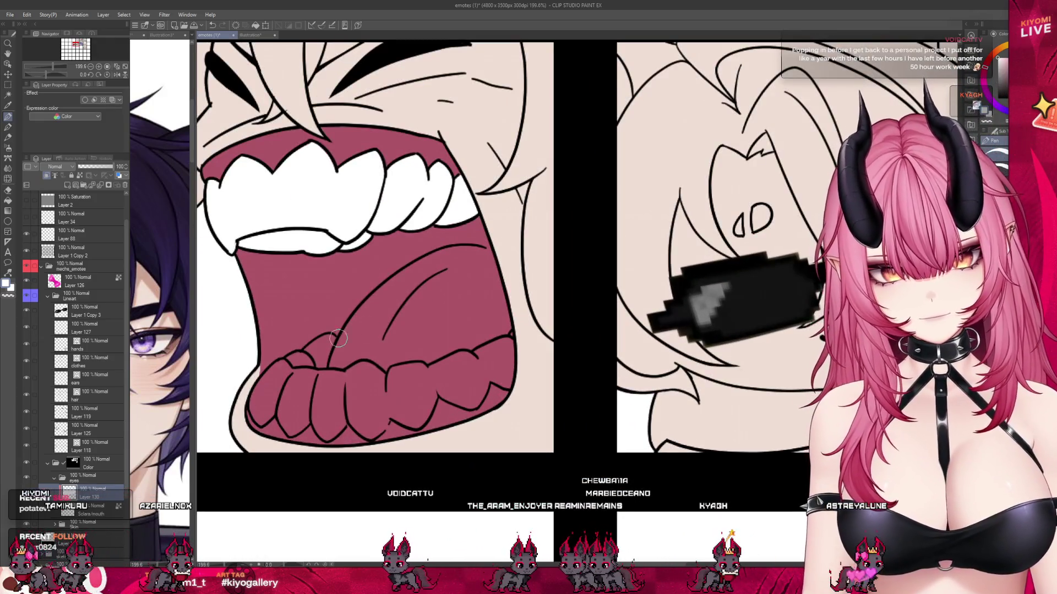
- Paint the lower teeth white and fill the remaining pink gaps between them white
{"action": "mouse_move", "coordinate": [333, 336]}
{"action": "left_mouse_down"}
{"action": "mouse_move", "coordinate": [311, 366]}
{"action": "mouse_move", "coordinate": [324, 376]}
{"action": "mouse_move", "coordinate": [254, 414]}
{"action": "mouse_move", "coordinate": [269, 401]}
{"action": "left_mouse_up"}
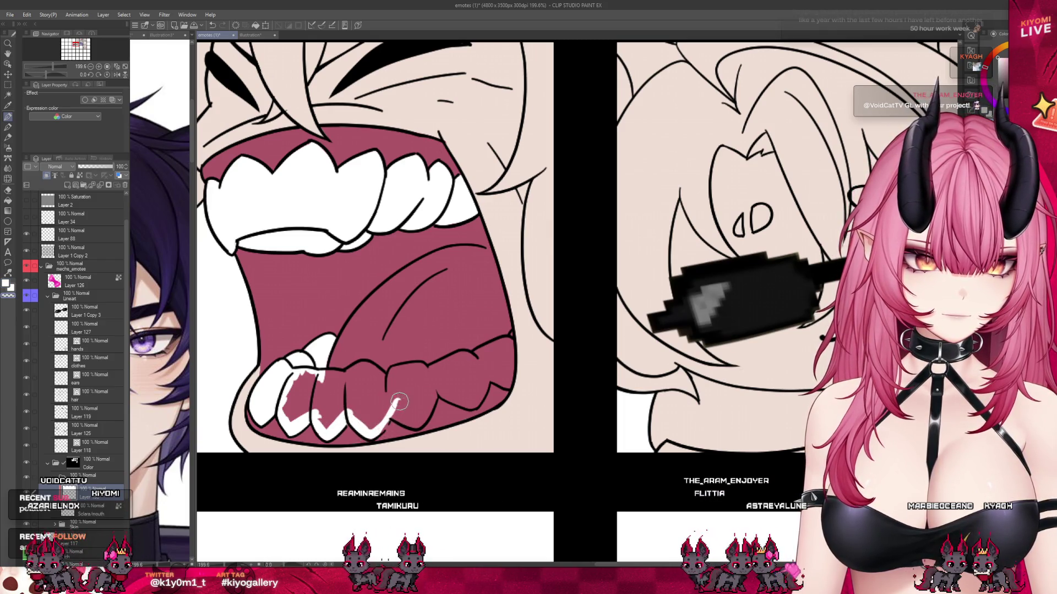
{"action": "mouse_move", "coordinate": [377, 433]}
{"action": "left_mouse_down"}
{"action": "mouse_move", "coordinate": [434, 393]}
{"action": "mouse_move", "coordinate": [469, 406]}
{"action": "left_mouse_up"}
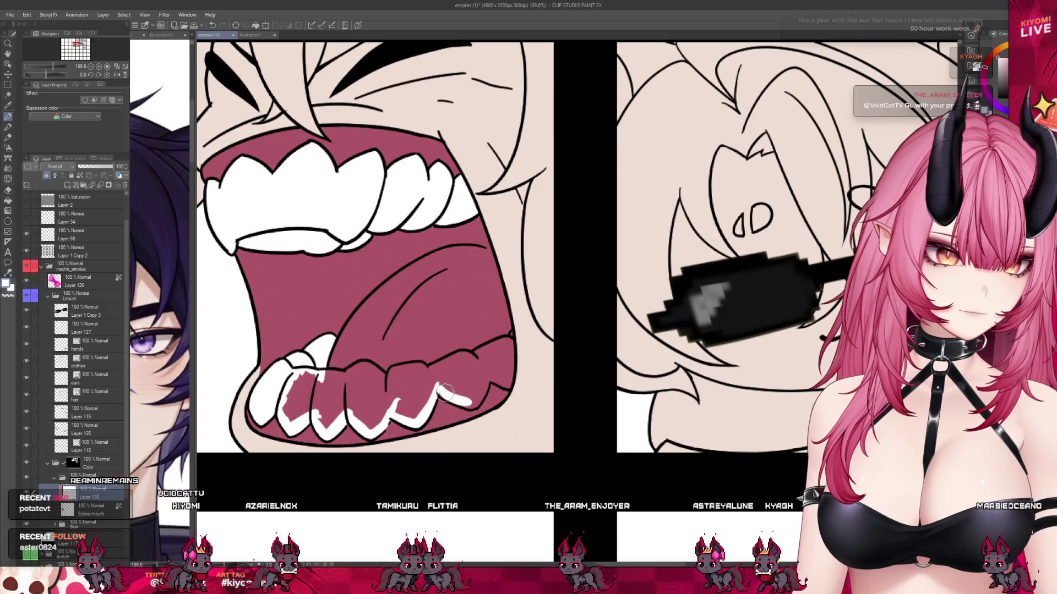
{"action": "mouse_move", "coordinate": [462, 402]}
{"action": "left_mouse_down"}
{"action": "mouse_move", "coordinate": [503, 382]}
{"action": "mouse_move", "coordinate": [508, 340]}
{"action": "left_mouse_up"}
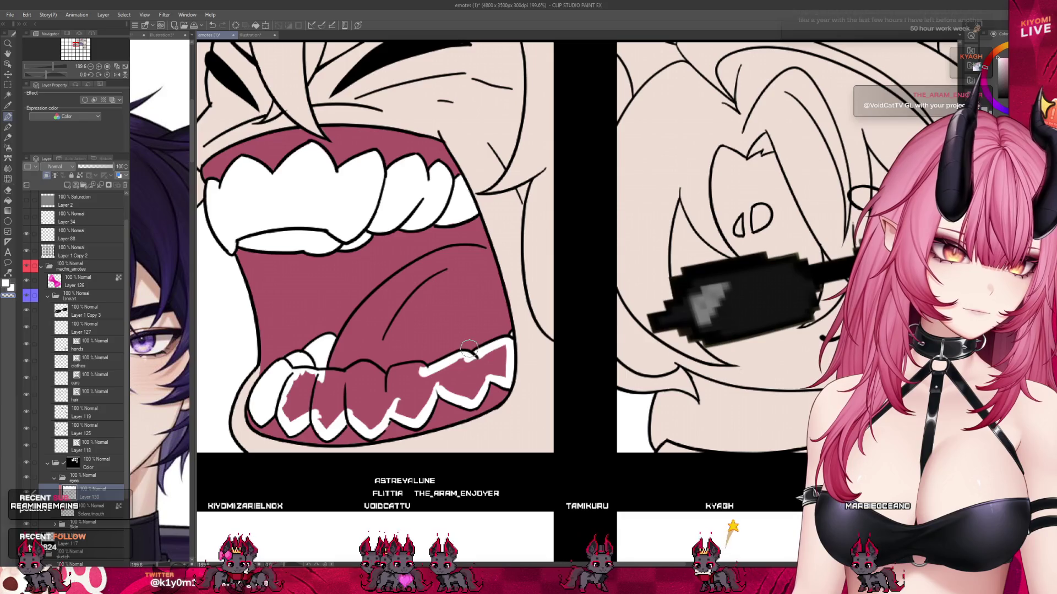
{"action": "left_click_drag", "start_coordinate": [400, 370], "coordinate": [353, 376]}
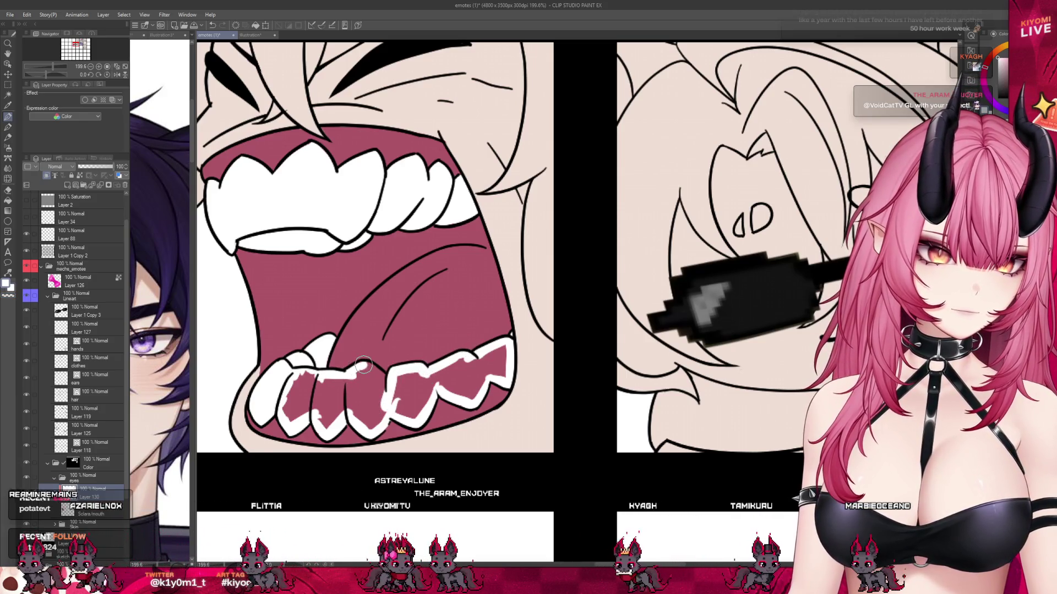
{"action": "left_click", "coordinate": [8, 200]}
{"action": "left_click_drag", "start_coordinate": [283, 385], "coordinate": [506, 347]}
{"action": "left_click", "coordinate": [8, 116]}
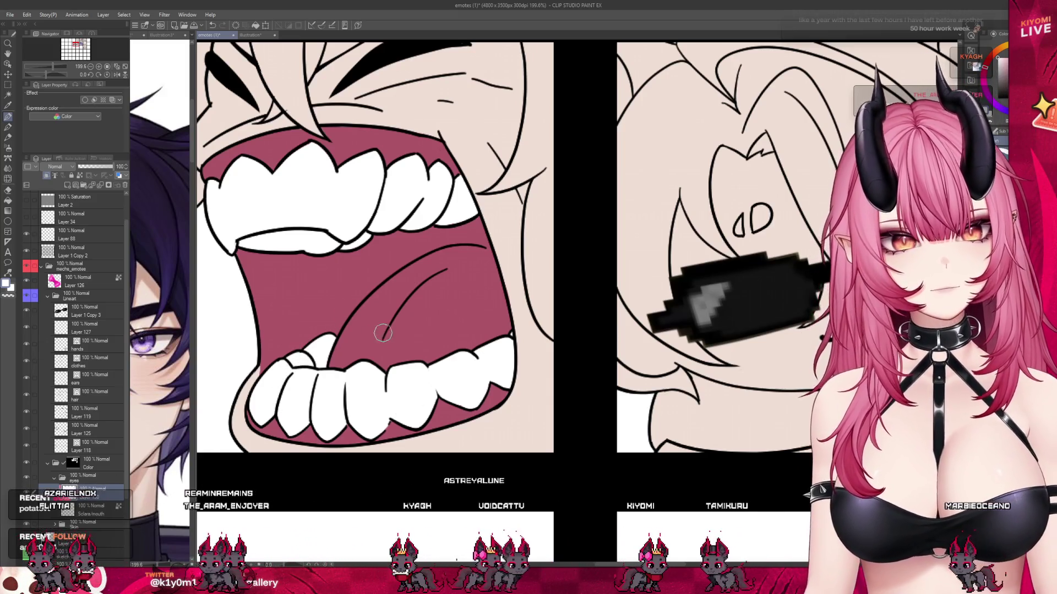
{"action": "scroll", "coordinate": [298, 355], "scroll_direction": "down", "scroll_amount": 3}
{"action": "scroll", "coordinate": [313, 340], "scroll_direction": "down", "scroll_amount": 3}
{"action": "scroll", "coordinate": [312, 340], "scroll_direction": "down", "scroll_amount": 3}
{"action": "scroll", "coordinate": [592, 236], "scroll_direction": "up", "scroll_amount": 2}
{"action": "scroll", "coordinate": [592, 236], "scroll_direction": "up", "scroll_amount": 2}
{"action": "scroll", "coordinate": [591, 237], "scroll_direction": "up", "scroll_amount": 1}
{"action": "scroll", "coordinate": [592, 237], "scroll_direction": "up", "scroll_amount": 1}
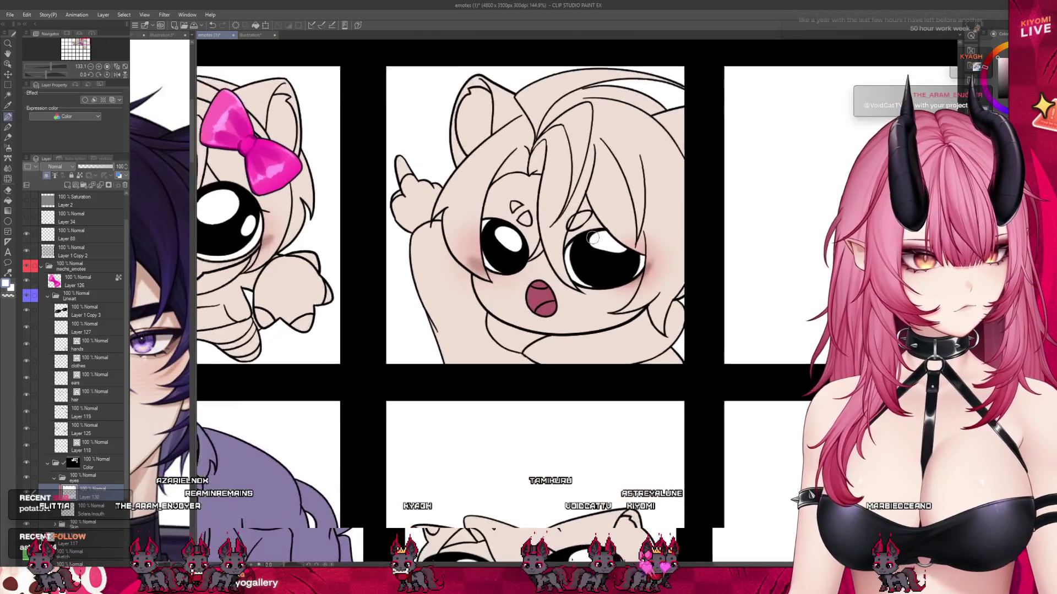
{"action": "scroll", "coordinate": [592, 236], "scroll_direction": "up", "scroll_amount": 1}
{"action": "scroll", "coordinate": [592, 237], "scroll_direction": "up", "scroll_amount": 1}
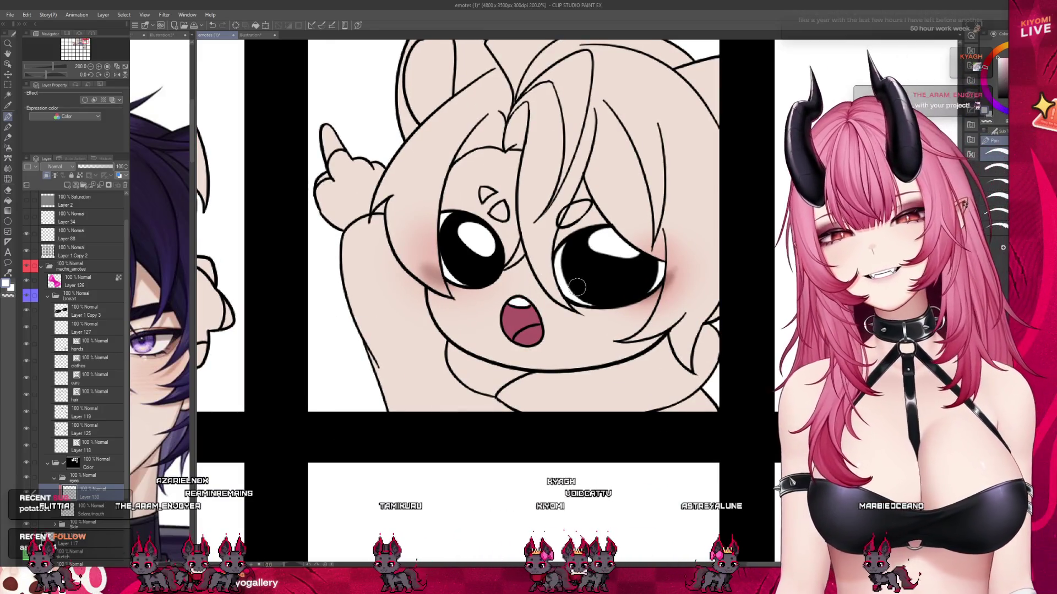
{"action": "scroll", "coordinate": [581, 283], "scroll_direction": "down", "scroll_amount": 1}
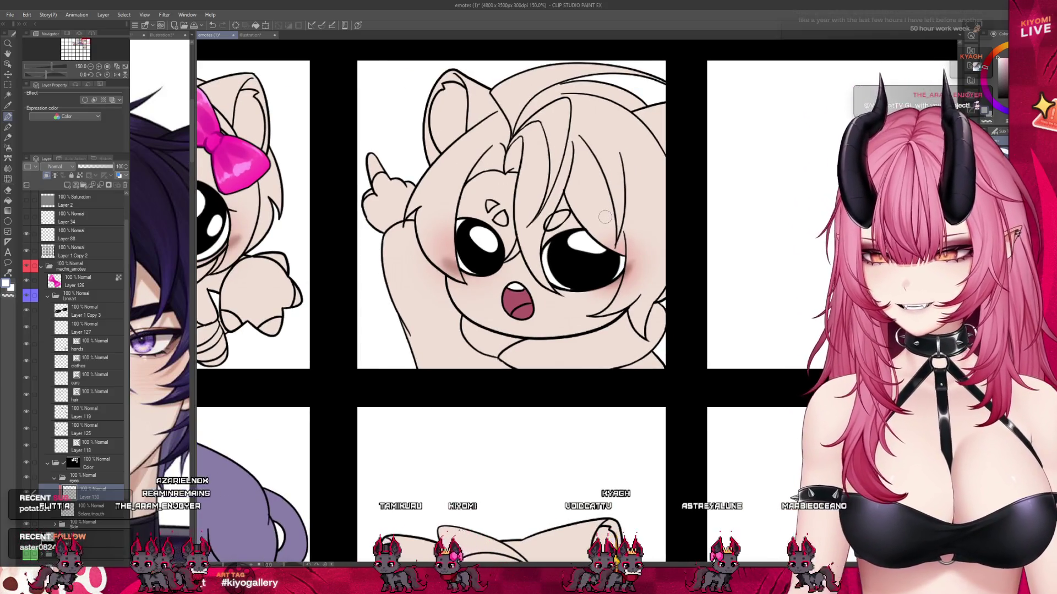
{"action": "scroll", "coordinate": [605, 217], "scroll_direction": "down", "scroll_amount": 1}
{"action": "scroll", "coordinate": [609, 218], "scroll_direction": "down", "scroll_amount": 2}
{"action": "scroll", "coordinate": [614, 219], "scroll_direction": "down", "scroll_amount": 1}
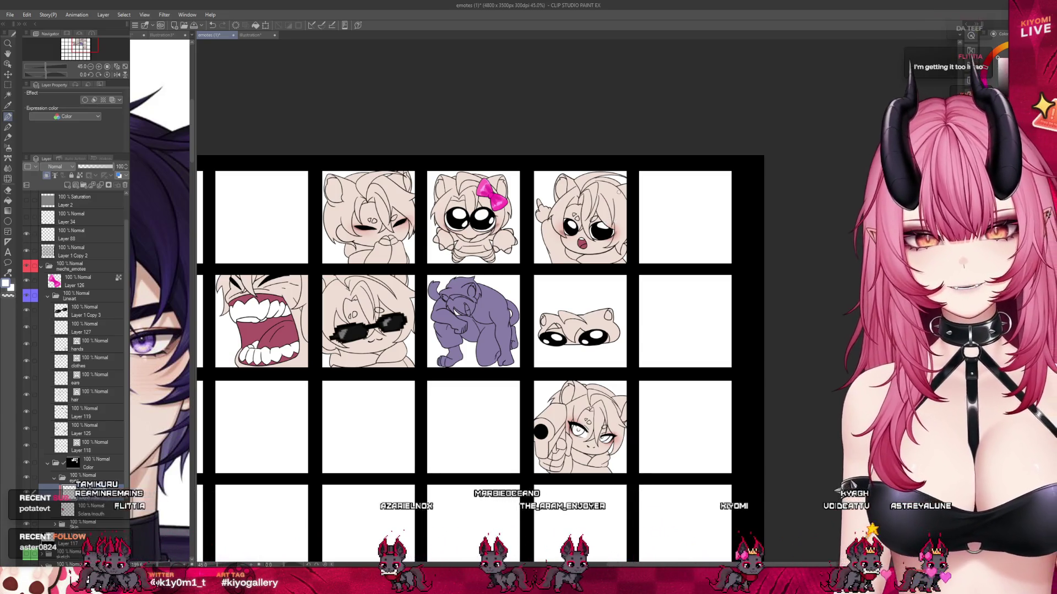
{"action": "left_click", "coordinate": [252, 35]}
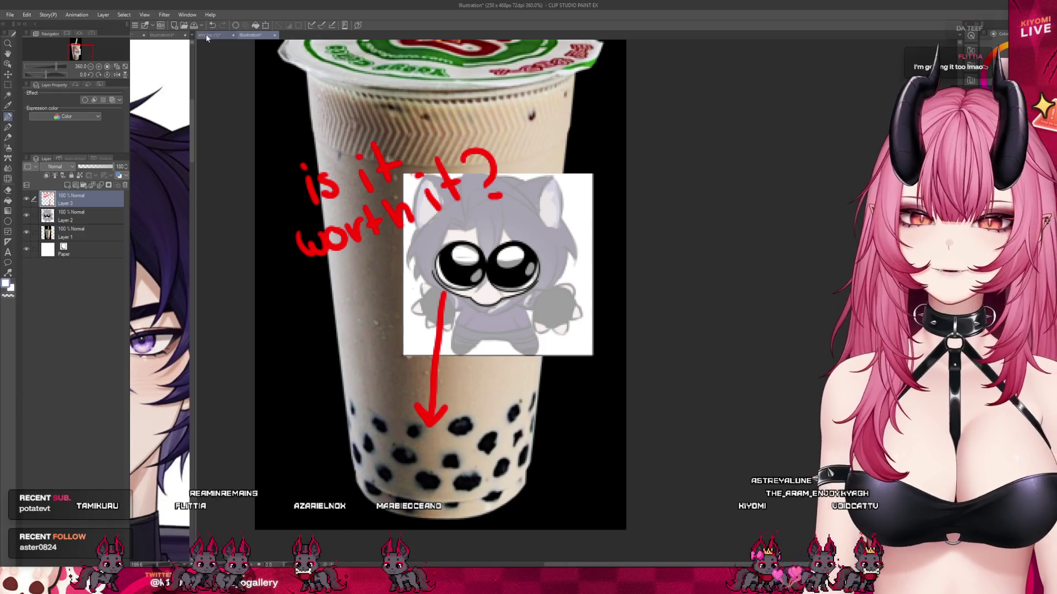
{"action": "left_click", "coordinate": [209, 35]}
{"action": "scroll", "coordinate": [519, 296], "scroll_direction": "down", "scroll_amount": 2}
{"action": "scroll", "coordinate": [263, 323], "scroll_direction": "up", "scroll_amount": 3}
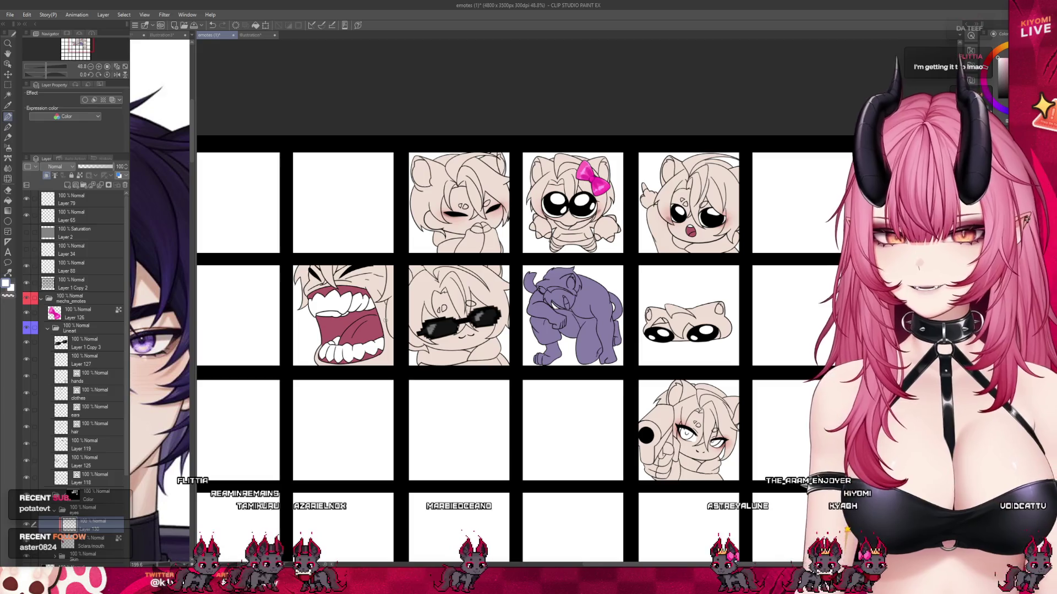
- Brush darker rose shading into the upper left of the screaming emote's mouth
{"action": "scroll", "coordinate": [357, 318], "scroll_direction": "up", "scroll_amount": 2}
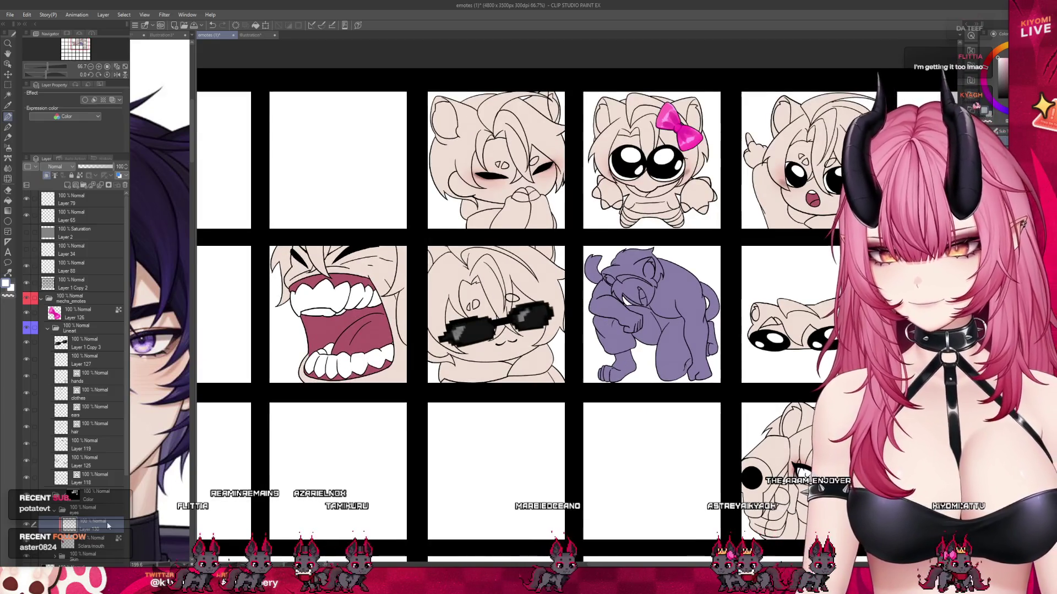
{"action": "scroll", "coordinate": [345, 325], "scroll_direction": "up", "scroll_amount": 3}
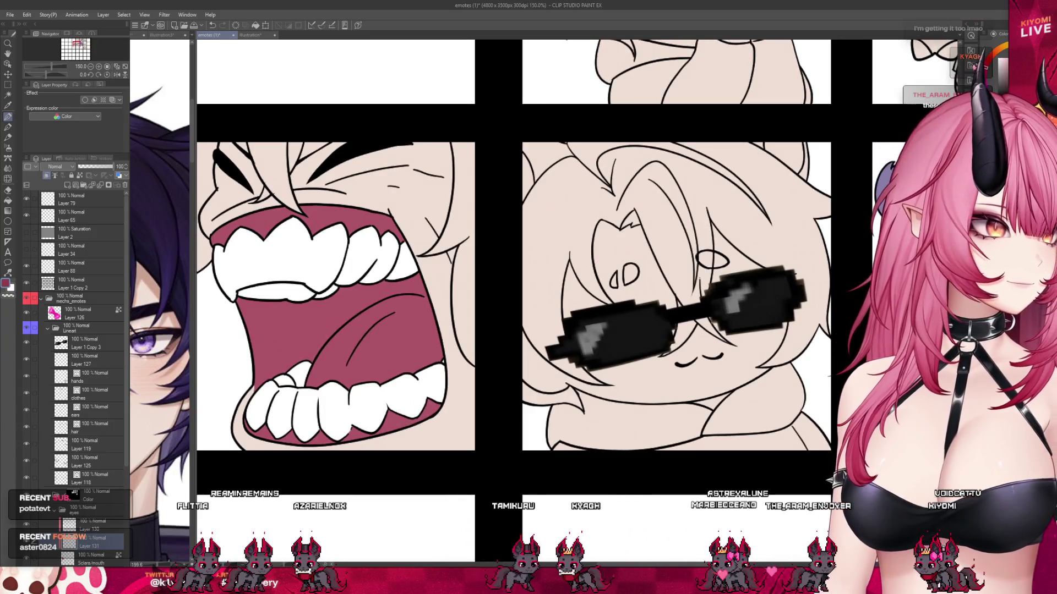
{"action": "left_click_drag", "start_coordinate": [304, 361], "coordinate": [364, 297]}
{"action": "key", "text": "ctrl+z"}
{"action": "left_click_drag", "start_coordinate": [304, 361], "coordinate": [376, 300]}
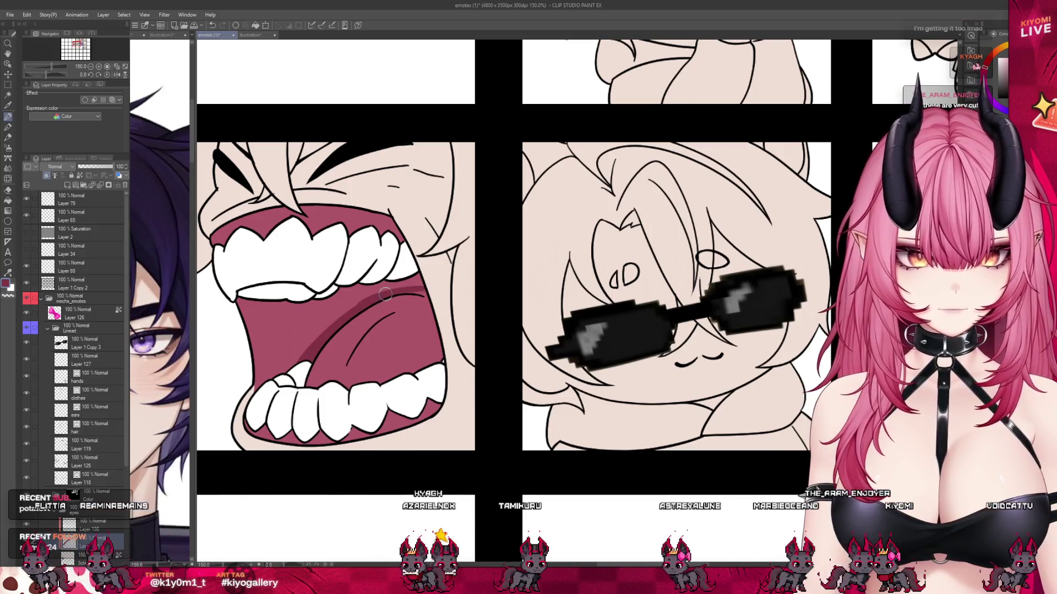
{"action": "left_click_drag", "start_coordinate": [301, 337], "coordinate": [354, 293]}
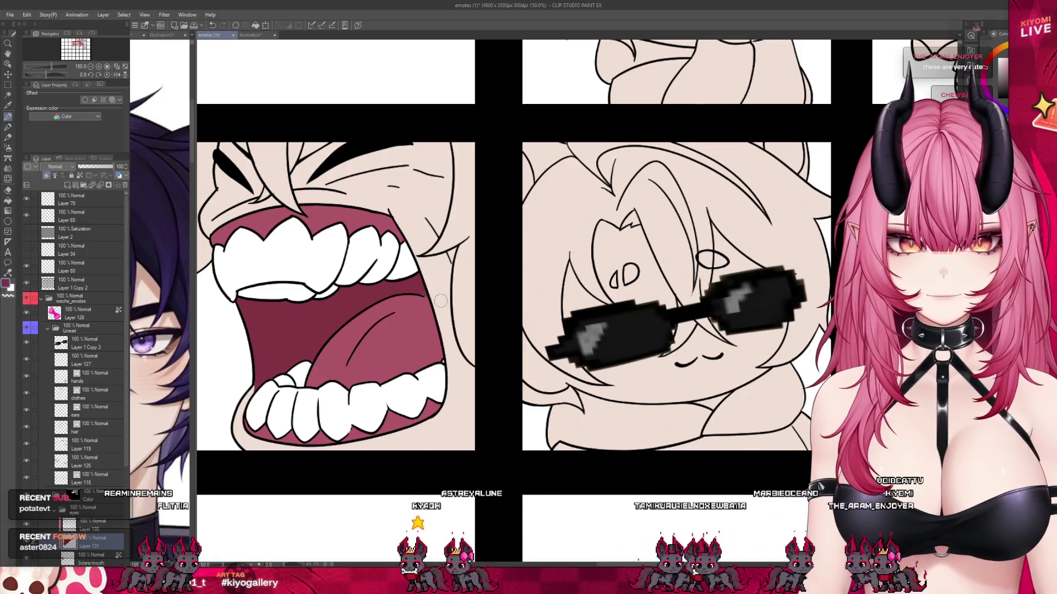
{"action": "scroll", "coordinate": [302, 306], "scroll_direction": "down", "scroll_amount": 6}
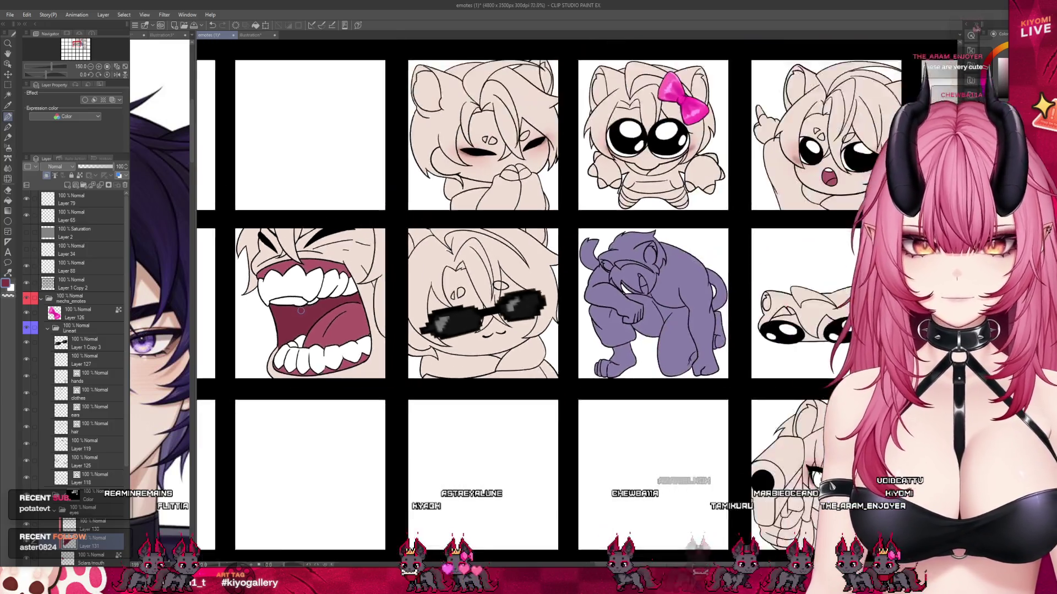
- Make Layer 130 the active layer to paint on
{"action": "scroll", "coordinate": [301, 307], "scroll_direction": "up", "scroll_amount": 1}
{"action": "scroll", "coordinate": [550, 235], "scroll_direction": "up", "scroll_amount": 2}
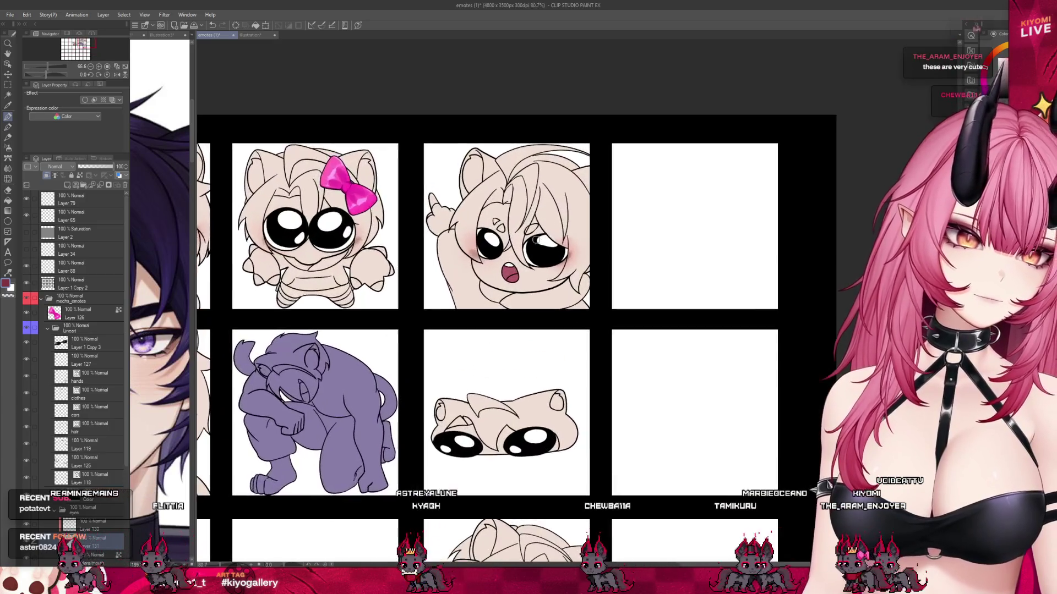
{"action": "scroll", "coordinate": [534, 269], "scroll_direction": "up", "scroll_amount": 2}
{"action": "scroll", "coordinate": [519, 306], "scroll_direction": "up", "scroll_amount": 1}
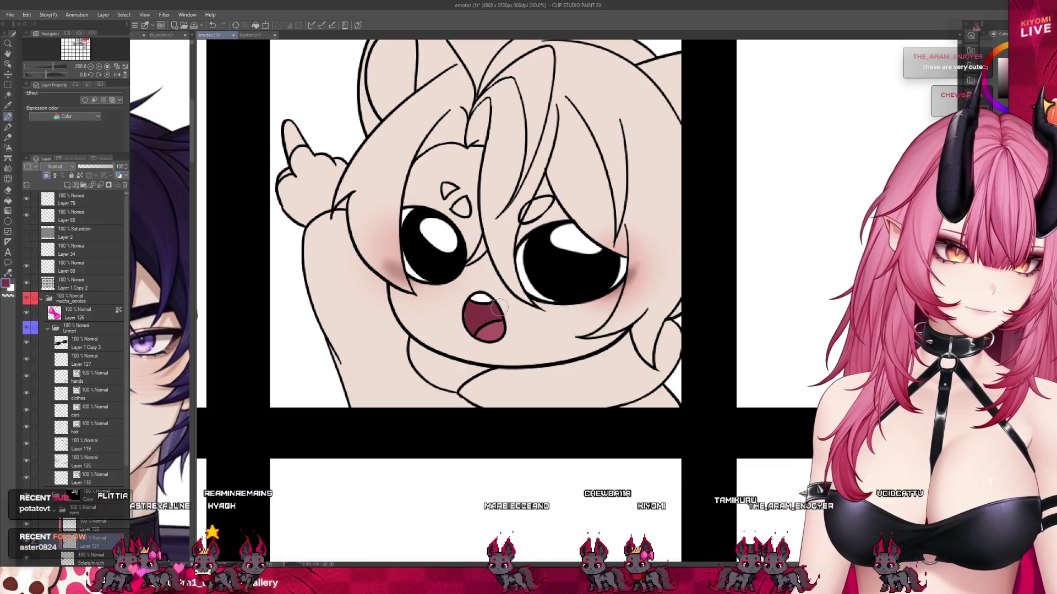
{"action": "scroll", "coordinate": [508, 311], "scroll_direction": "down", "scroll_amount": 2}
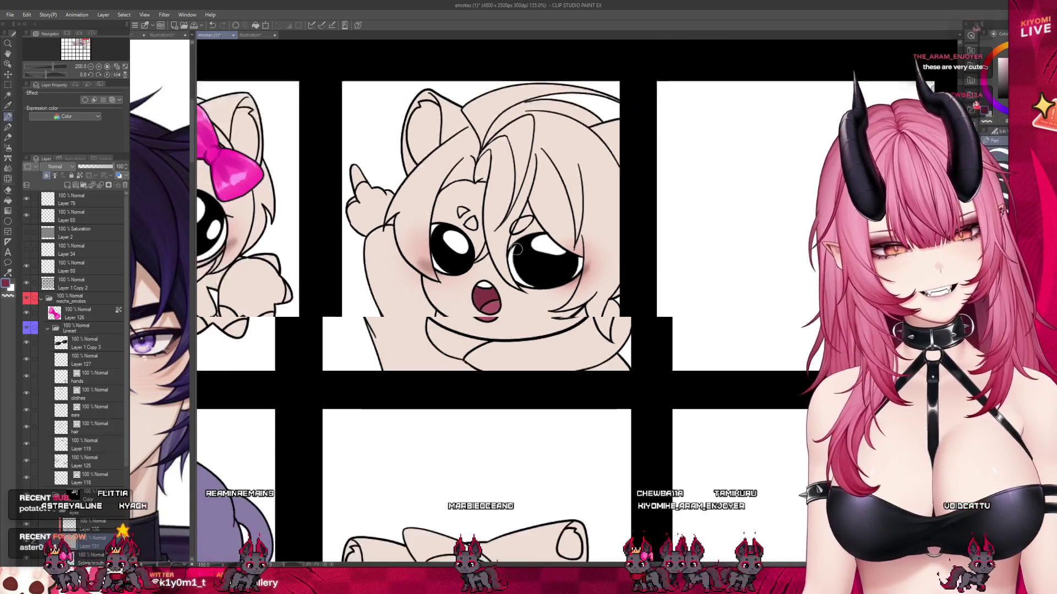
{"action": "scroll", "coordinate": [504, 305], "scroll_direction": "down", "scroll_amount": 2}
{"action": "scroll", "coordinate": [500, 299], "scroll_direction": "down", "scroll_amount": 2}
{"action": "scroll", "coordinate": [497, 293], "scroll_direction": "down", "scroll_amount": 1}
{"action": "scroll", "coordinate": [496, 294], "scroll_direction": "up", "scroll_amount": 1}
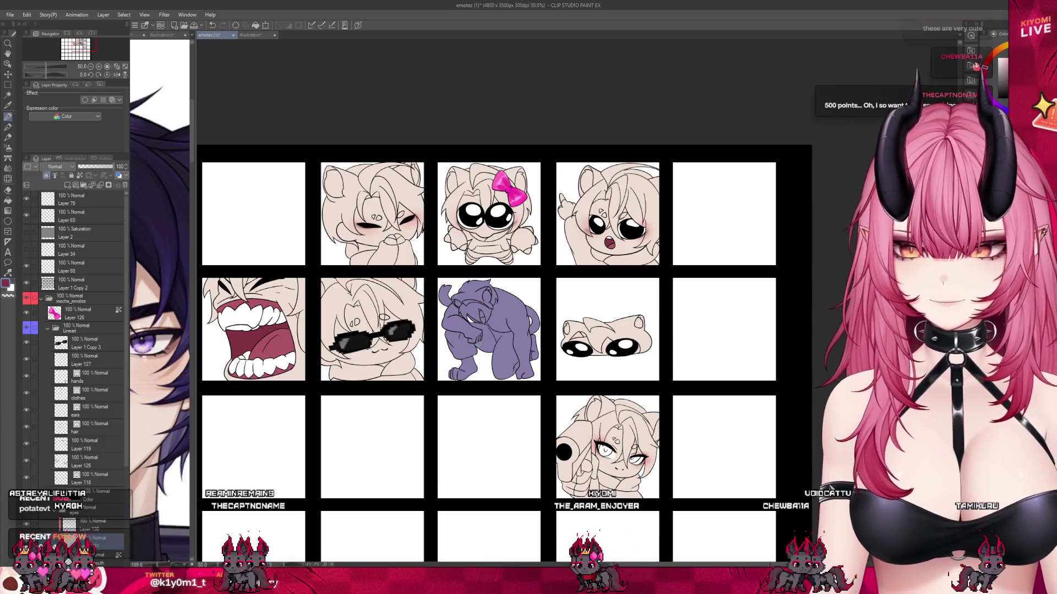
{"action": "scroll", "coordinate": [497, 293], "scroll_direction": "down", "scroll_amount": 1}
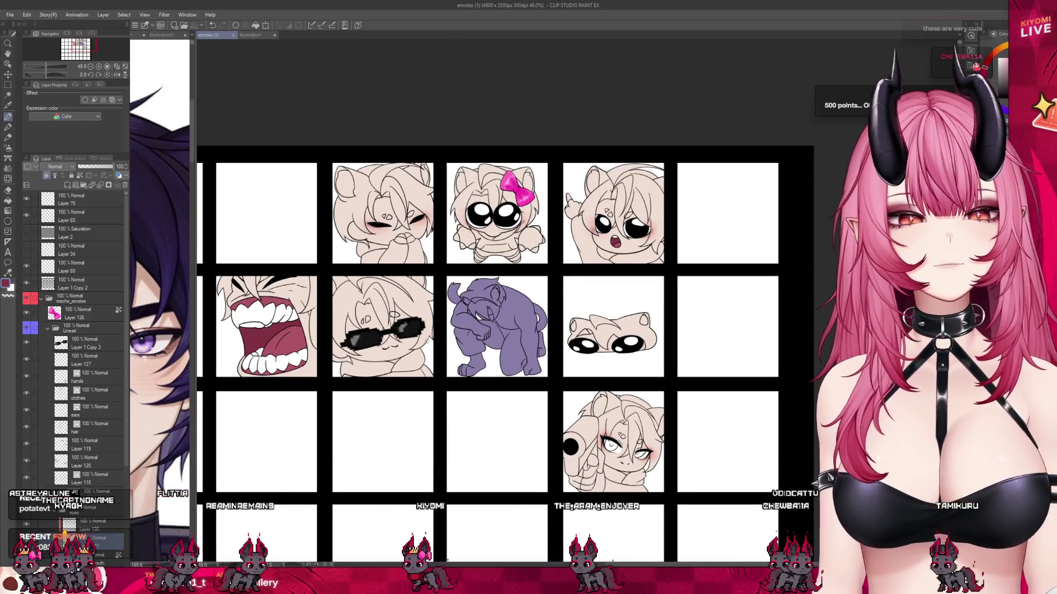
{"action": "left_click", "coordinate": [77, 523]}
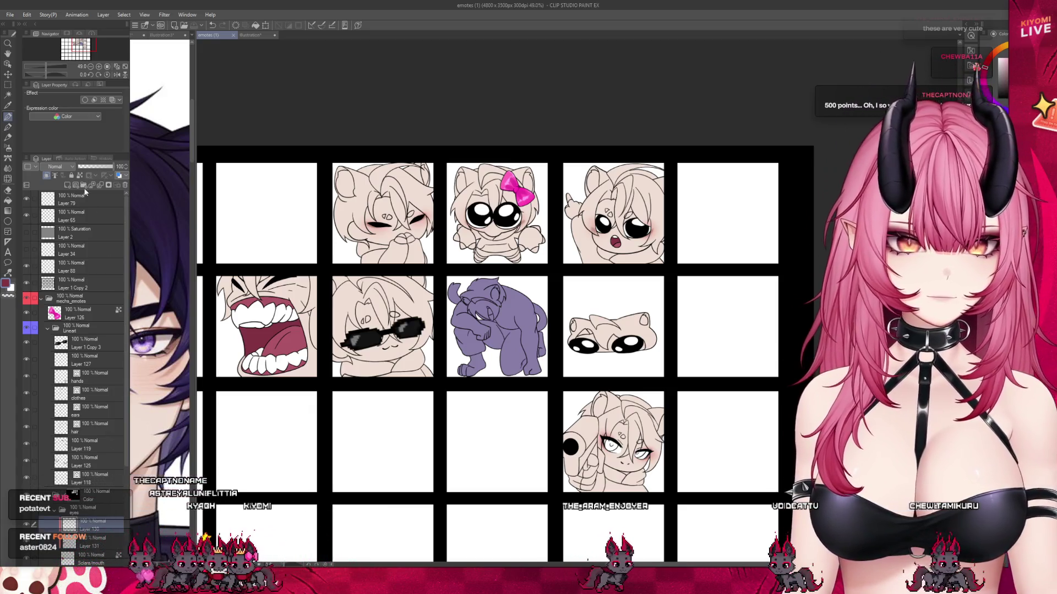
- Pick the purple eye colour from the Illustration3 reference, then zoom onto the gun emote
{"action": "left_click", "coordinate": [157, 348]}
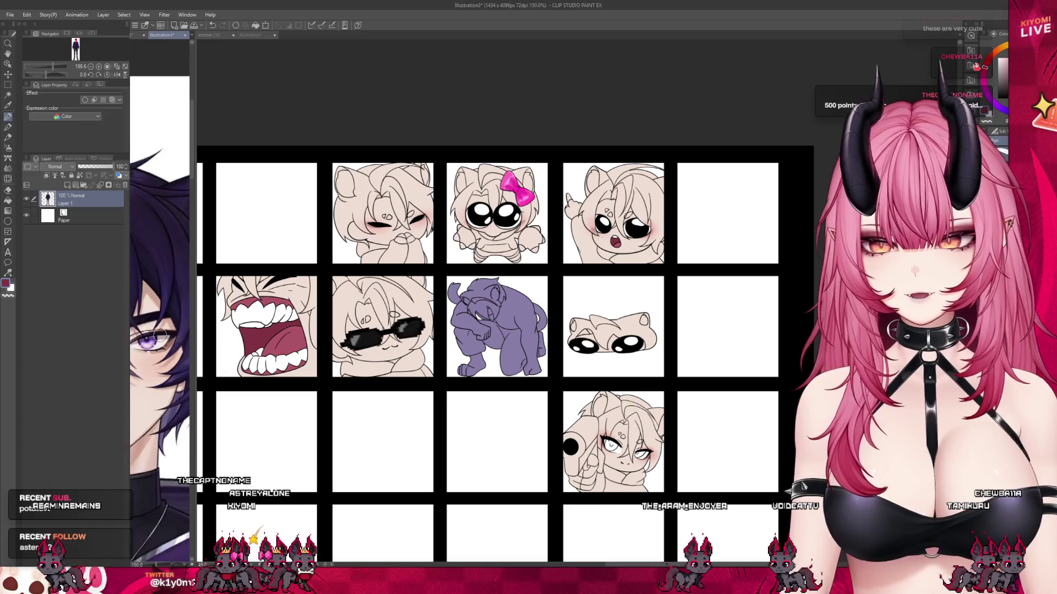
{"action": "scroll", "coordinate": [159, 347], "scroll_direction": "up", "scroll_amount": 5}
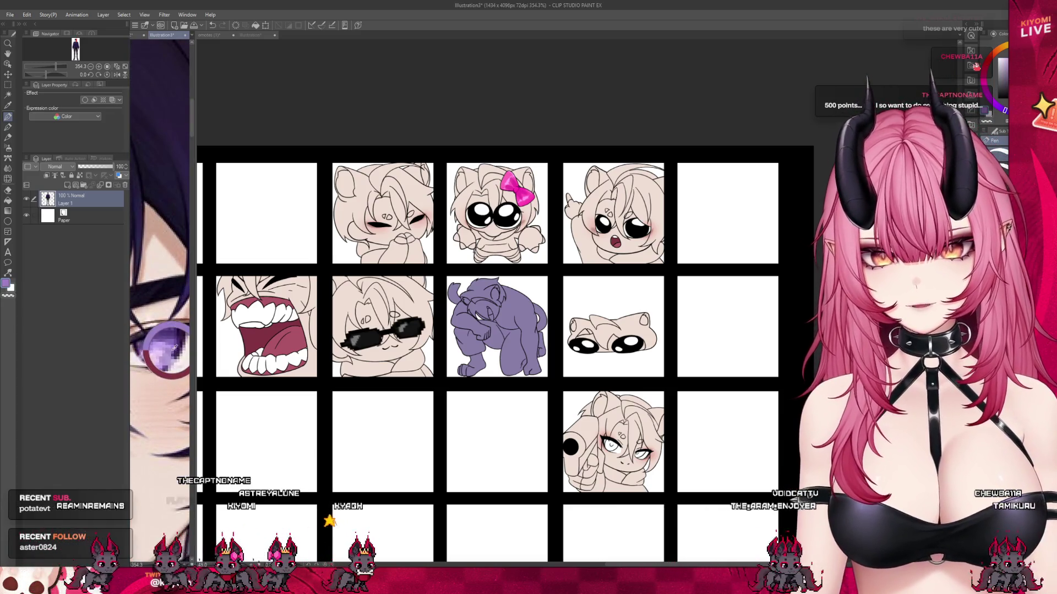
{"action": "key", "text": "ctrl+Tab"}
{"action": "scroll", "coordinate": [589, 383], "scroll_direction": "up", "scroll_amount": 2}
{"action": "scroll", "coordinate": [522, 369], "scroll_direction": "up", "scroll_amount": 3}
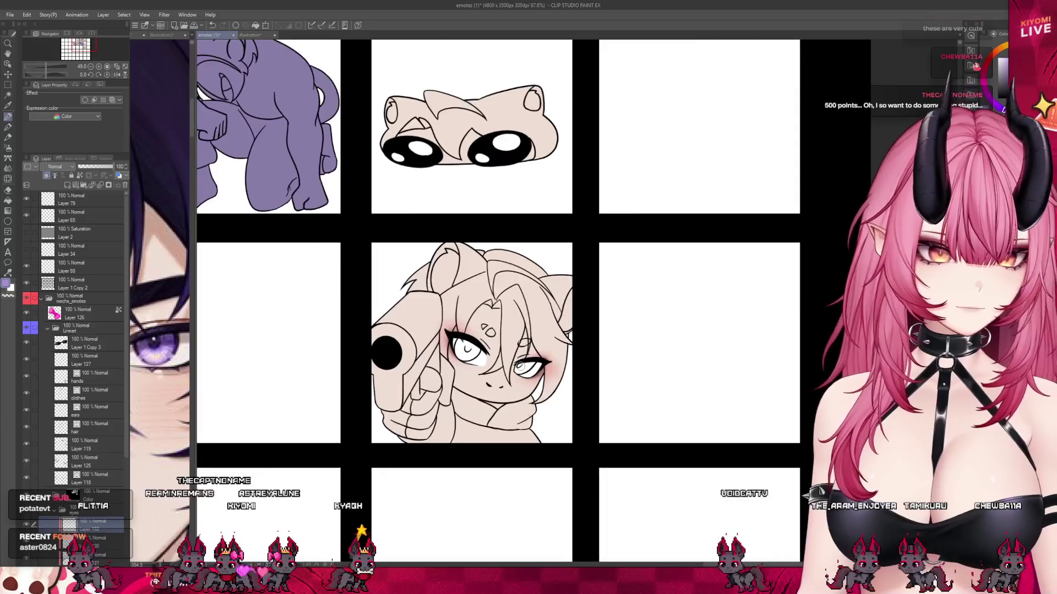
- Paint the gun emote's irises lavender purple and zoom back out to the sheet
{"action": "scroll", "coordinate": [521, 369], "scroll_direction": "up", "scroll_amount": 3}
{"action": "mouse_move", "coordinate": [418, 311]}
{"action": "left_mouse_down"}
{"action": "mouse_move", "coordinate": [408, 341]}
{"action": "mouse_move", "coordinate": [424, 329]}
{"action": "left_mouse_up"}
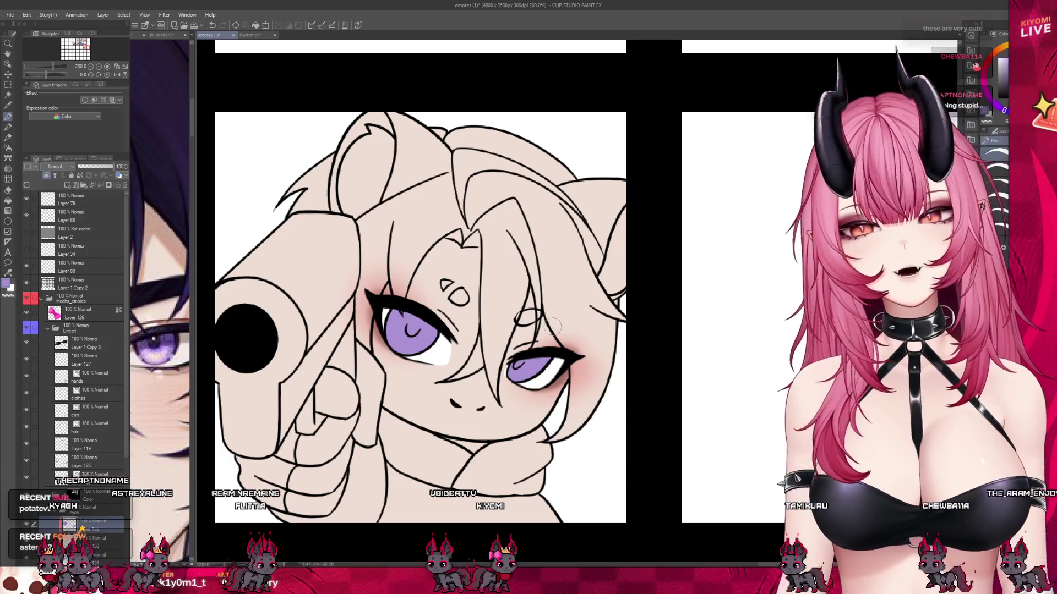
{"action": "scroll", "coordinate": [560, 331], "scroll_direction": "down", "scroll_amount": 1}
{"action": "scroll", "coordinate": [584, 363], "scroll_direction": "down", "scroll_amount": 2}
{"action": "scroll", "coordinate": [610, 403], "scroll_direction": "down", "scroll_amount": 2}
{"action": "scroll", "coordinate": [550, 363], "scroll_direction": "down", "scroll_amount": 2}
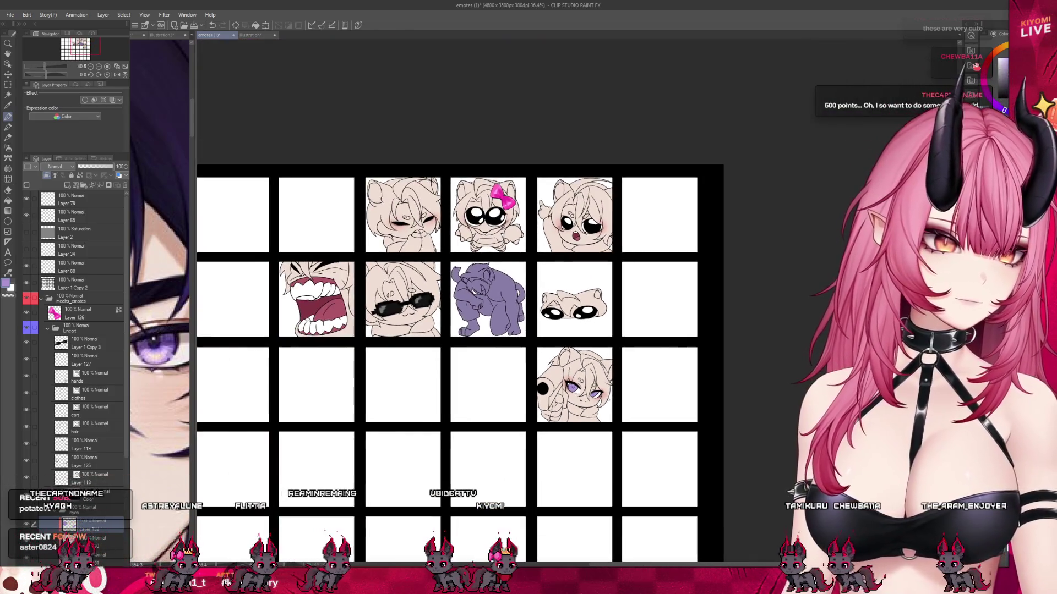
- Save the emote sheet and collapse the eyes layer folder
{"action": "scroll", "coordinate": [520, 346], "scroll_direction": "up", "scroll_amount": 1}
{"action": "key", "text": "ctrl+s"}
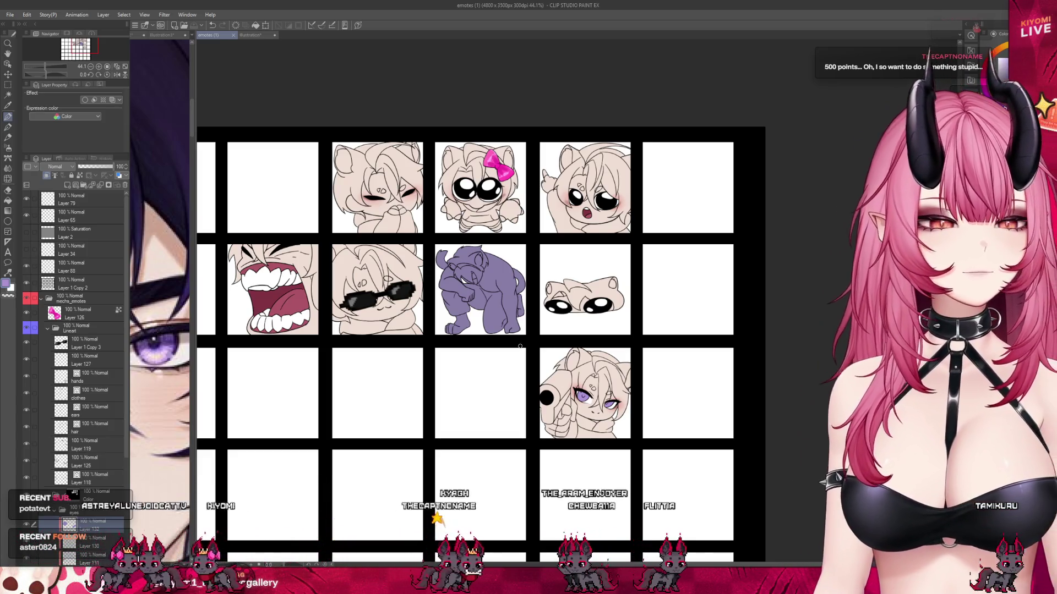
{"action": "scroll", "coordinate": [519, 347], "scroll_direction": "down", "scroll_amount": 1}
{"action": "scroll", "coordinate": [519, 346], "scroll_direction": "up", "scroll_amount": 2}
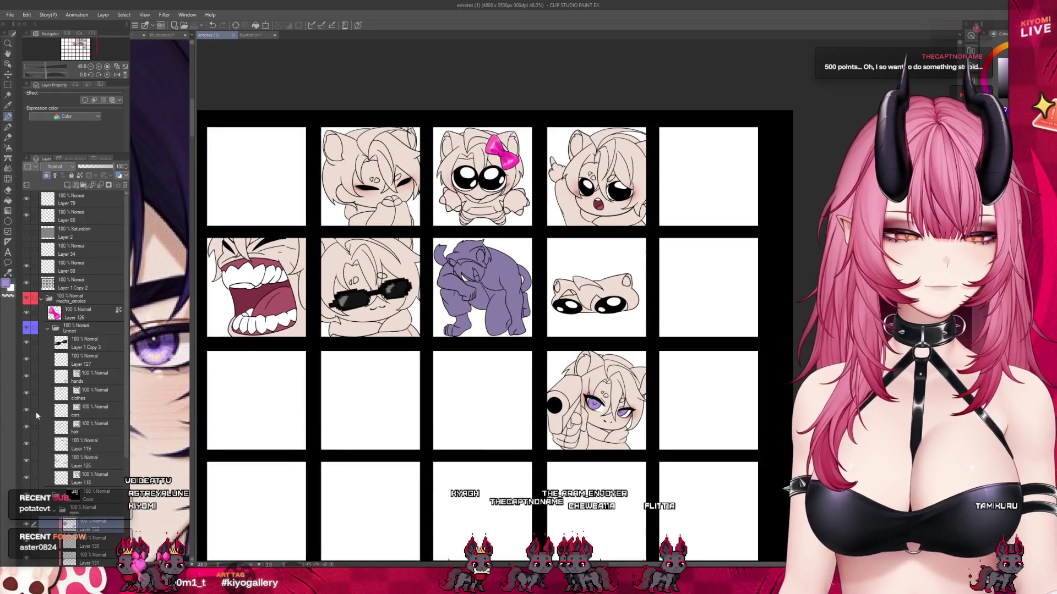
{"action": "left_click", "coordinate": [56, 509]}
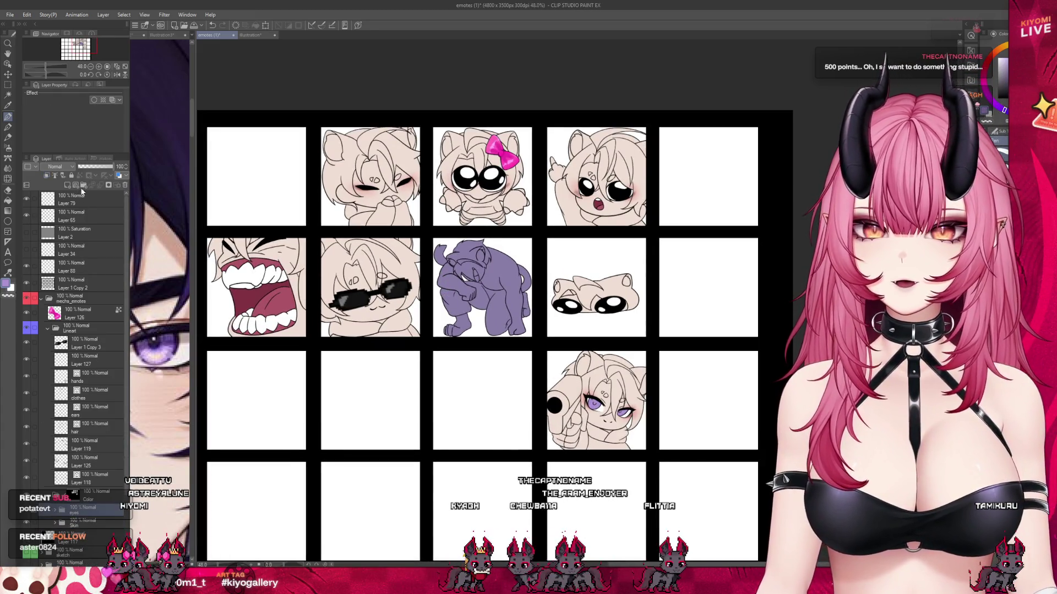
- Rename Folder 4 to 'clothes' and add a new layer inside it
{"action": "left_click", "coordinate": [67, 186]}
{"action": "left_click", "coordinate": [88, 512]}
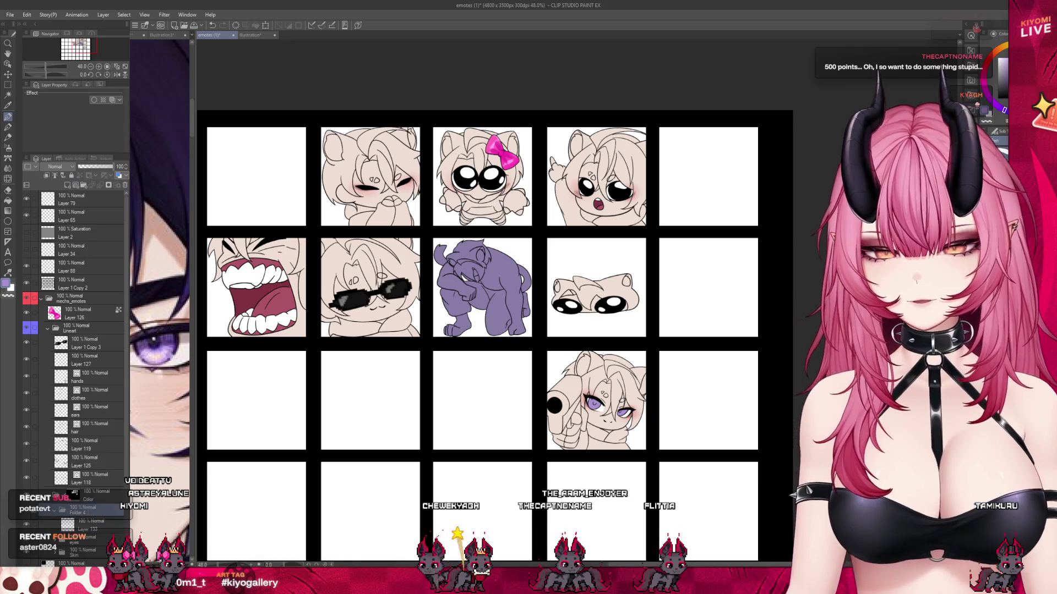
{"action": "type", "text": "clothes"}
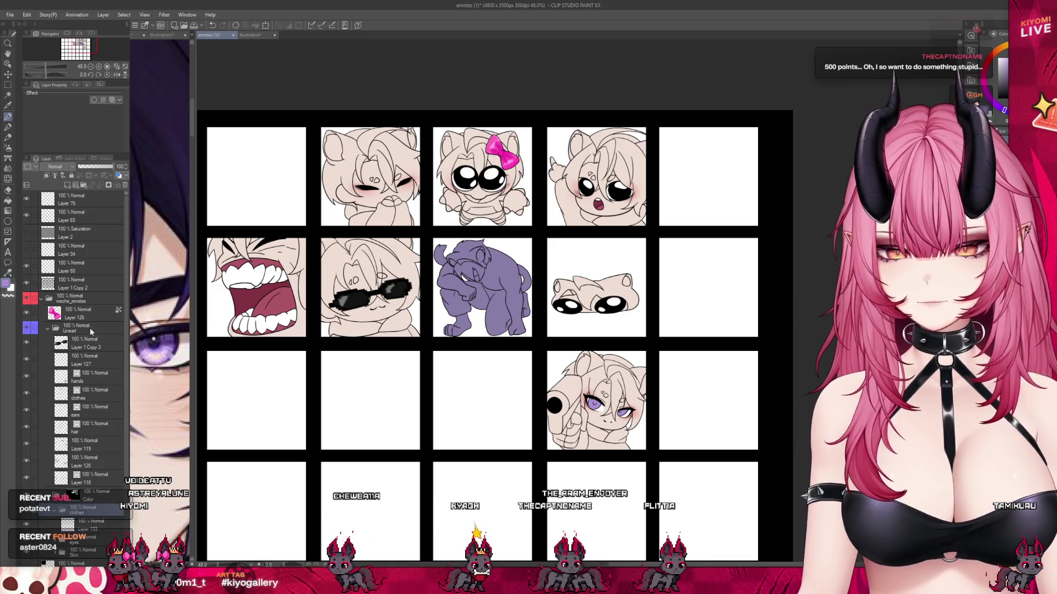
{"action": "left_click", "coordinate": [68, 186]}
- Widen the split view so the full purple-hoodie reference shows beside the emotes
{"action": "scroll", "coordinate": [357, 168], "scroll_direction": "up", "scroll_amount": 5}
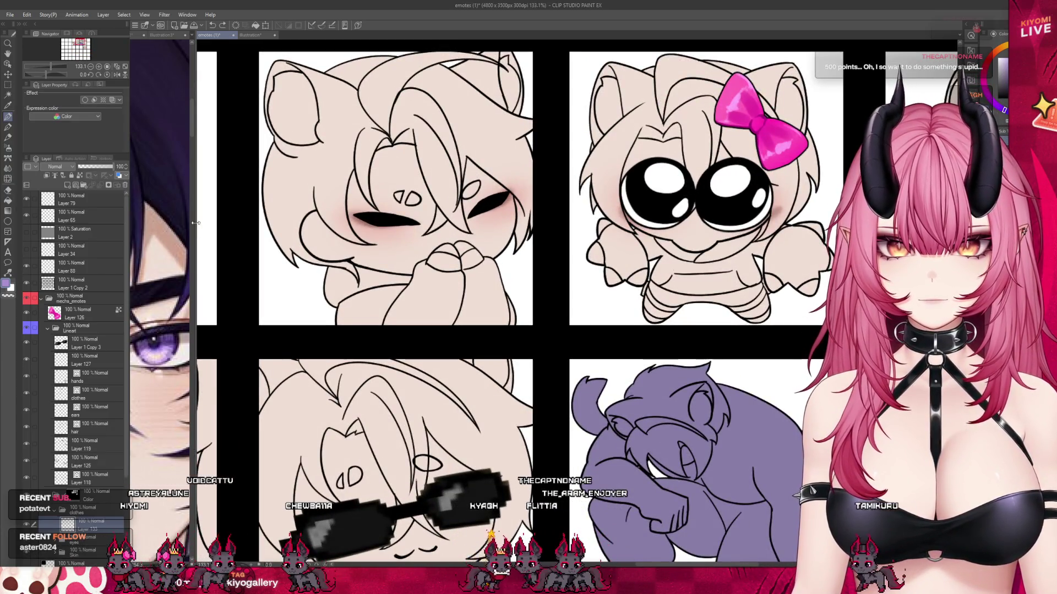
{"action": "left_click_drag", "start_coordinate": [195, 222], "coordinate": [312, 222]}
{"action": "scroll", "coordinate": [220, 275], "scroll_direction": "down", "scroll_amount": 5}
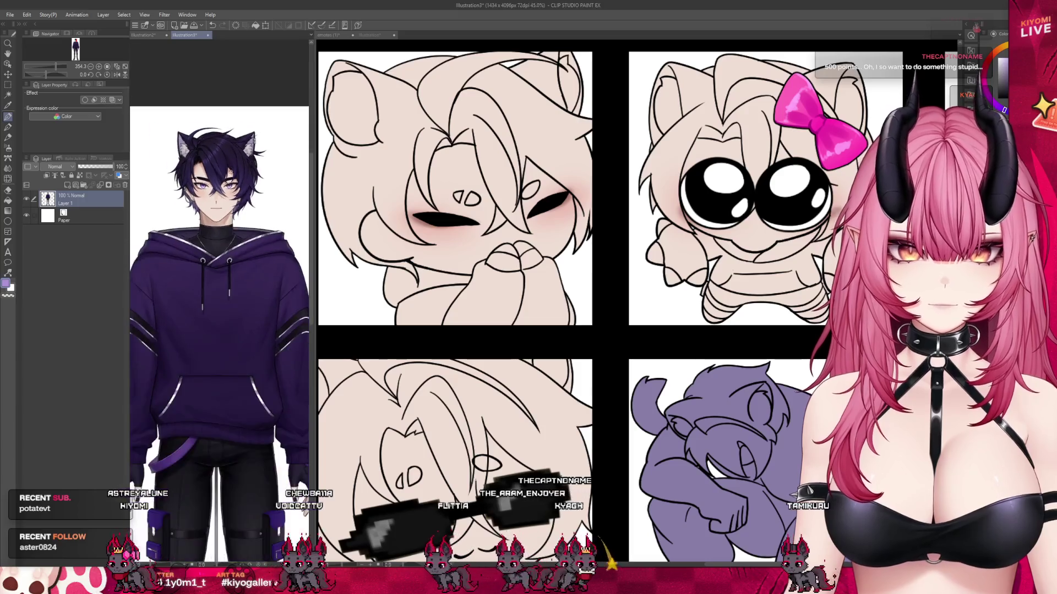
- Lasso the blushing chibi's hoodie on the clothes layer and fill it dark purple
{"action": "scroll", "coordinate": [253, 223], "scroll_direction": "up", "scroll_amount": 2}
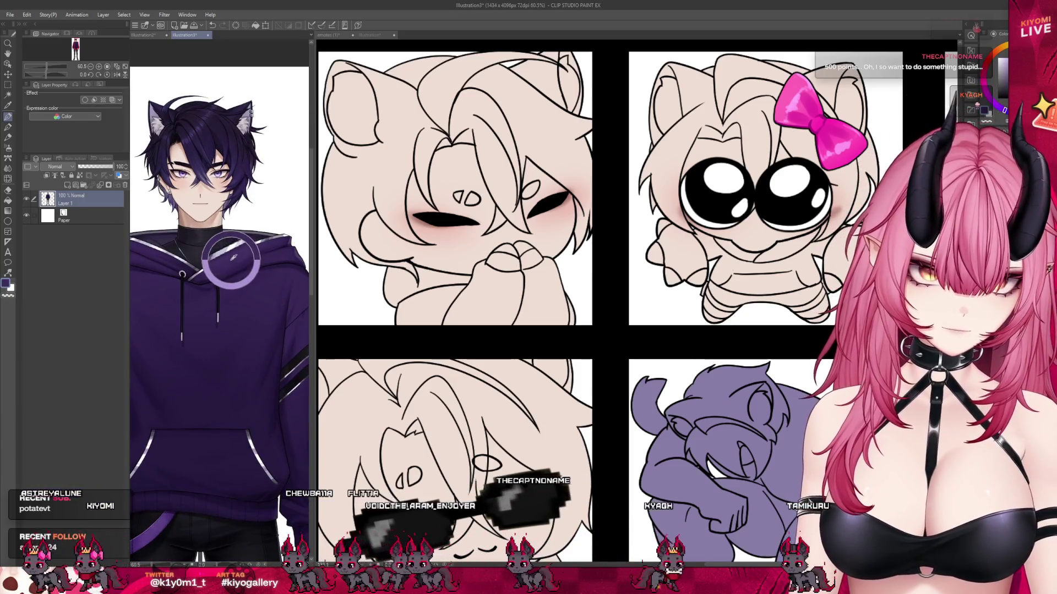
{"action": "scroll", "coordinate": [462, 240], "scroll_direction": "up", "scroll_amount": 1}
{"action": "scroll", "coordinate": [462, 239], "scroll_direction": "up", "scroll_amount": 2}
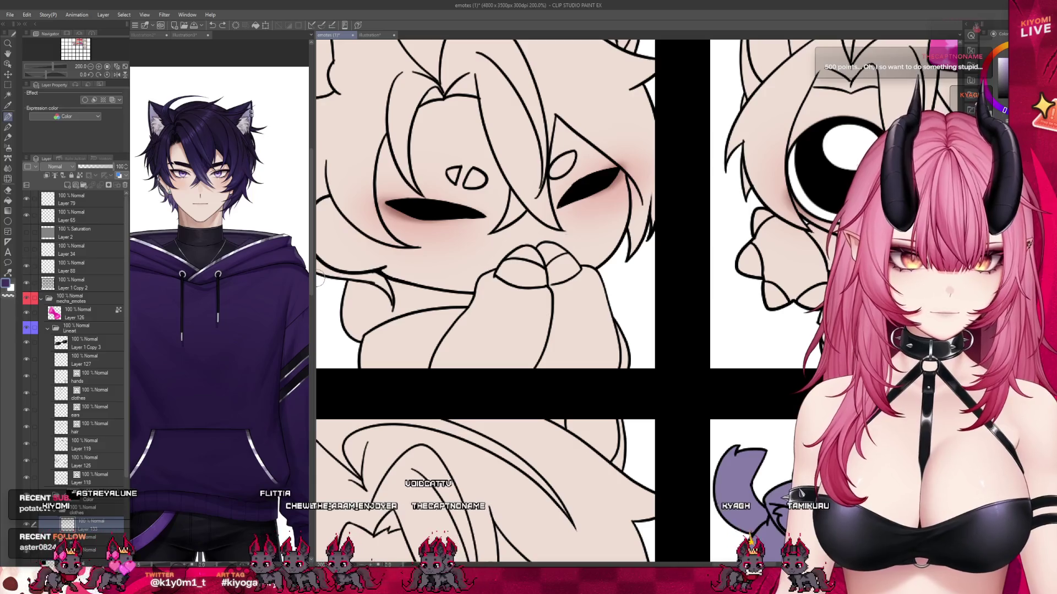
{"action": "left_click_drag", "start_coordinate": [314, 275], "coordinate": [246, 275]}
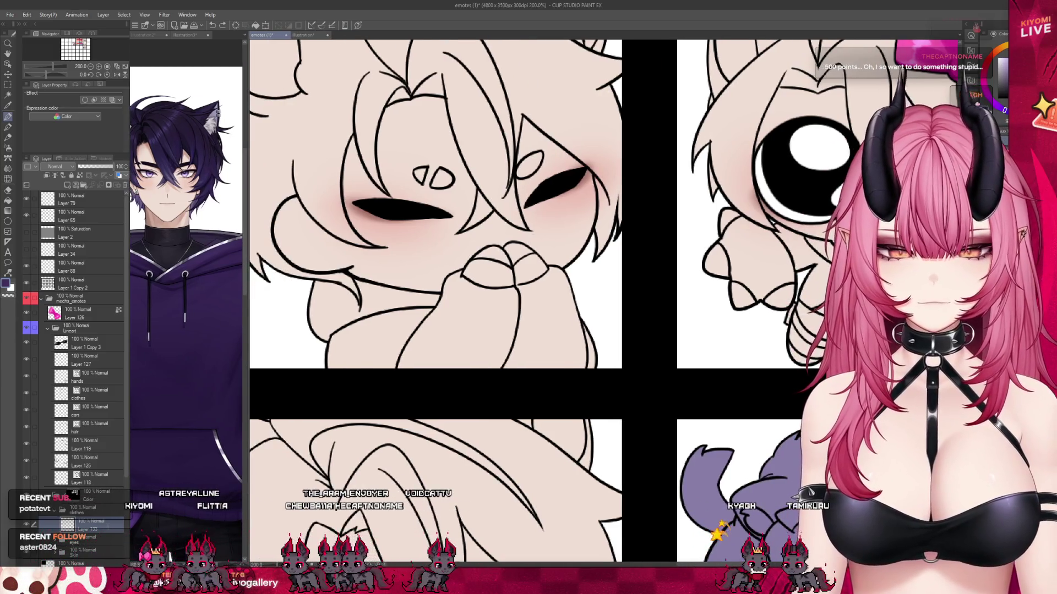
{"action": "left_click_drag", "start_coordinate": [380, 301], "coordinate": [418, 304]}
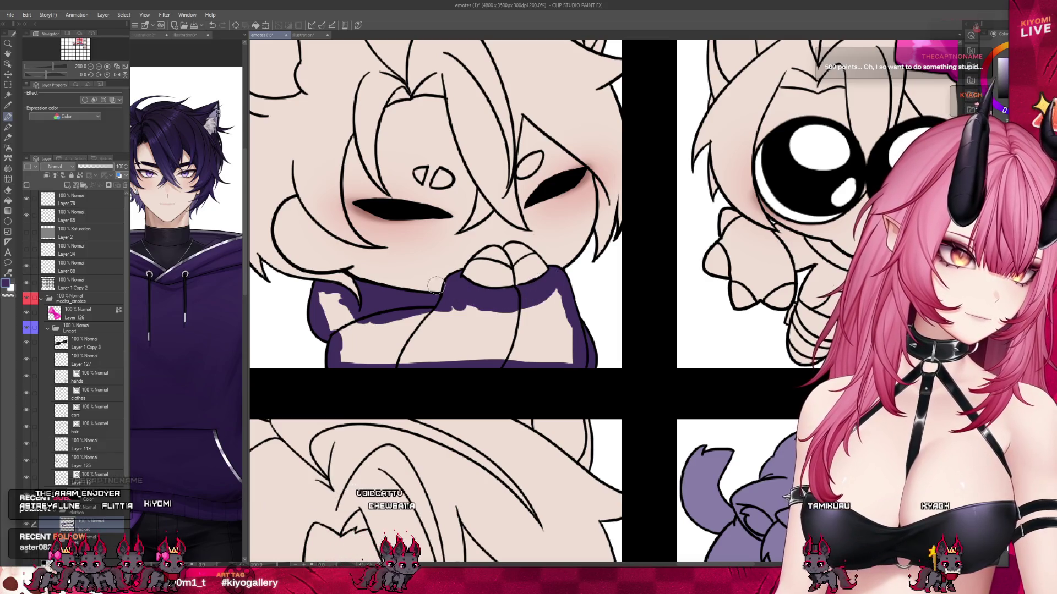
{"action": "left_click_drag", "start_coordinate": [272, 292], "coordinate": [273, 294]}
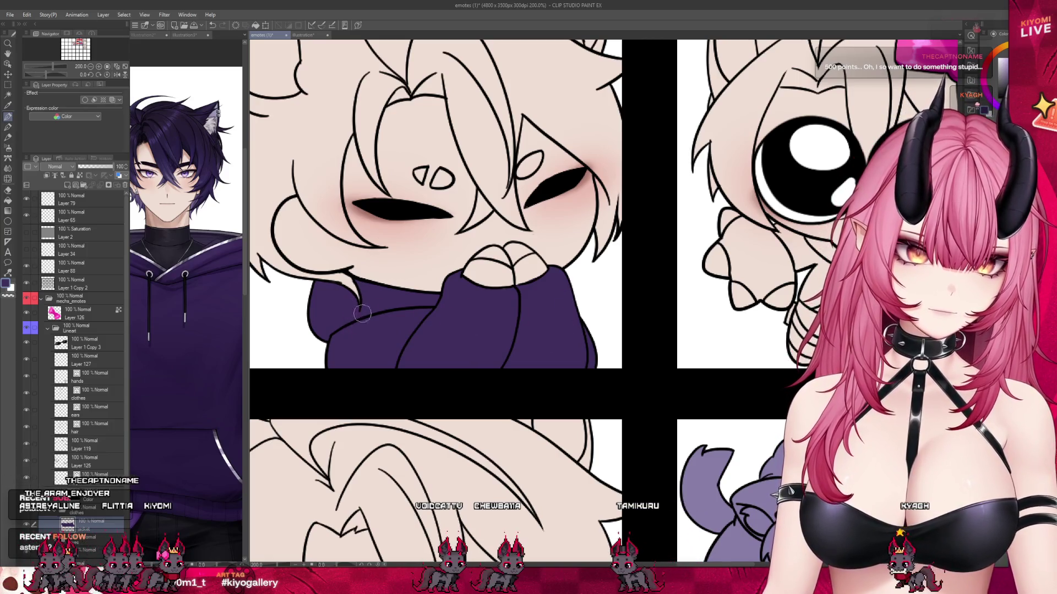
{"action": "scroll", "coordinate": [466, 344], "scroll_direction": "down", "scroll_amount": 5}
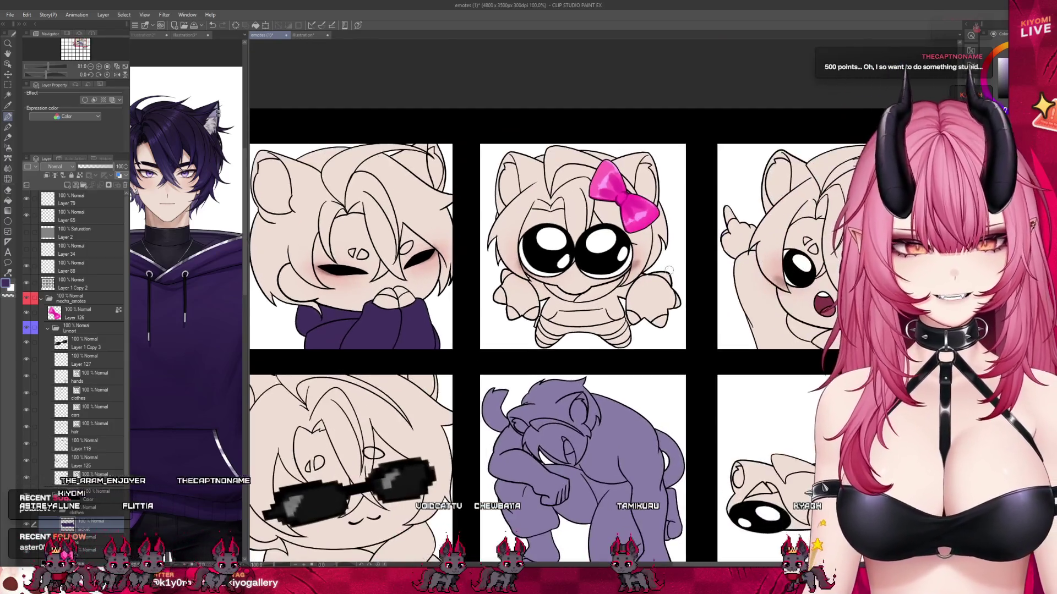
- Brush the pink-bow chibi's collar, neckline and shirt dark purple
{"action": "scroll", "coordinate": [669, 269], "scroll_direction": "up", "scroll_amount": 5}
{"action": "mouse_move", "coordinate": [602, 274]}
{"action": "left_mouse_down"}
{"action": "mouse_move", "coordinate": [567, 305]}
{"action": "mouse_move", "coordinate": [520, 318]}
{"action": "mouse_move", "coordinate": [542, 320]}
{"action": "left_mouse_up"}
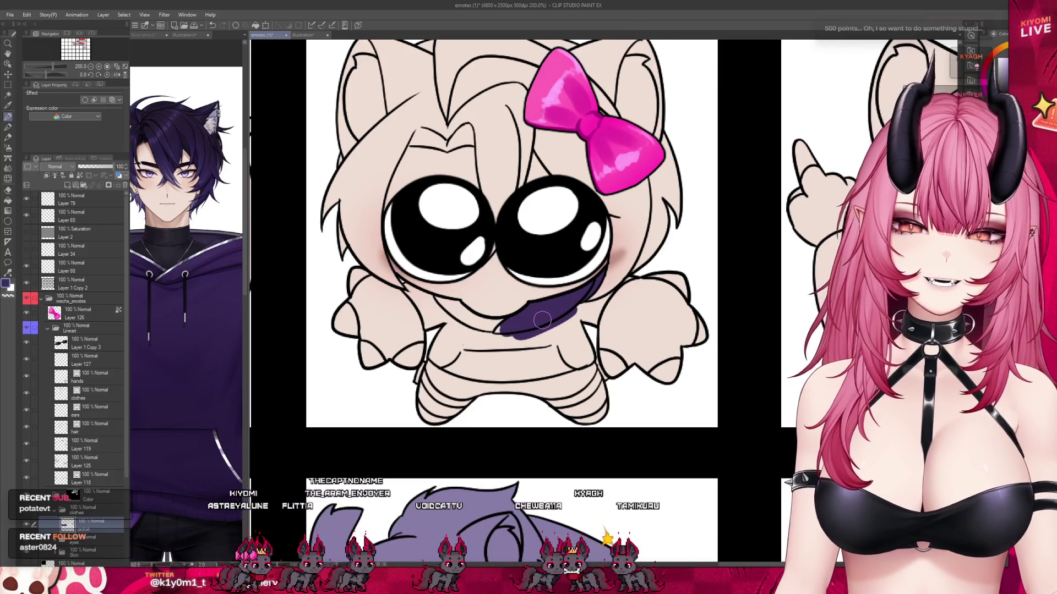
{"action": "mouse_move", "coordinate": [407, 291]}
{"action": "left_mouse_down"}
{"action": "mouse_move", "coordinate": [426, 312]}
{"action": "mouse_move", "coordinate": [404, 283]}
{"action": "left_mouse_up"}
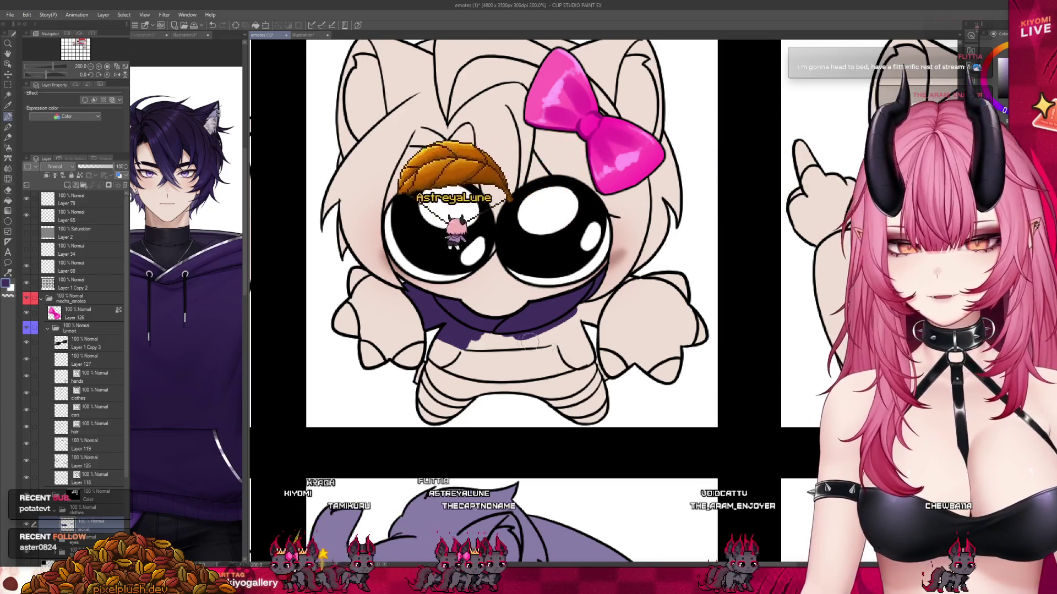
{"action": "mouse_move", "coordinate": [439, 347]}
{"action": "left_mouse_down"}
{"action": "mouse_move", "coordinate": [467, 367]}
{"action": "mouse_move", "coordinate": [587, 357]}
{"action": "mouse_move", "coordinate": [600, 302]}
{"action": "mouse_move", "coordinate": [572, 322]}
{"action": "left_mouse_up"}
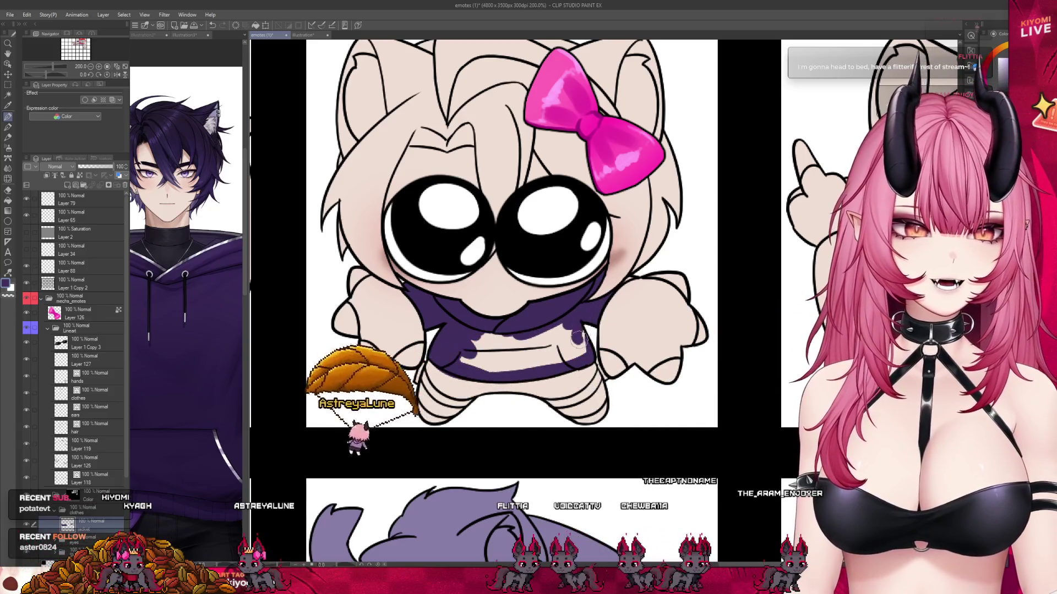
{"action": "mouse_move", "coordinate": [571, 322]}
{"action": "left_mouse_down"}
{"action": "mouse_move", "coordinate": [465, 361]}
{"action": "mouse_move", "coordinate": [551, 346]}
{"action": "left_mouse_up"}
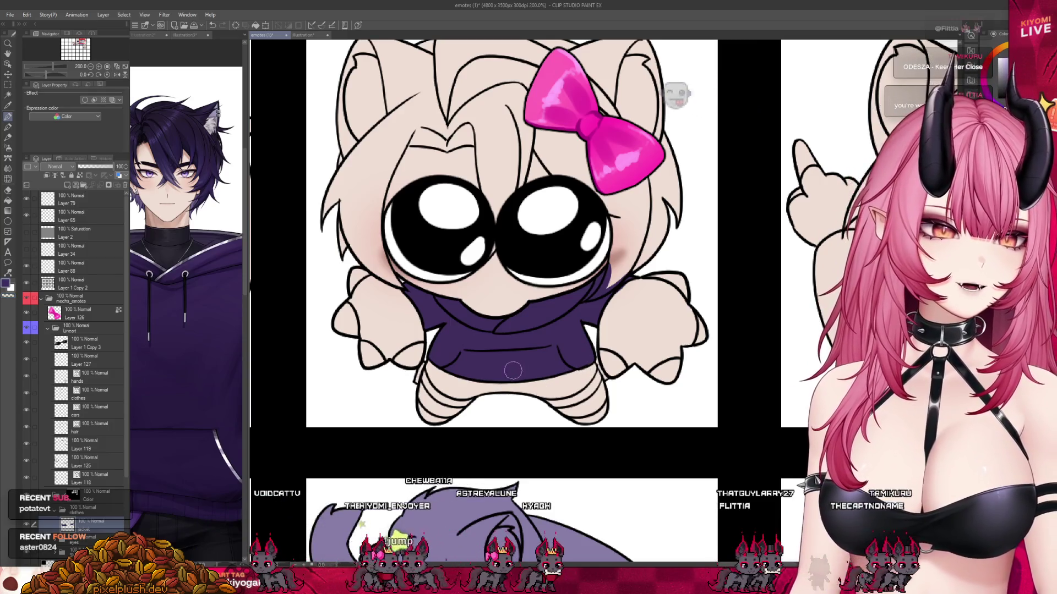
{"action": "scroll", "coordinate": [542, 320], "scroll_direction": "down", "scroll_amount": 3}
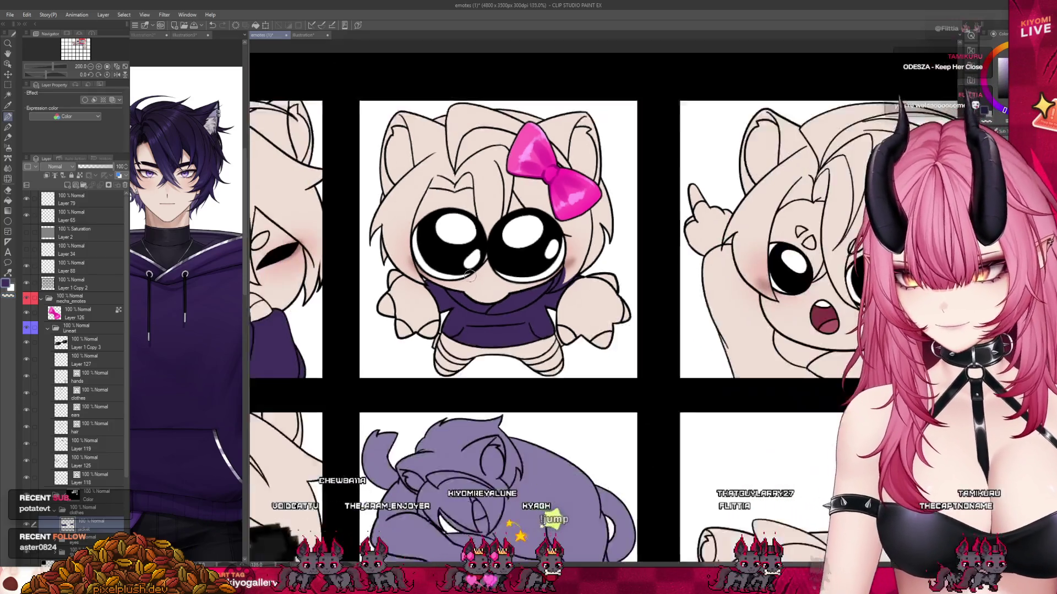
{"action": "scroll", "coordinate": [605, 297], "scroll_direction": "down", "scroll_amount": 2}
{"action": "scroll", "coordinate": [703, 267], "scroll_direction": "down", "scroll_amount": 2}
{"action": "scroll", "coordinate": [703, 267], "scroll_direction": "up", "scroll_amount": 1}
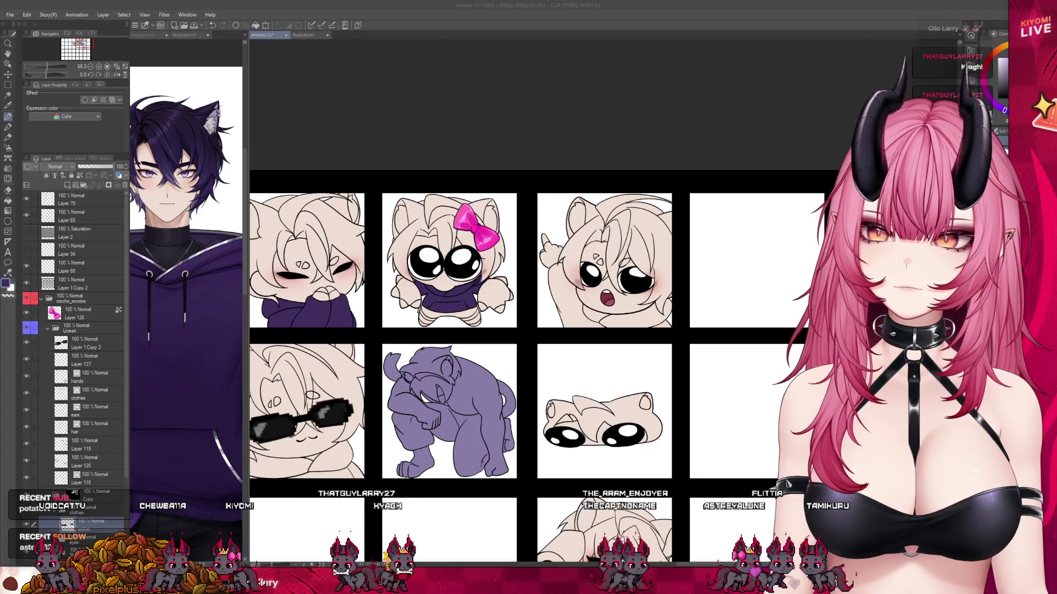
{"action": "scroll", "coordinate": [692, 306], "scroll_direction": "up", "scroll_amount": 4}
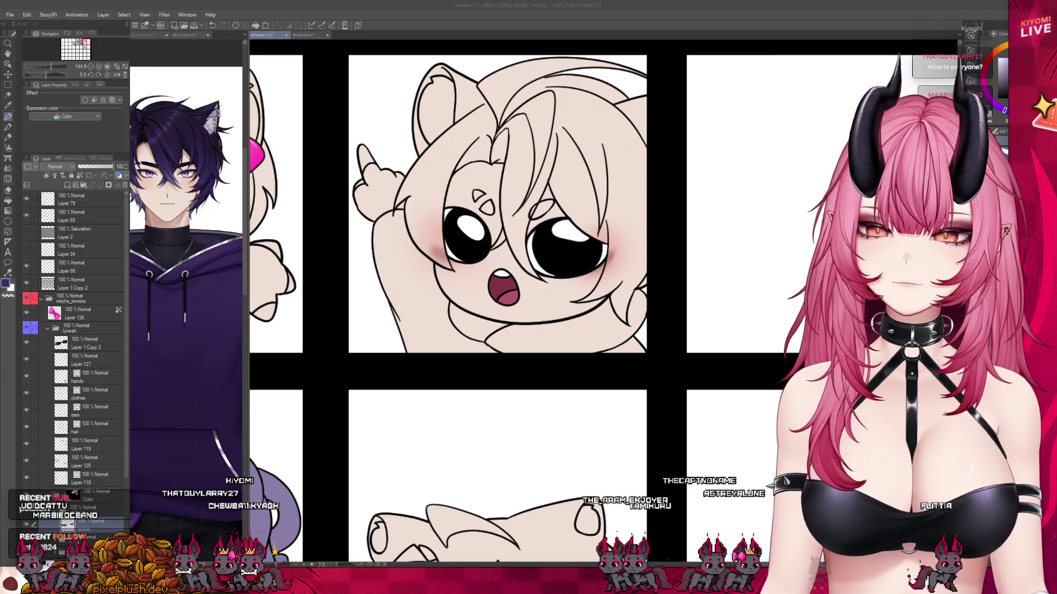
- Brush purple over the pointing chibi's raised sleeve, arm and hood
{"action": "mouse_move", "coordinate": [394, 212]}
{"action": "left_mouse_down"}
{"action": "mouse_move", "coordinate": [408, 245]}
{"action": "mouse_move", "coordinate": [380, 220]}
{"action": "mouse_move", "coordinate": [397, 227]}
{"action": "left_mouse_up"}
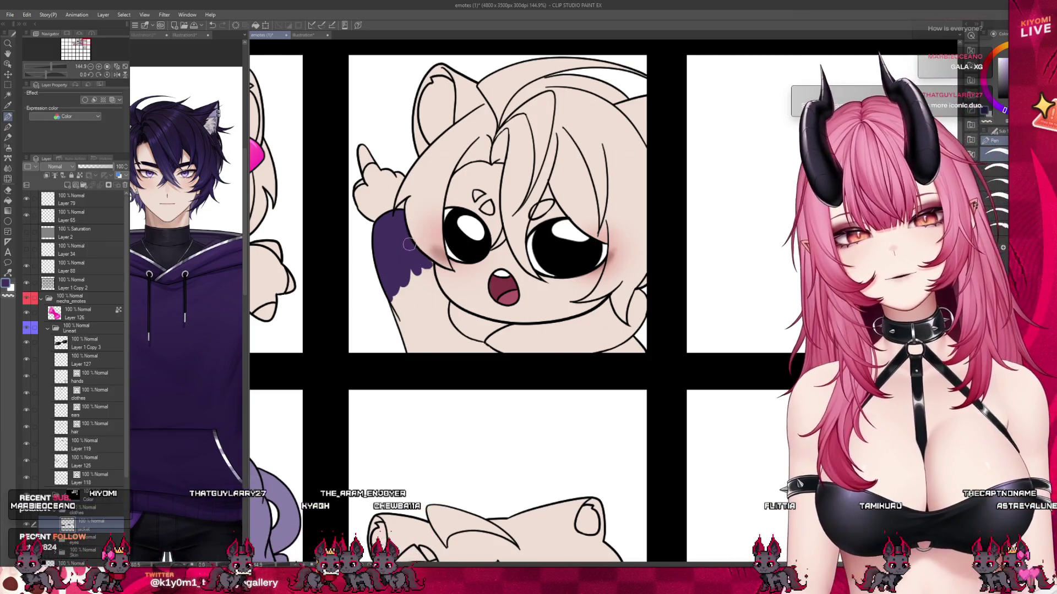
{"action": "left_click_drag", "start_coordinate": [415, 267], "coordinate": [448, 308]}
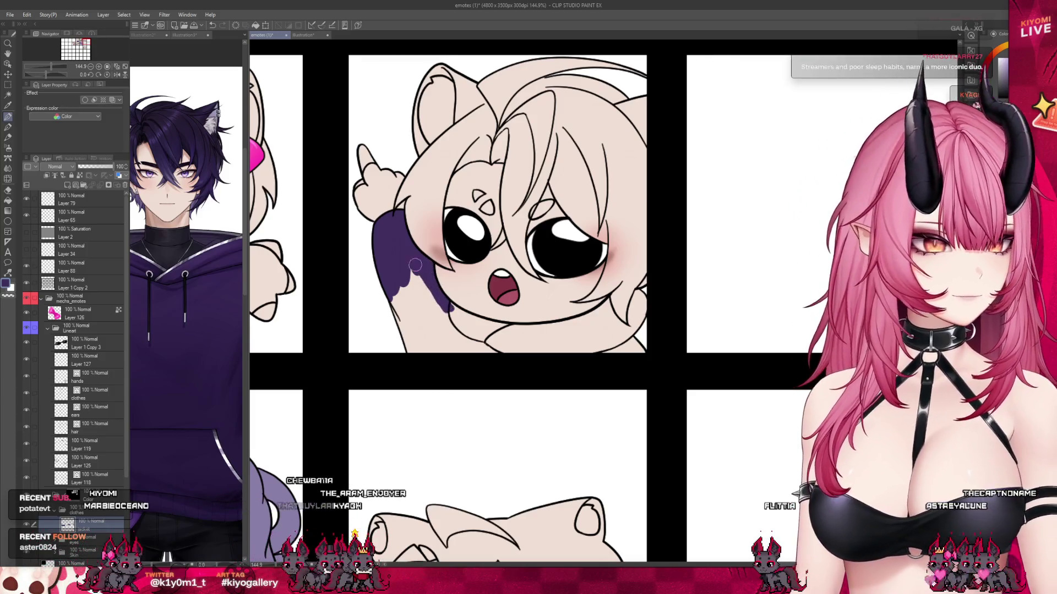
{"action": "left_click_drag", "start_coordinate": [449, 307], "coordinate": [491, 331]}
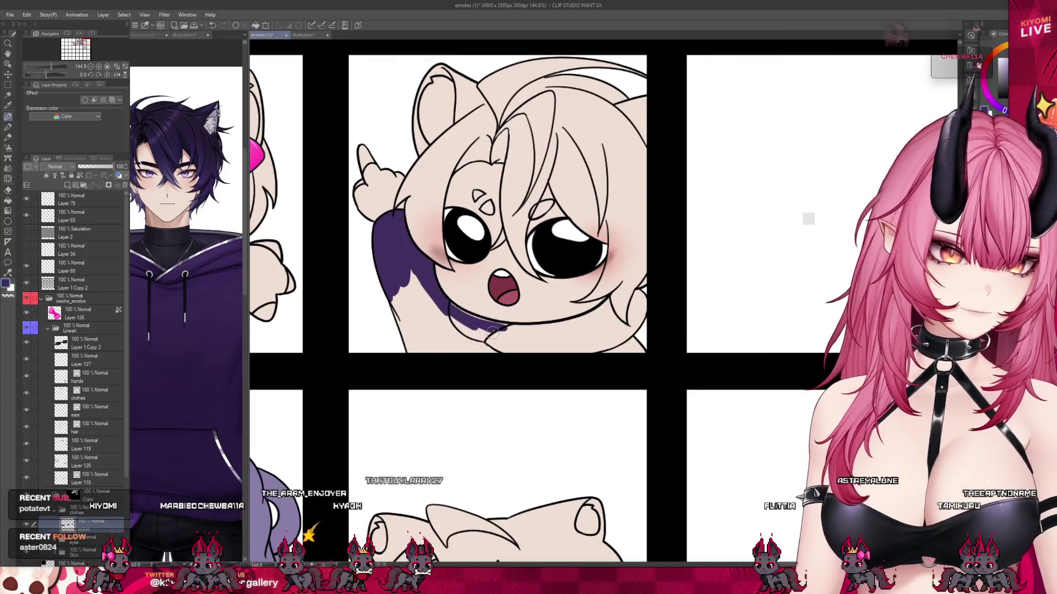
{"action": "mouse_move", "coordinate": [444, 298]}
{"action": "left_mouse_down"}
{"action": "mouse_move", "coordinate": [548, 326]}
{"action": "mouse_move", "coordinate": [578, 319]}
{"action": "left_mouse_up"}
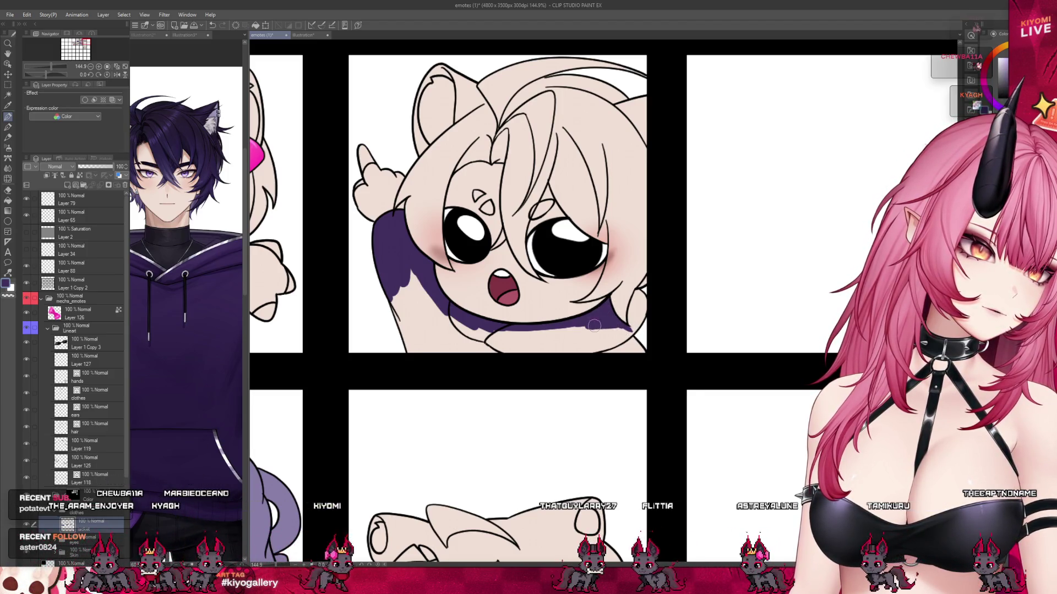
{"action": "left_click_drag", "start_coordinate": [593, 325], "coordinate": [640, 291]}
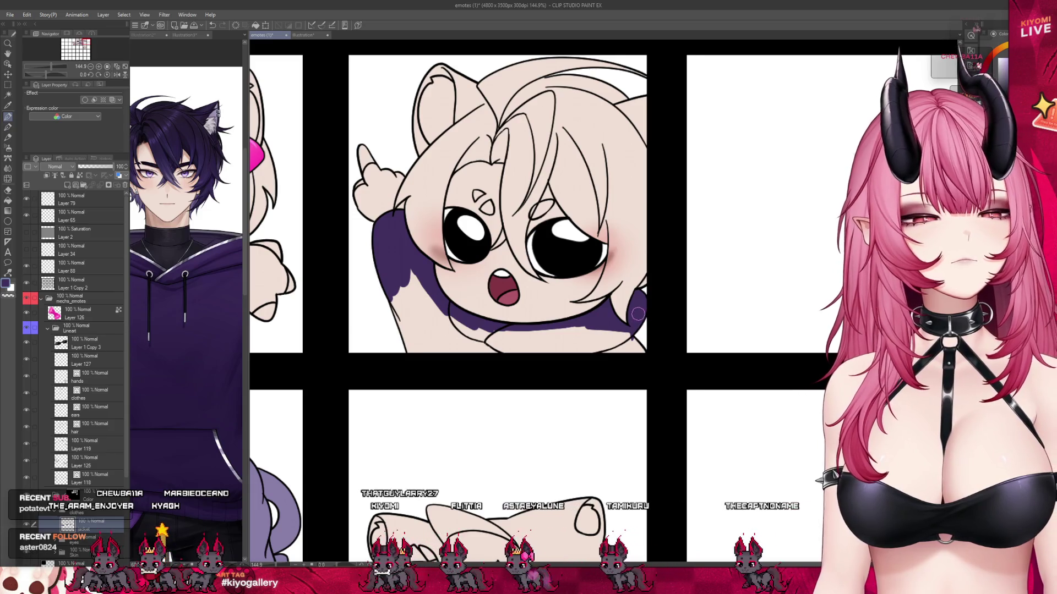
{"action": "mouse_move", "coordinate": [626, 319]}
{"action": "left_mouse_down"}
{"action": "mouse_move", "coordinate": [534, 346]}
{"action": "mouse_move", "coordinate": [543, 329]}
{"action": "left_mouse_up"}
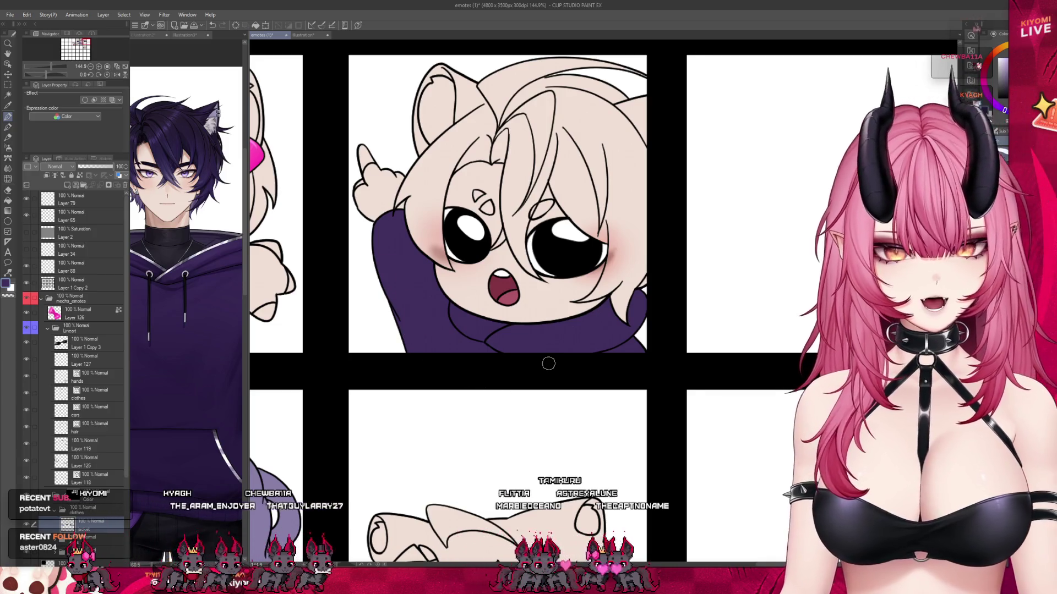
- Reselect the jacket colouring layer and zoom out to the emote grid
{"action": "key", "text": "alt+bracketright"}
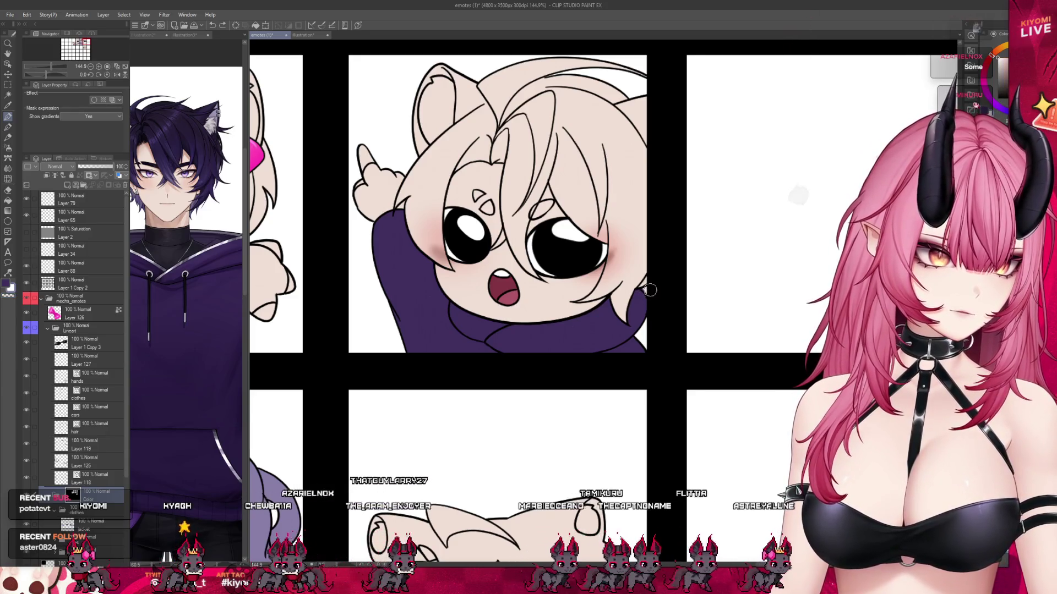
{"action": "left_click", "coordinate": [94, 527]}
{"action": "key", "text": "ctrl+minus"}
{"action": "key", "text": "ctrl+minus"}
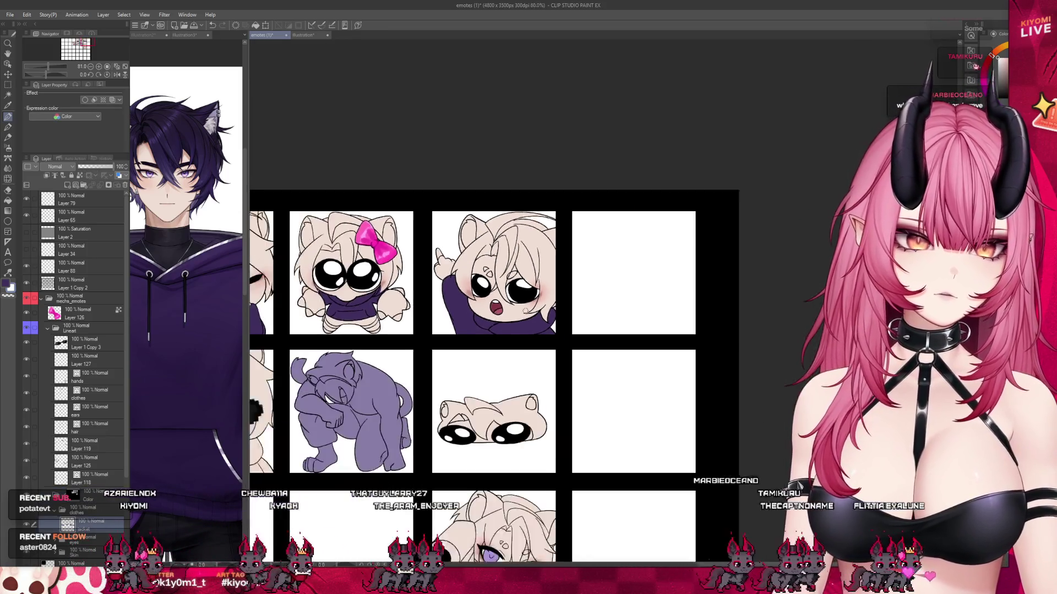
{"action": "key", "text": "ctrl+minus"}
{"action": "key", "text": "ctrl+minus"}
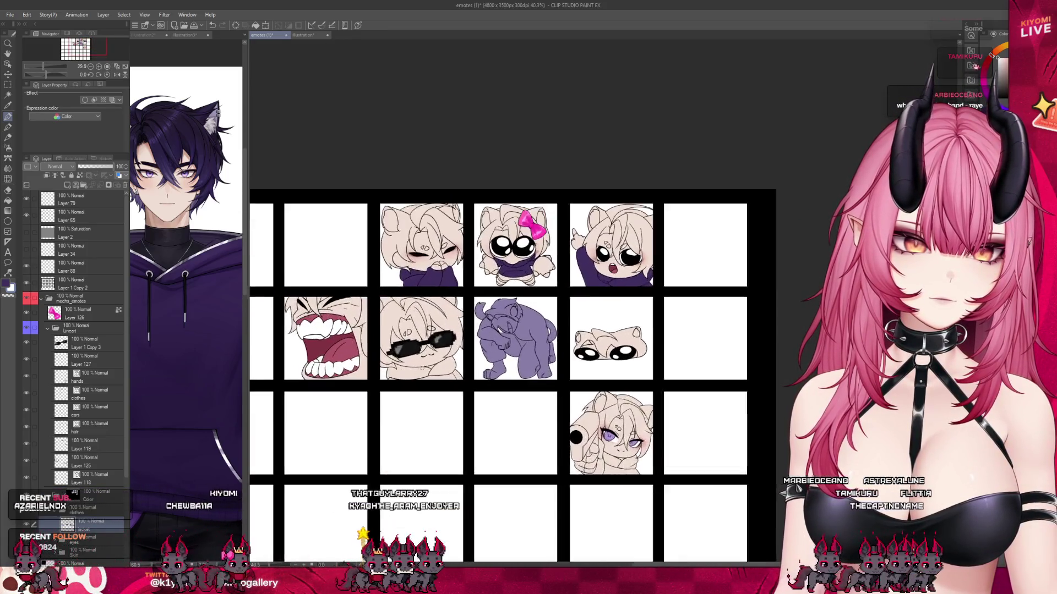
- Brush the sunglasses chibi's lower-left and lower-right hoodie areas purple
{"action": "scroll", "coordinate": [392, 372], "scroll_direction": "up", "scroll_amount": 1}
{"action": "scroll", "coordinate": [393, 372], "scroll_direction": "up", "scroll_amount": 2}
{"action": "scroll", "coordinate": [392, 372], "scroll_direction": "up", "scroll_amount": 1}
{"action": "scroll", "coordinate": [392, 373], "scroll_direction": "up", "scroll_amount": 2}
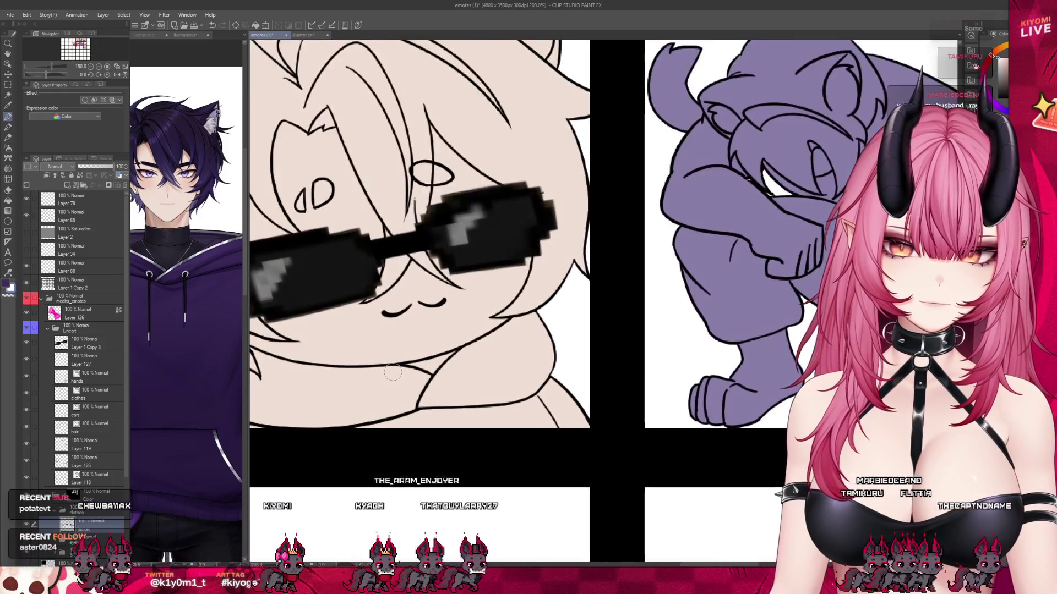
{"action": "scroll", "coordinate": [392, 373], "scroll_direction": "up", "scroll_amount": 1}
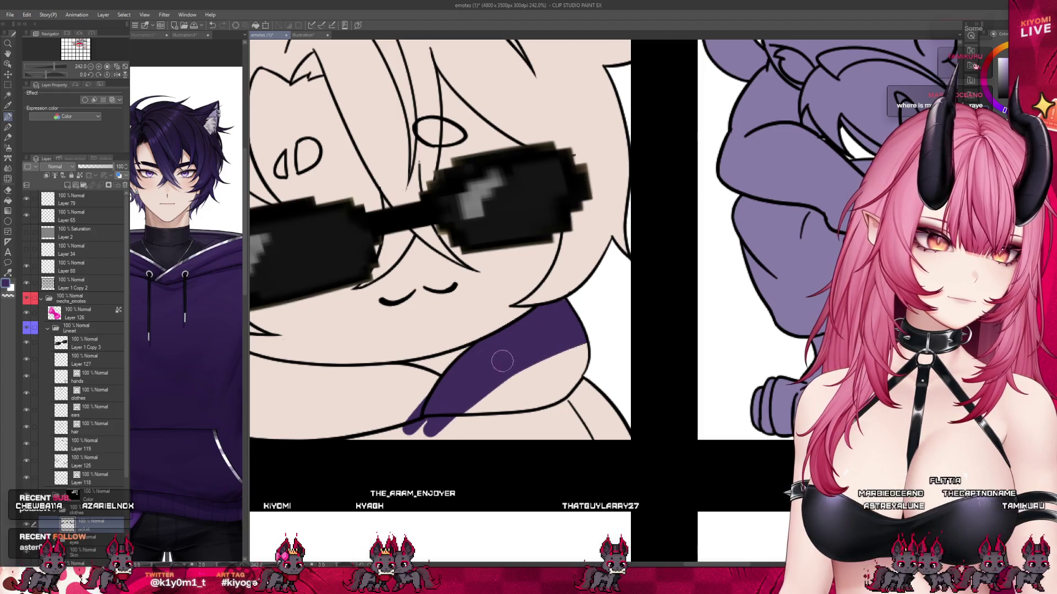
{"action": "left_click_drag", "start_coordinate": [601, 367], "coordinate": [601, 424]}
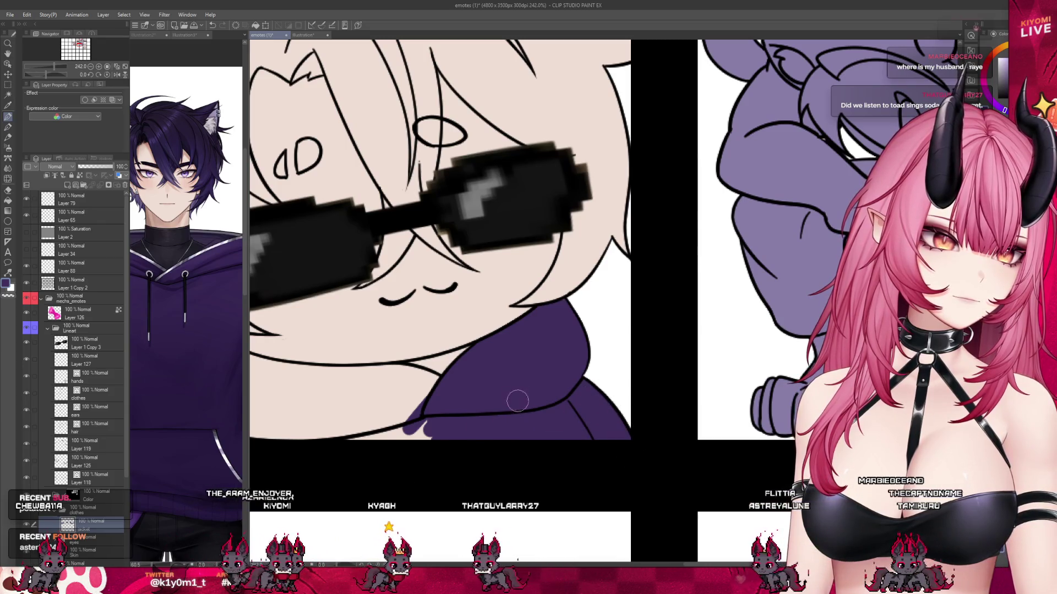
{"action": "left_click_drag", "start_coordinate": [424, 413], "coordinate": [364, 435]}
{"action": "scroll", "coordinate": [499, 380], "scroll_direction": "down", "scroll_amount": 2}
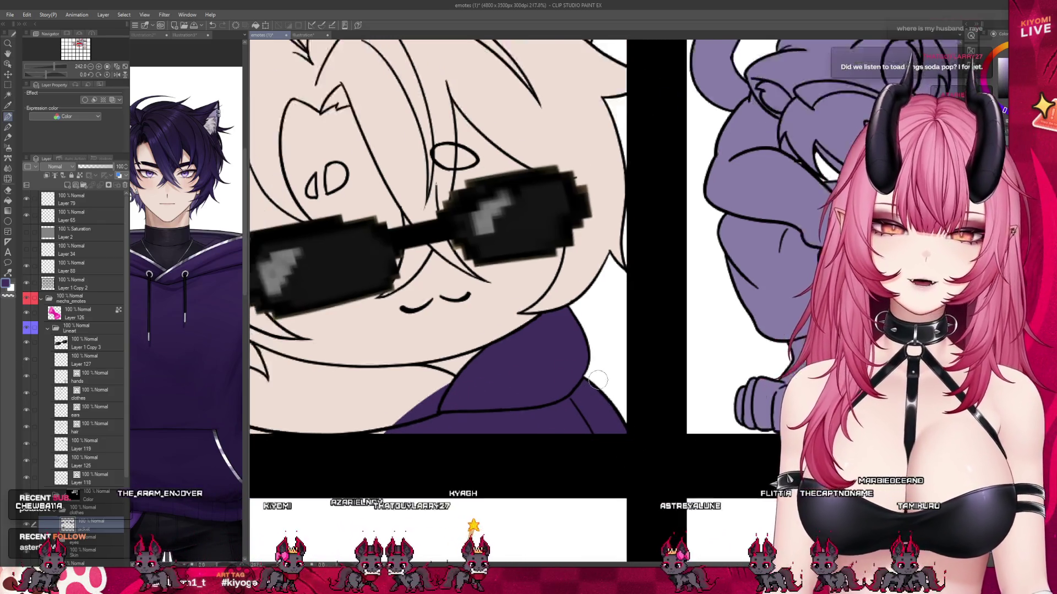
{"action": "scroll", "coordinate": [371, 348], "scroll_direction": "up", "scroll_amount": 2}
- Draw a thick purple collar below the chin and fill the remaining hoodie area
{"action": "left_click_drag", "start_coordinate": [372, 348], "coordinate": [460, 379]}
{"action": "left_click_drag", "start_coordinate": [395, 401], "coordinate": [381, 355]}
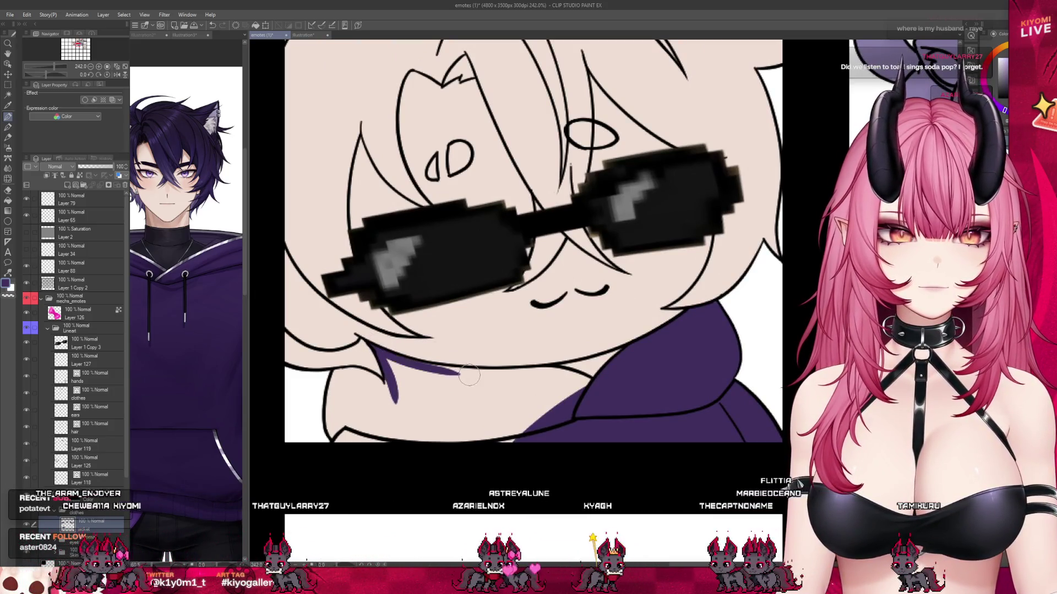
{"action": "left_click_drag", "start_coordinate": [585, 392], "coordinate": [559, 379]}
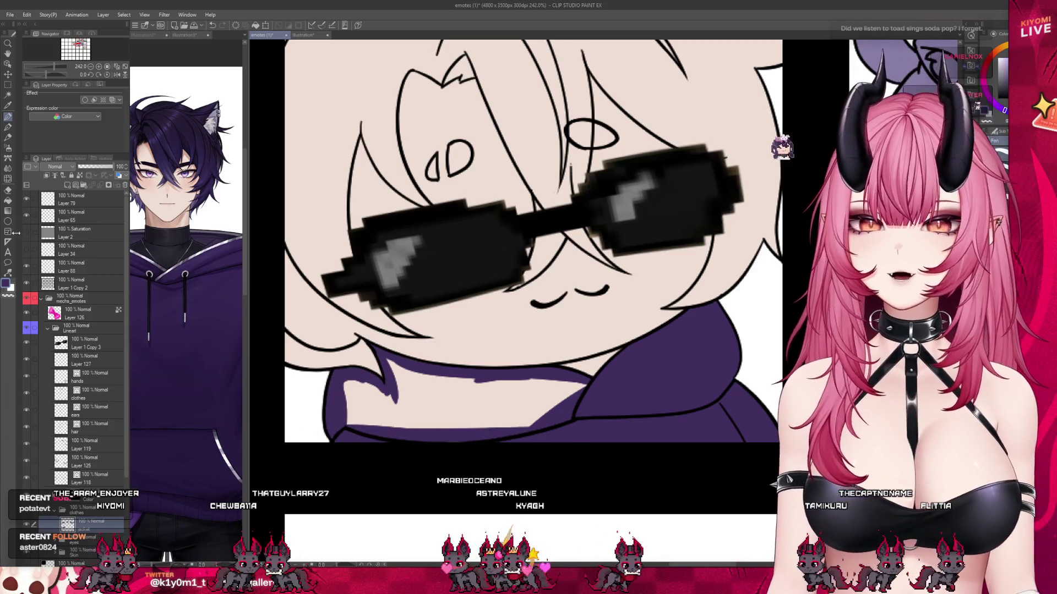
{"action": "left_click", "coordinate": [440, 404]}
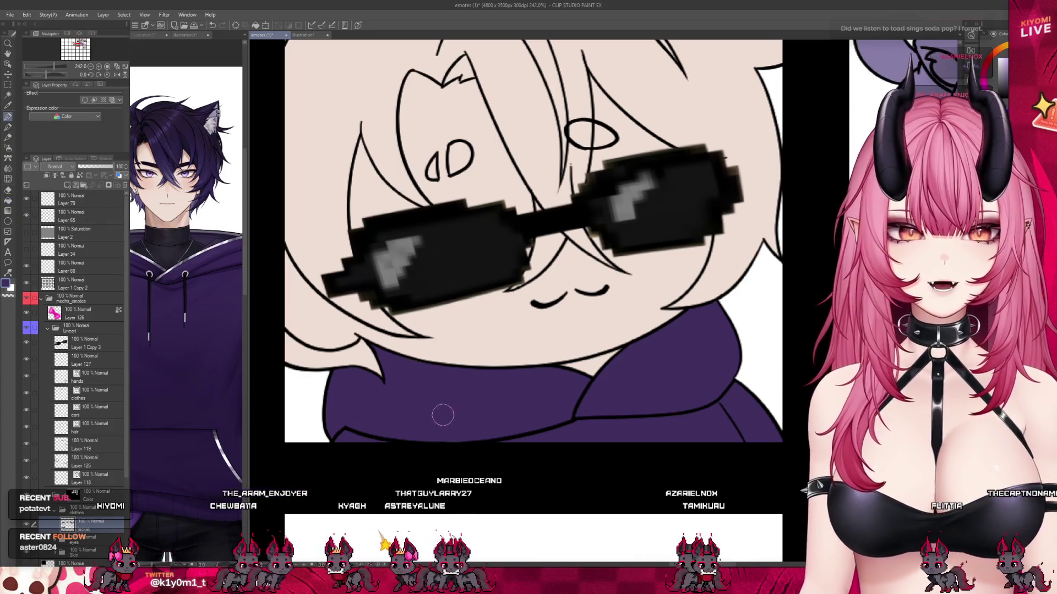
{"action": "scroll", "coordinate": [494, 397], "scroll_direction": "down", "scroll_amount": 3}
{"action": "scroll", "coordinate": [517, 352], "scroll_direction": "down", "scroll_amount": 2}
{"action": "scroll", "coordinate": [539, 319], "scroll_direction": "down", "scroll_amount": 1}
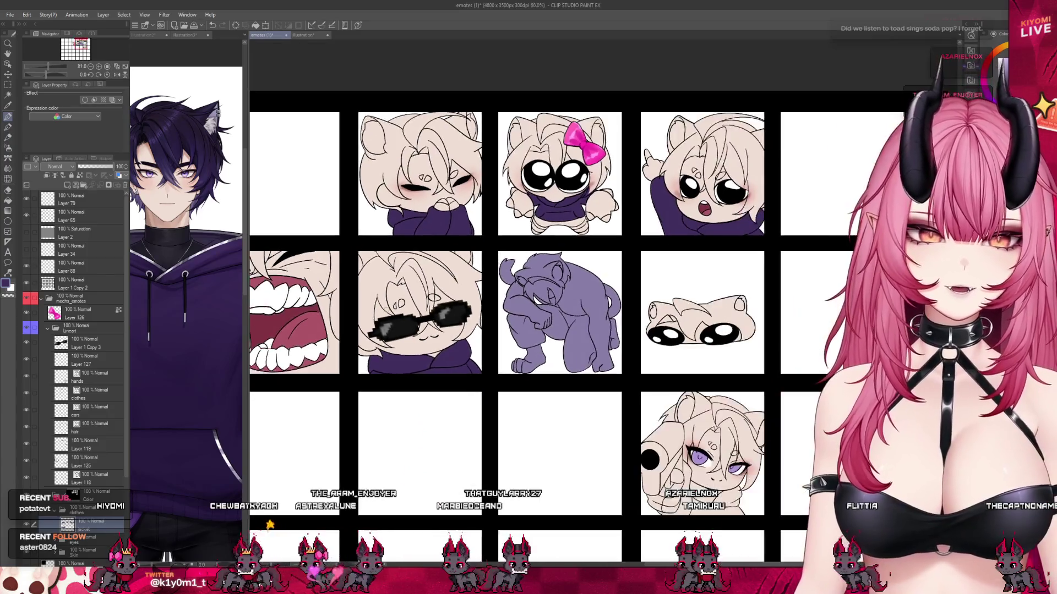
- Shade the creature's arm, hand underside and leg edge in dark purple
{"action": "scroll", "coordinate": [545, 305], "scroll_direction": "down", "scroll_amount": 1}
{"action": "scroll", "coordinate": [544, 306], "scroll_direction": "up", "scroll_amount": 1}
{"action": "scroll", "coordinate": [534, 306], "scroll_direction": "up", "scroll_amount": 2}
{"action": "scroll", "coordinate": [517, 307], "scroll_direction": "up", "scroll_amount": 1}
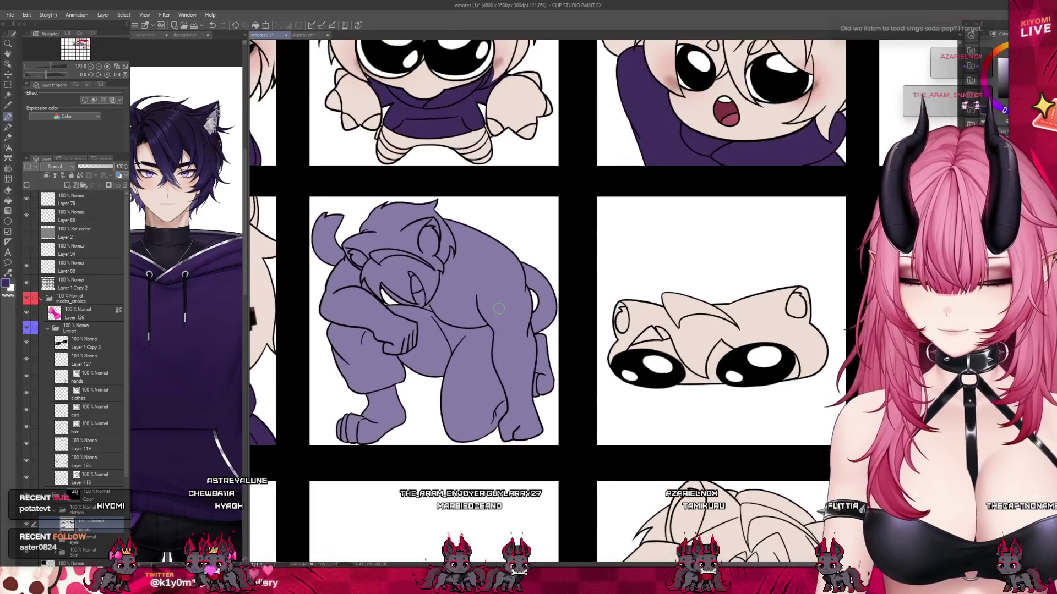
{"action": "scroll", "coordinate": [501, 308], "scroll_direction": "up", "scroll_amount": 1}
{"action": "scroll", "coordinate": [498, 309], "scroll_direction": "up", "scroll_amount": 1}
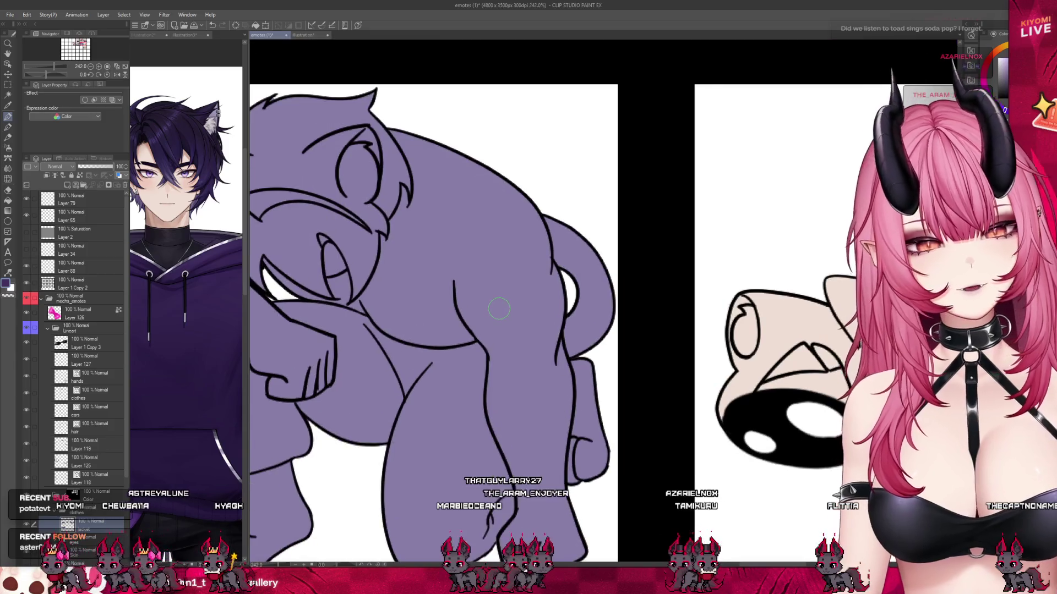
{"action": "scroll", "coordinate": [500, 238], "scroll_direction": "down", "scroll_amount": 1}
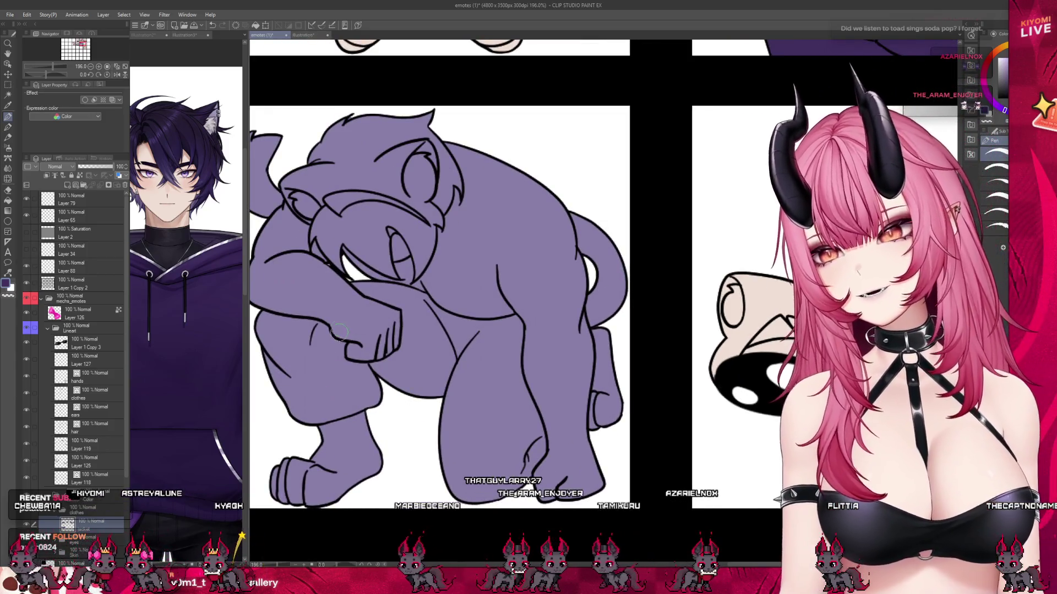
{"action": "left_click_drag", "start_coordinate": [258, 315], "coordinate": [330, 334]}
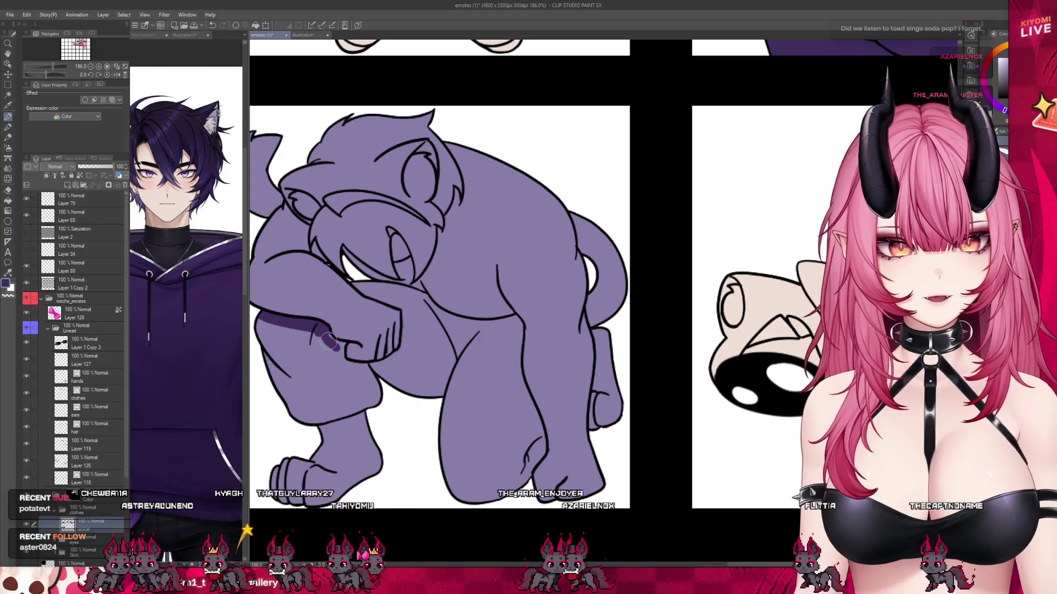
{"action": "left_click_drag", "start_coordinate": [340, 330], "coordinate": [341, 362]}
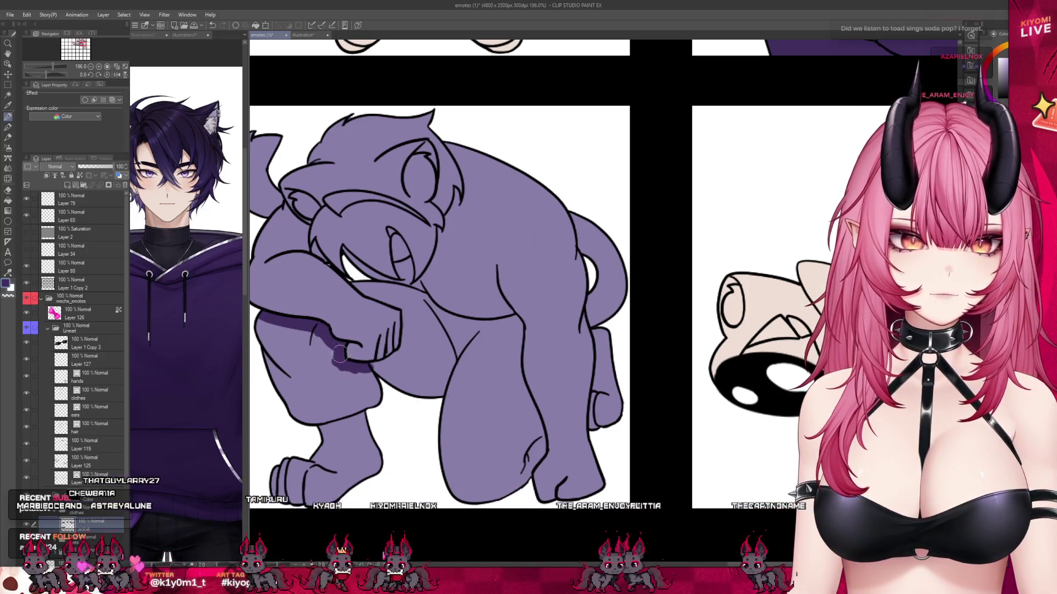
{"action": "mouse_move", "coordinate": [262, 324]}
{"action": "left_mouse_down"}
{"action": "mouse_move", "coordinate": [337, 411]}
{"action": "mouse_move", "coordinate": [374, 389]}
{"action": "left_mouse_up"}
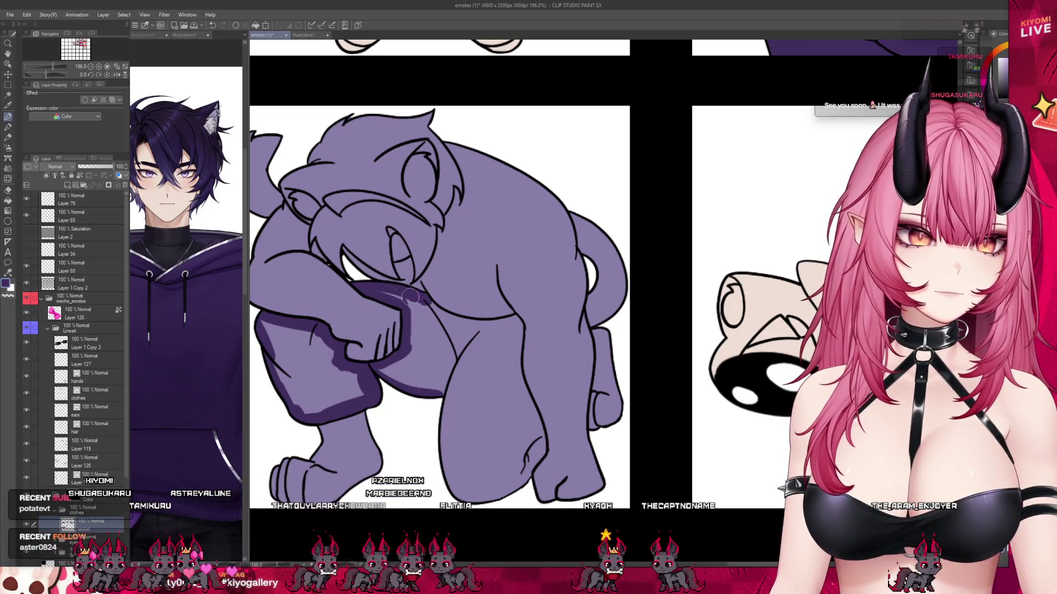
- Shade its belly line, body and inner leg, then paint the pants dark purple
{"action": "left_click_drag", "start_coordinate": [424, 309], "coordinate": [498, 329]}
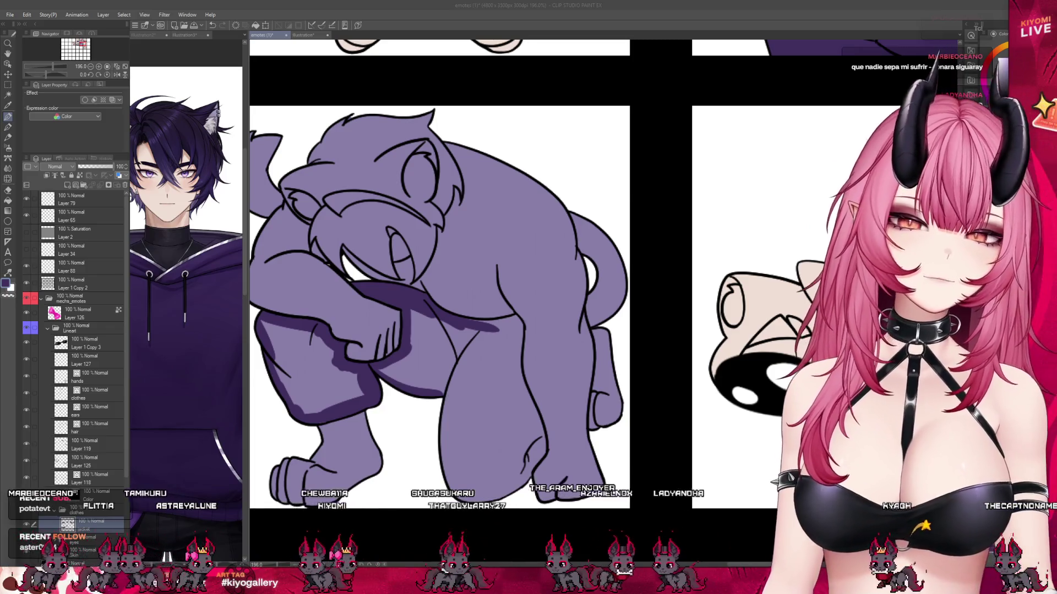
{"action": "mouse_move", "coordinate": [516, 343]}
{"action": "left_mouse_down"}
{"action": "mouse_move", "coordinate": [518, 328]}
{"action": "mouse_move", "coordinate": [540, 447]}
{"action": "left_mouse_up"}
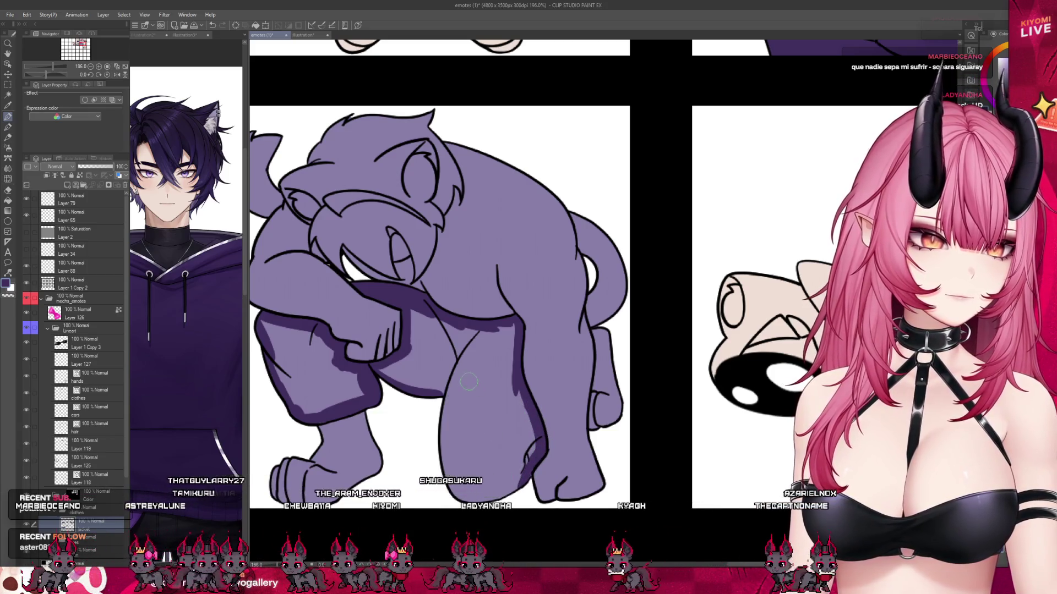
{"action": "left_click_drag", "start_coordinate": [457, 483], "coordinate": [440, 402]}
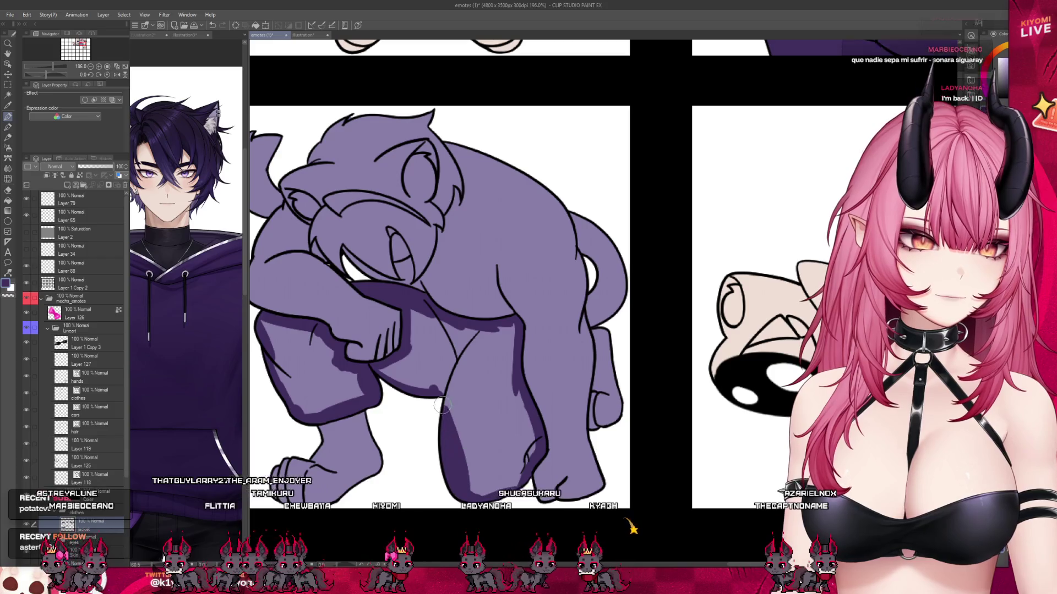
{"action": "left_click_drag", "start_coordinate": [280, 313], "coordinate": [433, 369]}
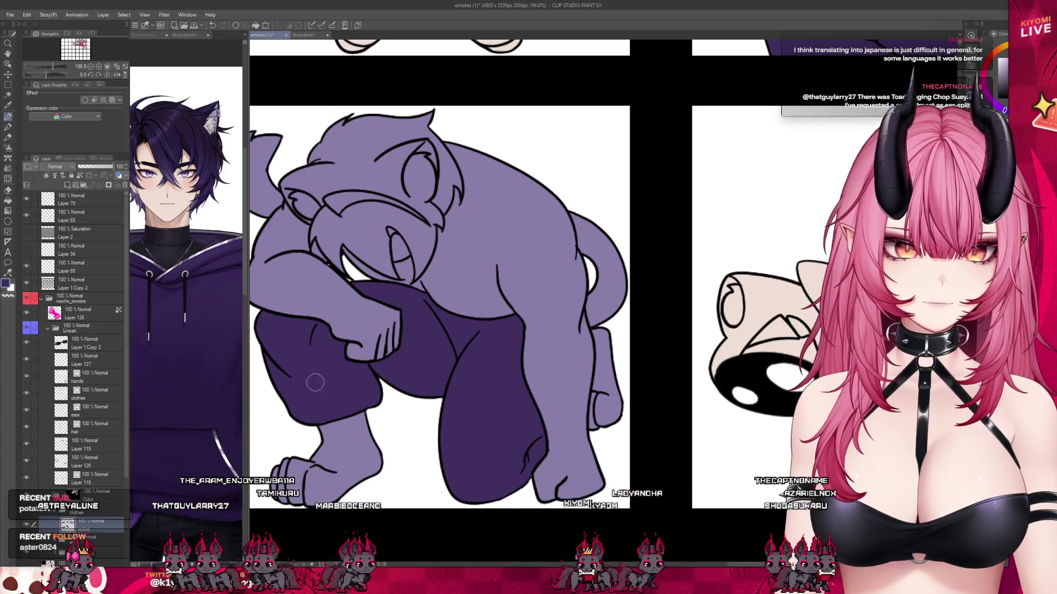
{"action": "scroll", "coordinate": [554, 383], "scroll_direction": "down", "scroll_amount": 1}
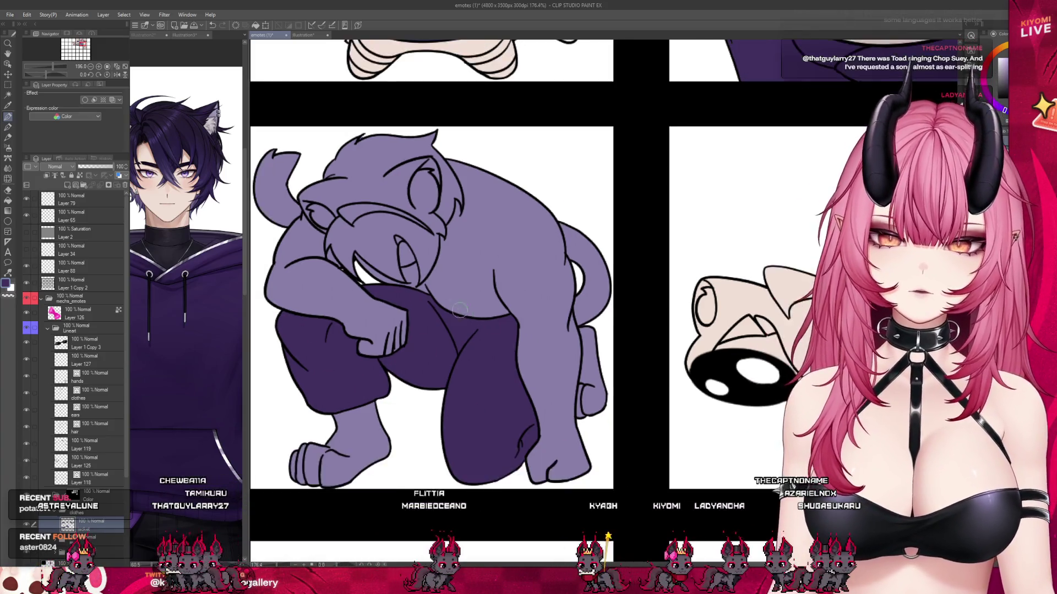
- Brush the gun chibi's dark purple hoodie collar under the chin and along the bottom edge
{"action": "scroll", "coordinate": [554, 382], "scroll_direction": "down", "scroll_amount": 3}
{"action": "scroll", "coordinate": [454, 304], "scroll_direction": "down", "scroll_amount": 1}
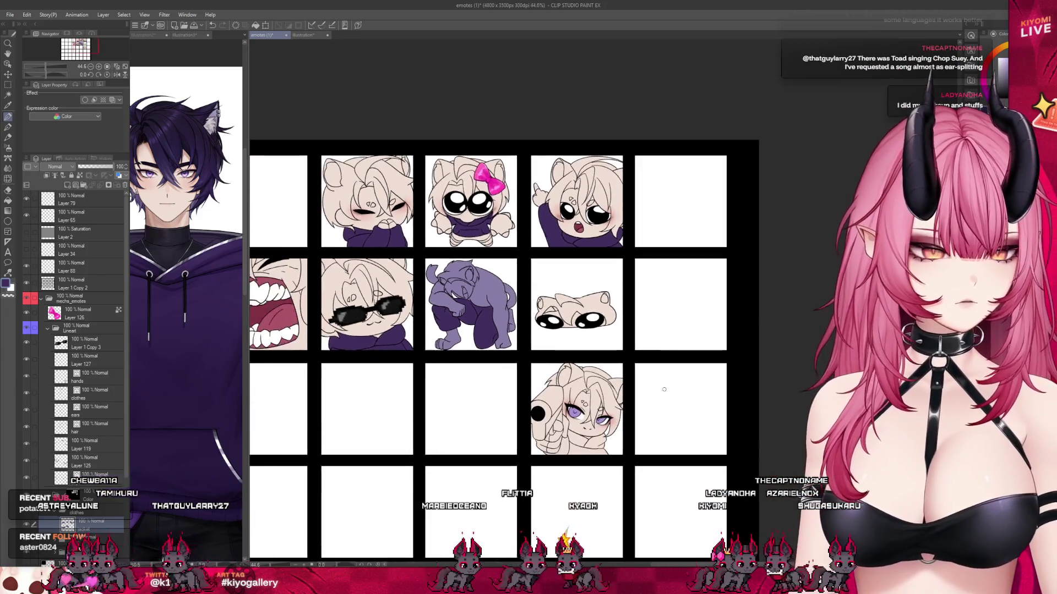
{"action": "scroll", "coordinate": [523, 330], "scroll_direction": "up", "scroll_amount": 1}
{"action": "scroll", "coordinate": [591, 351], "scroll_direction": "down", "scroll_amount": 2}
{"action": "scroll", "coordinate": [592, 350], "scroll_direction": "up", "scroll_amount": 1}
{"action": "scroll", "coordinate": [567, 374], "scroll_direction": "up", "scroll_amount": 2}
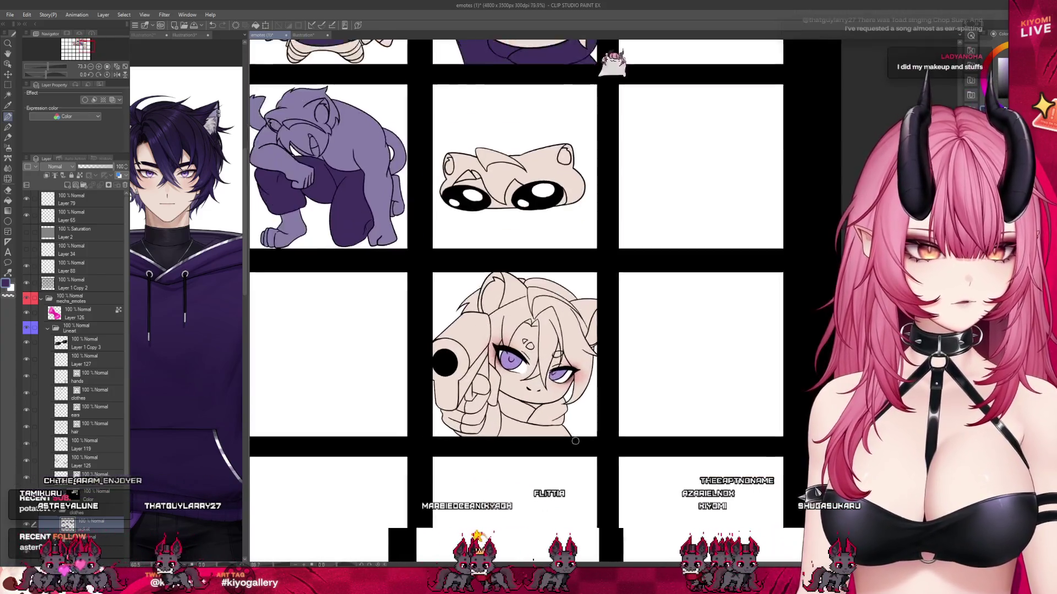
{"action": "scroll", "coordinate": [534, 396], "scroll_direction": "up", "scroll_amount": 1}
{"action": "scroll", "coordinate": [501, 421], "scroll_direction": "up", "scroll_amount": 1}
{"action": "scroll", "coordinate": [501, 421], "scroll_direction": "up", "scroll_amount": 1}
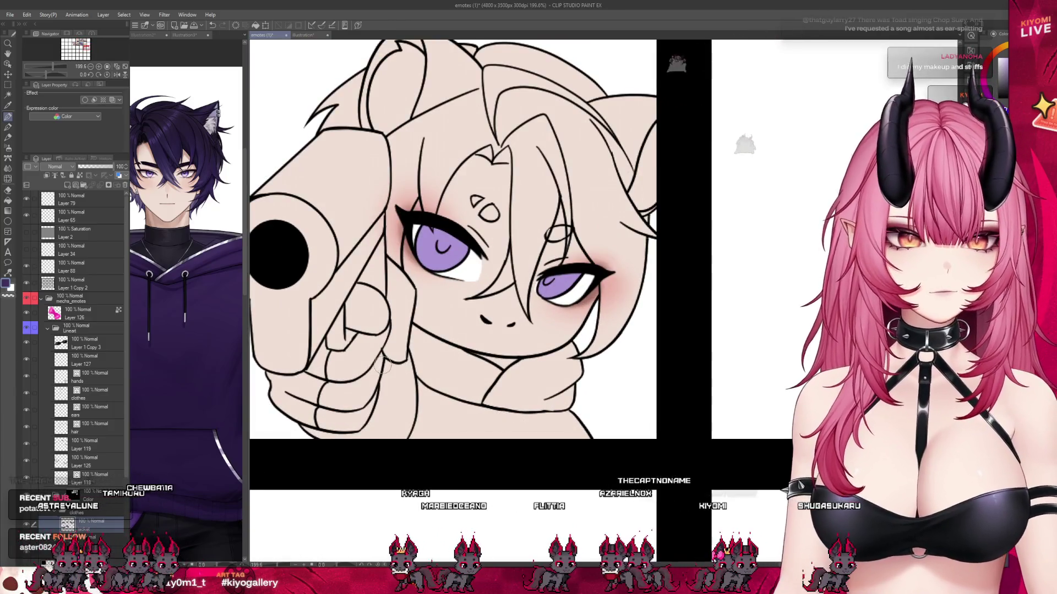
{"action": "left_click_drag", "start_coordinate": [383, 364], "coordinate": [385, 385]}
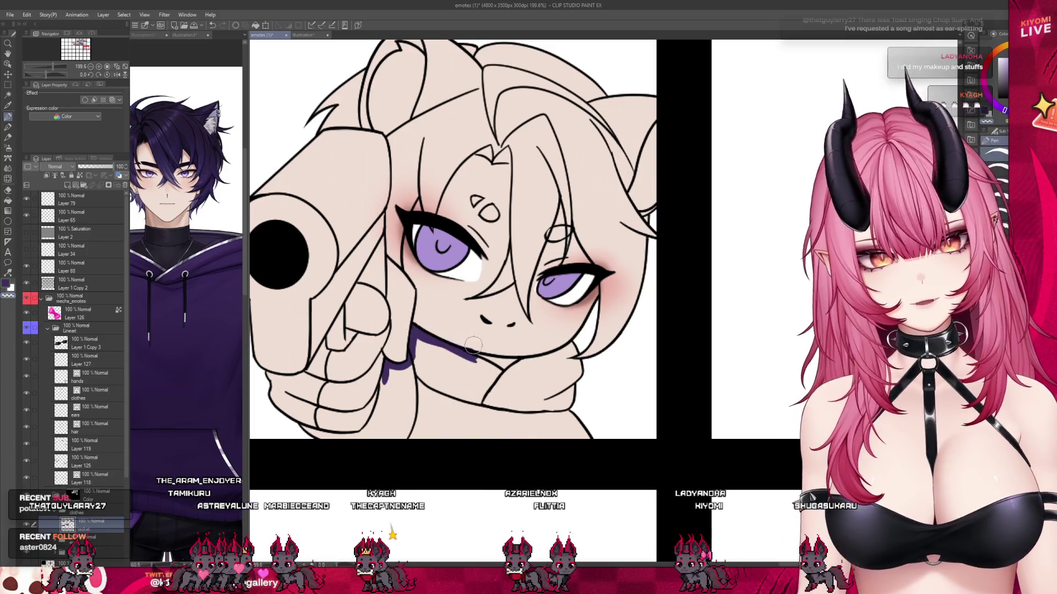
{"action": "mouse_move", "coordinate": [474, 358]}
{"action": "left_mouse_down"}
{"action": "mouse_move", "coordinate": [516, 388]}
{"action": "mouse_move", "coordinate": [535, 359]}
{"action": "left_mouse_up"}
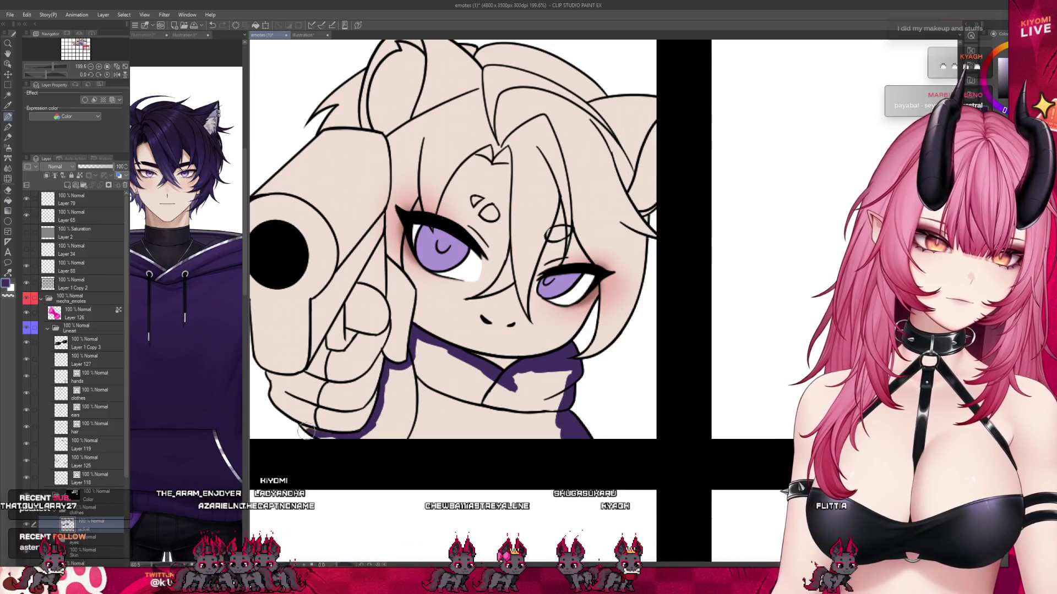
{"action": "left_click_drag", "start_coordinate": [379, 438], "coordinate": [554, 444]}
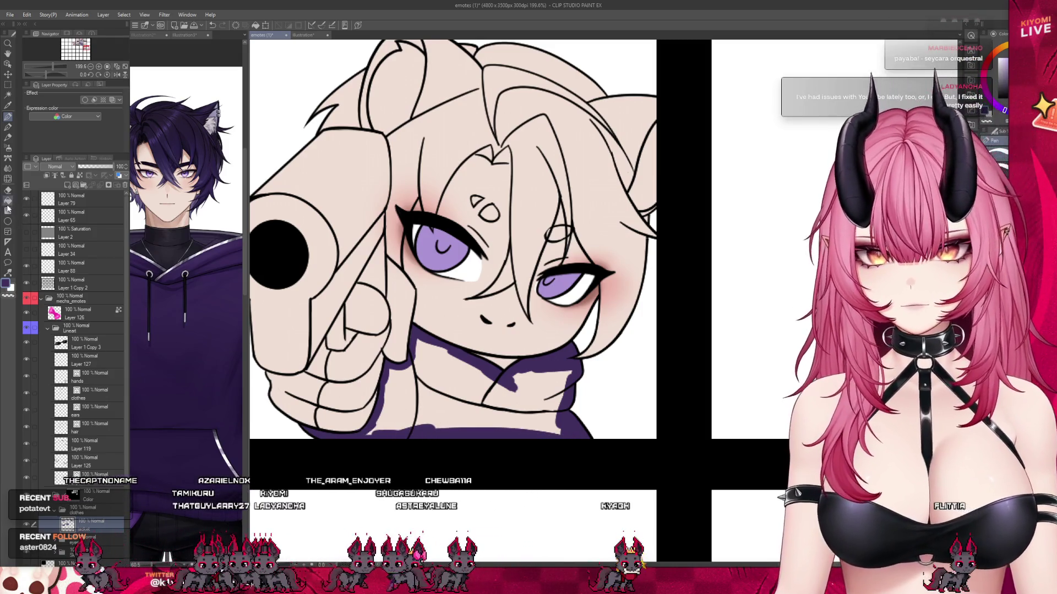
- Bucket-fill the remaining white gaps in the hoodie dark purple
{"action": "key", "text": "g"}
{"action": "left_click", "coordinate": [408, 400]}
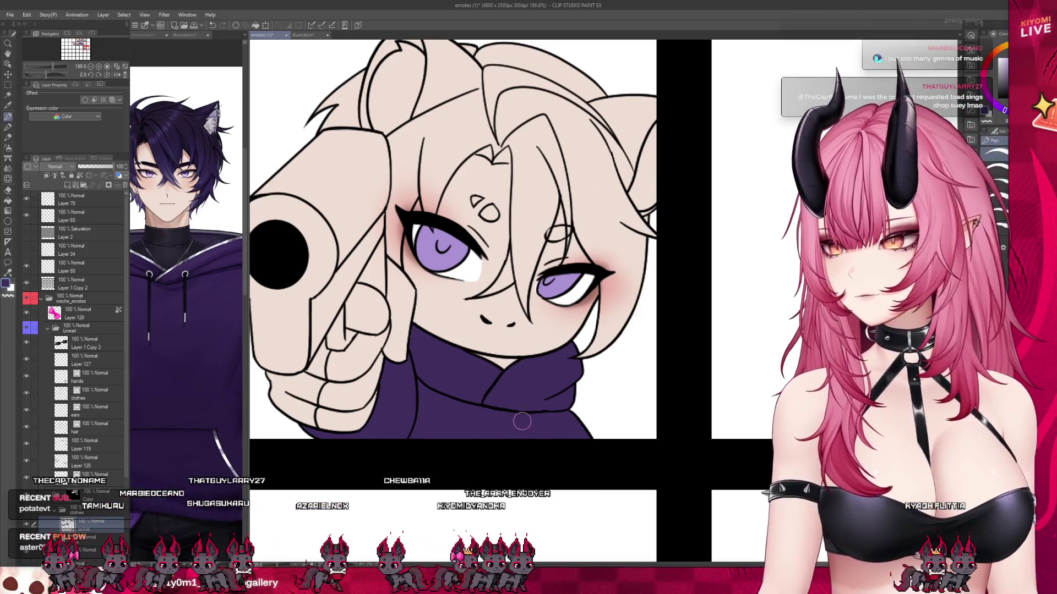
{"action": "scroll", "coordinate": [618, 429], "scroll_direction": "down", "scroll_amount": 2}
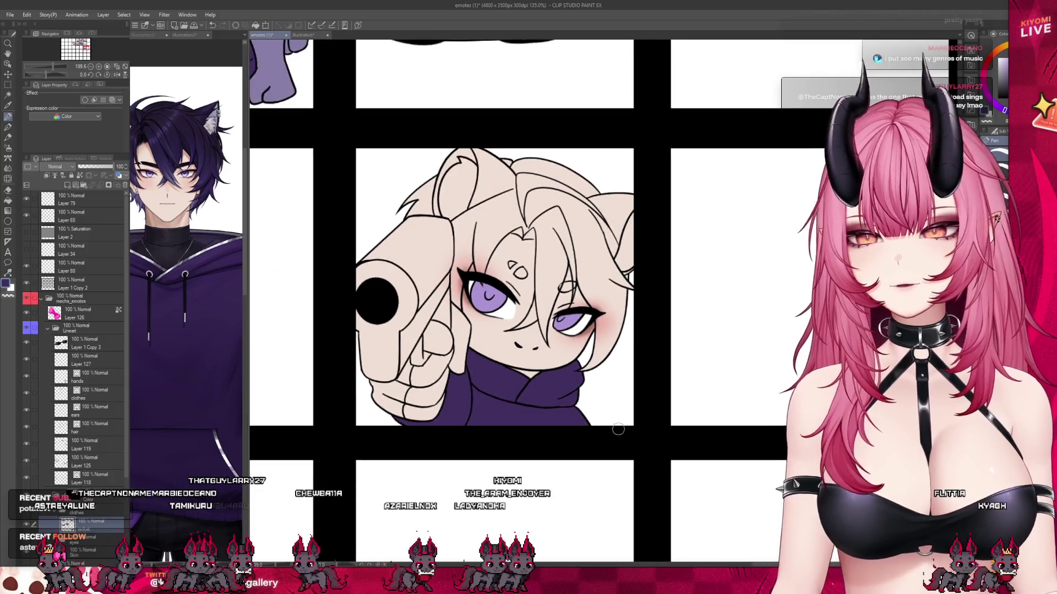
- Add a new raster layer to the emote sheet
{"action": "scroll", "coordinate": [618, 428], "scroll_direction": "down", "scroll_amount": 1}
{"action": "scroll", "coordinate": [618, 429], "scroll_direction": "down", "scroll_amount": 1}
{"action": "scroll", "coordinate": [618, 428], "scroll_direction": "down", "scroll_amount": 1}
{"action": "scroll", "coordinate": [618, 428], "scroll_direction": "down", "scroll_amount": 1}
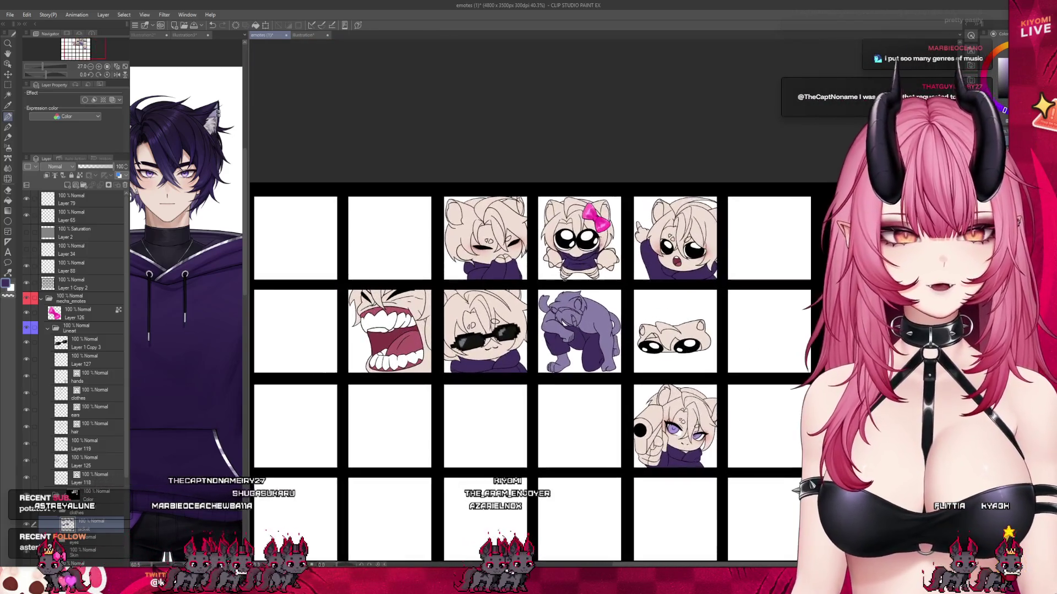
{"action": "scroll", "coordinate": [604, 303], "scroll_direction": "up", "scroll_amount": 1}
{"action": "scroll", "coordinate": [524, 271], "scroll_direction": "down", "scroll_amount": 1}
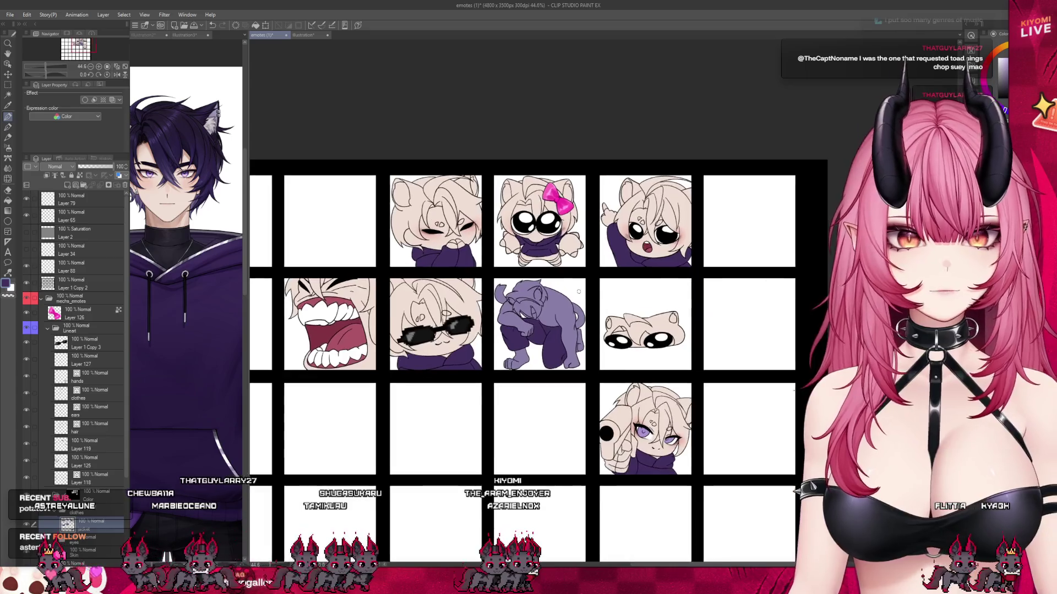
{"action": "scroll", "coordinate": [599, 290], "scroll_direction": "up", "scroll_amount": 1}
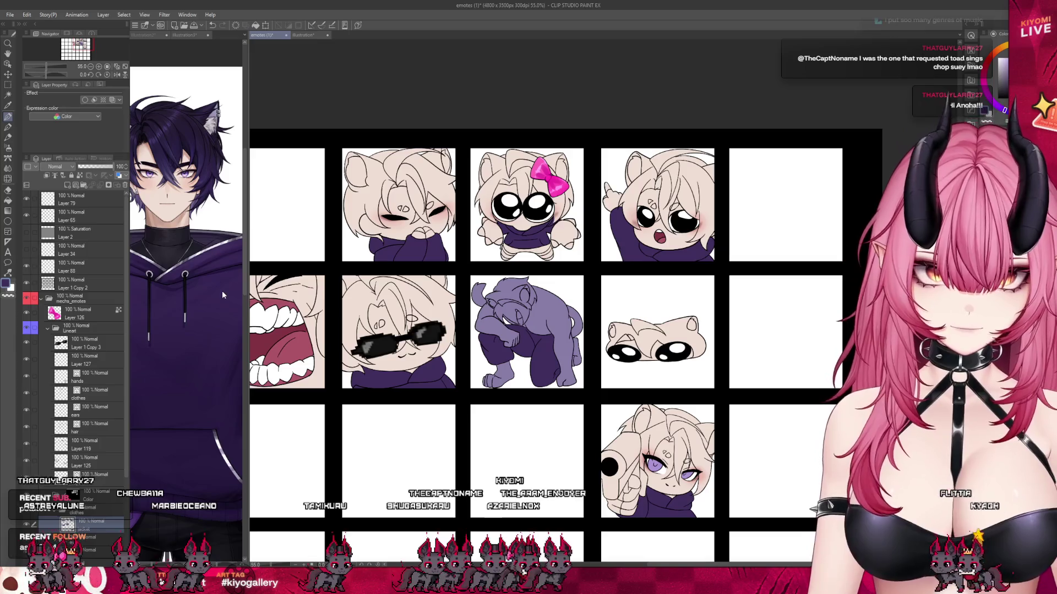
{"action": "left_click", "coordinate": [67, 185]}
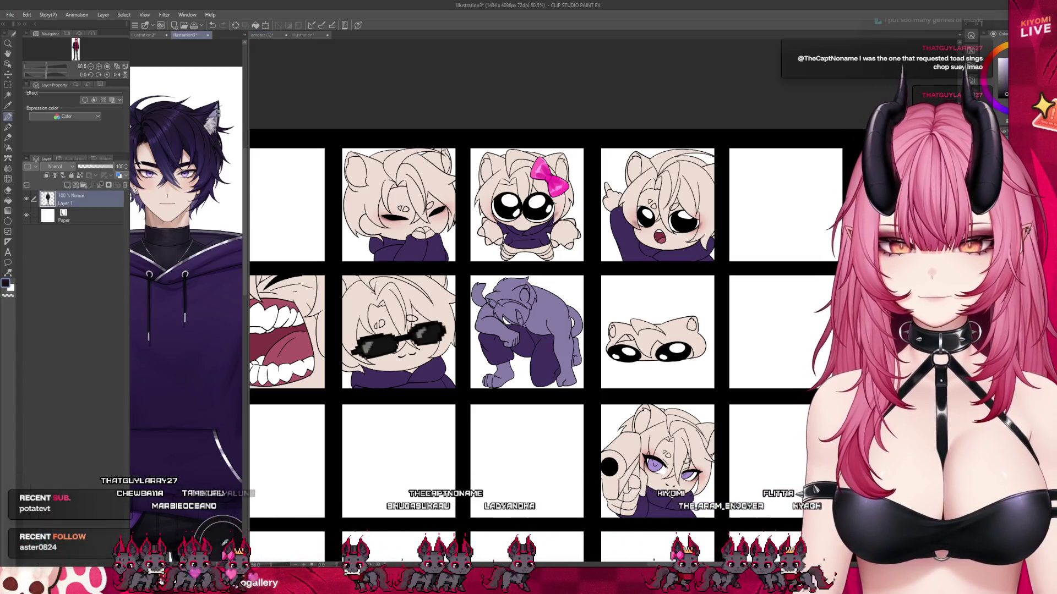
- Zoom in on the Illustration3 reference's dark glove, then return to the emote sheet
{"action": "scroll", "coordinate": [445, 209], "scroll_direction": "up", "scroll_amount": 3}
{"action": "scroll", "coordinate": [448, 210], "scroll_direction": "up", "scroll_amount": 2}
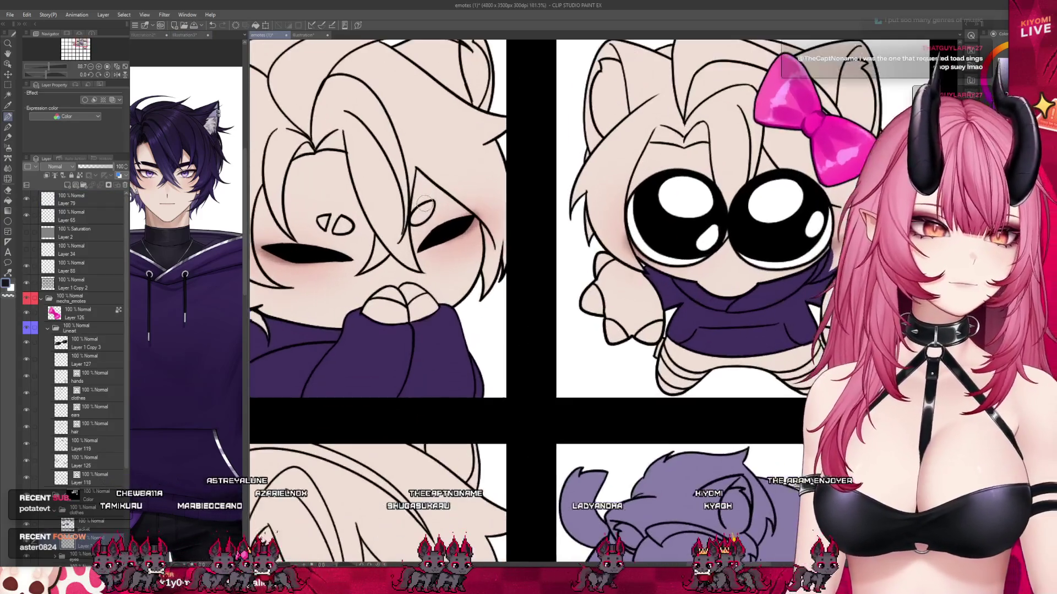
{"action": "left_click", "coordinate": [185, 35]}
{"action": "scroll", "coordinate": [182, 330], "scroll_direction": "down", "scroll_amount": 3}
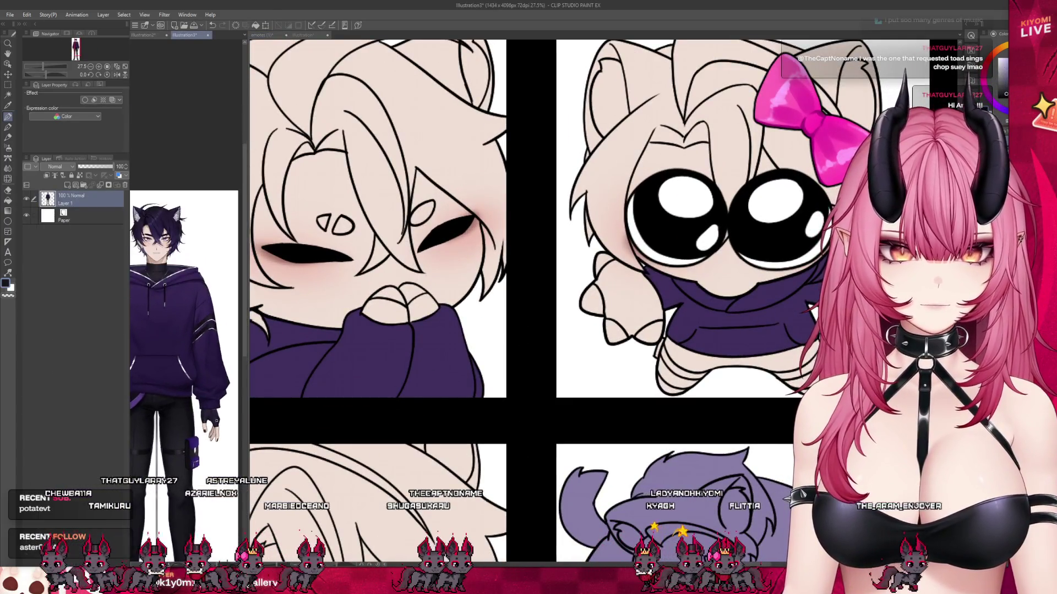
{"action": "scroll", "coordinate": [215, 407], "scroll_direction": "up", "scroll_amount": 3}
{"action": "scroll", "coordinate": [214, 404], "scroll_direction": "up", "scroll_amount": 2}
{"action": "scroll", "coordinate": [215, 403], "scroll_direction": "up", "scroll_amount": 2}
{"action": "scroll", "coordinate": [215, 405], "scroll_direction": "up", "scroll_amount": 2}
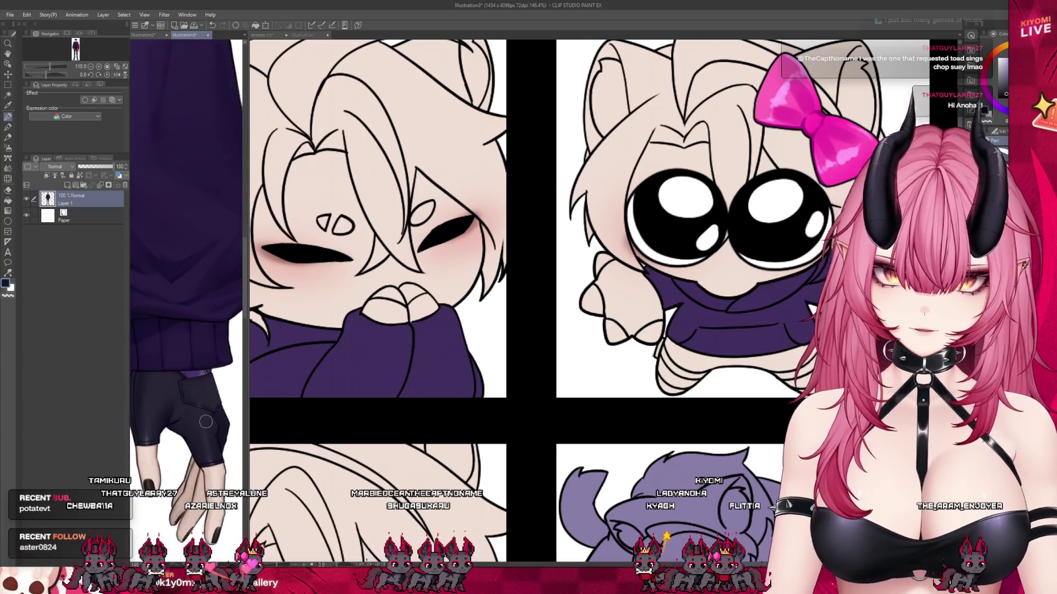
{"action": "left_click", "coordinate": [480, 290]}
{"action": "scroll", "coordinate": [404, 303], "scroll_direction": "up", "scroll_amount": 2}
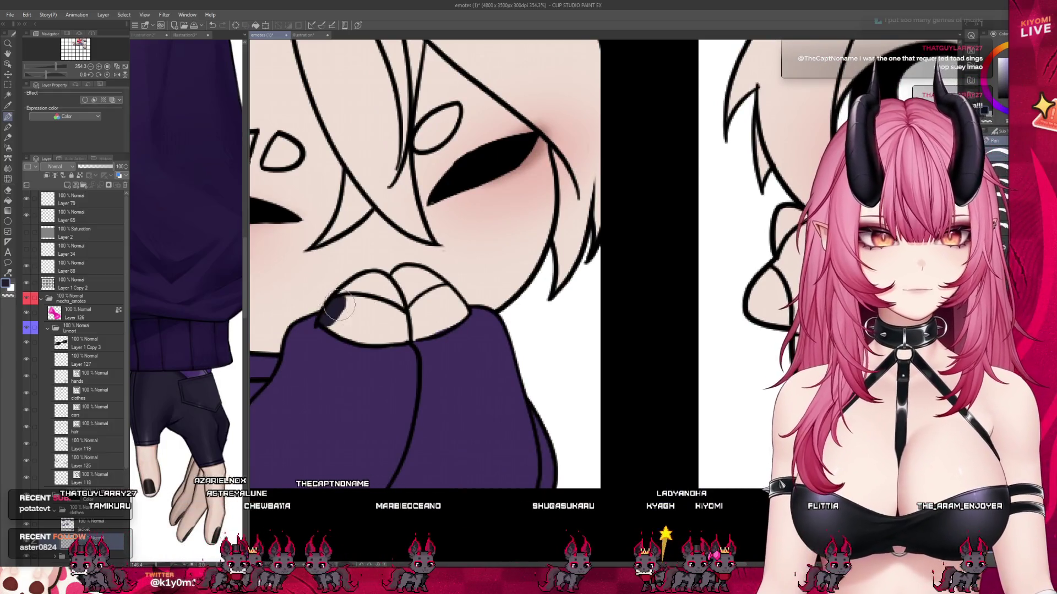
- Brush dark purple over the shy chibi's fingers, then select Layer 133
{"action": "mouse_move", "coordinate": [324, 322]}
{"action": "left_mouse_down"}
{"action": "mouse_move", "coordinate": [402, 315]}
{"action": "mouse_move", "coordinate": [439, 297]}
{"action": "mouse_move", "coordinate": [446, 322]}
{"action": "left_mouse_up"}
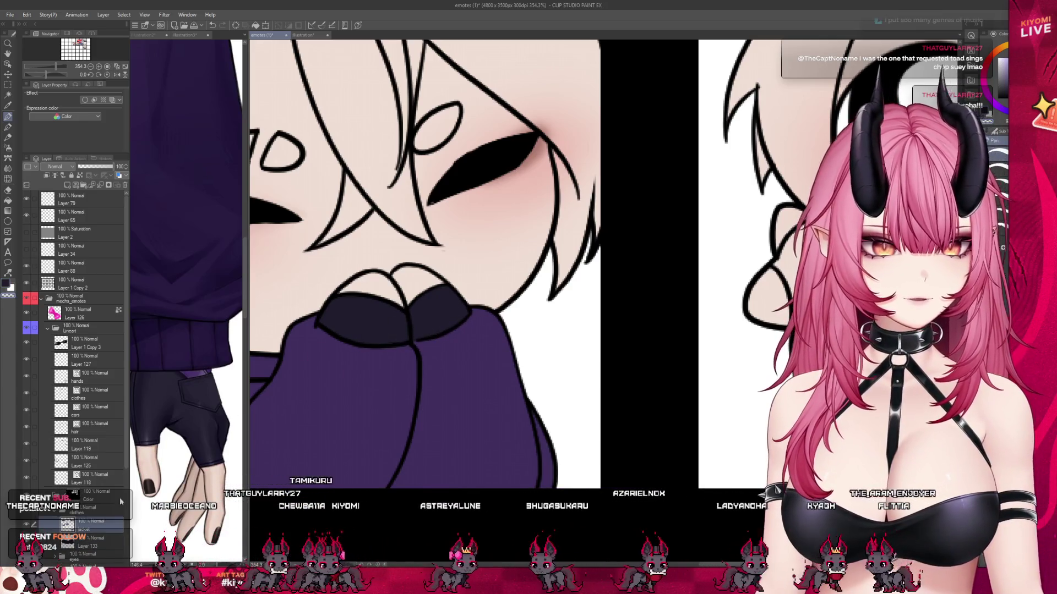
{"action": "left_click", "coordinate": [395, 442], "text": "ctrl+shift"}
{"action": "scroll", "coordinate": [395, 442], "scroll_direction": "down", "scroll_amount": 5}
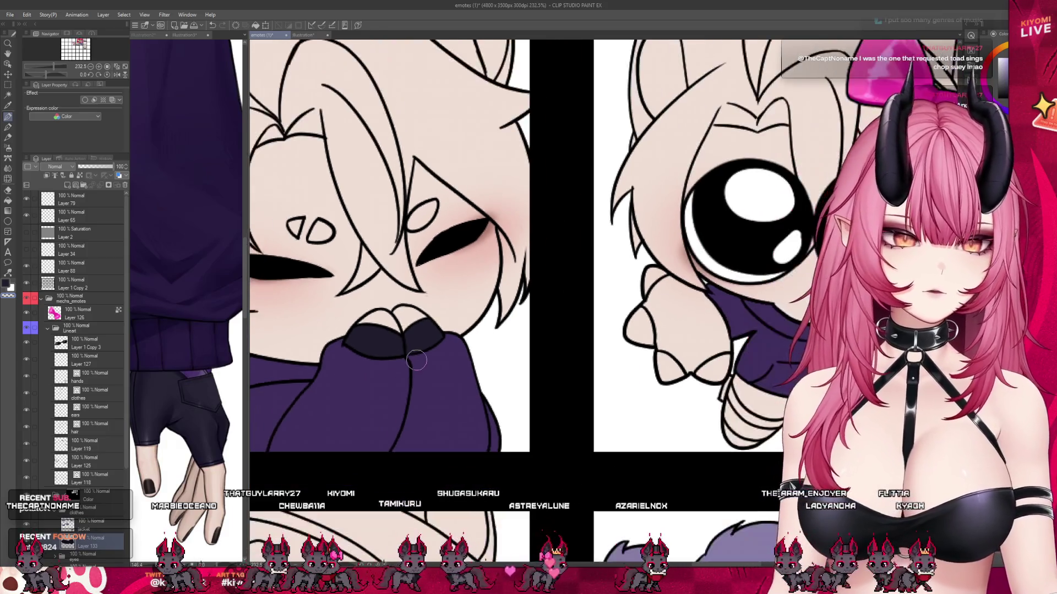
{"action": "scroll", "coordinate": [692, 319], "scroll_direction": "up", "scroll_amount": 4}
{"action": "scroll", "coordinate": [693, 318], "scroll_direction": "down", "scroll_amount": 2}
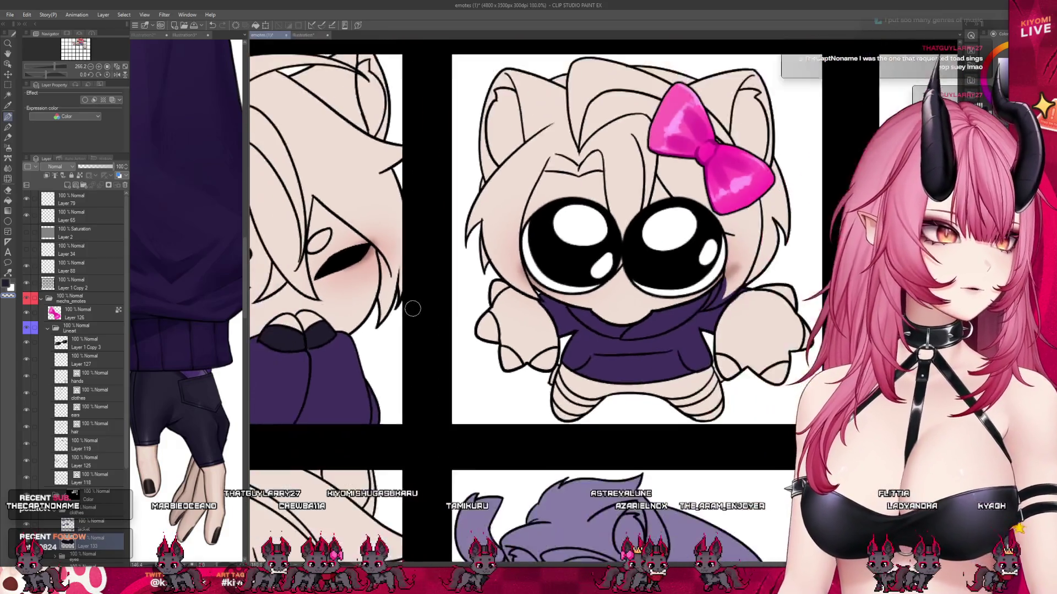
- Paint the pink-bow chibi's left hand dark purple as a glove
{"action": "scroll", "coordinate": [412, 307], "scroll_direction": "up", "scroll_amount": 5}
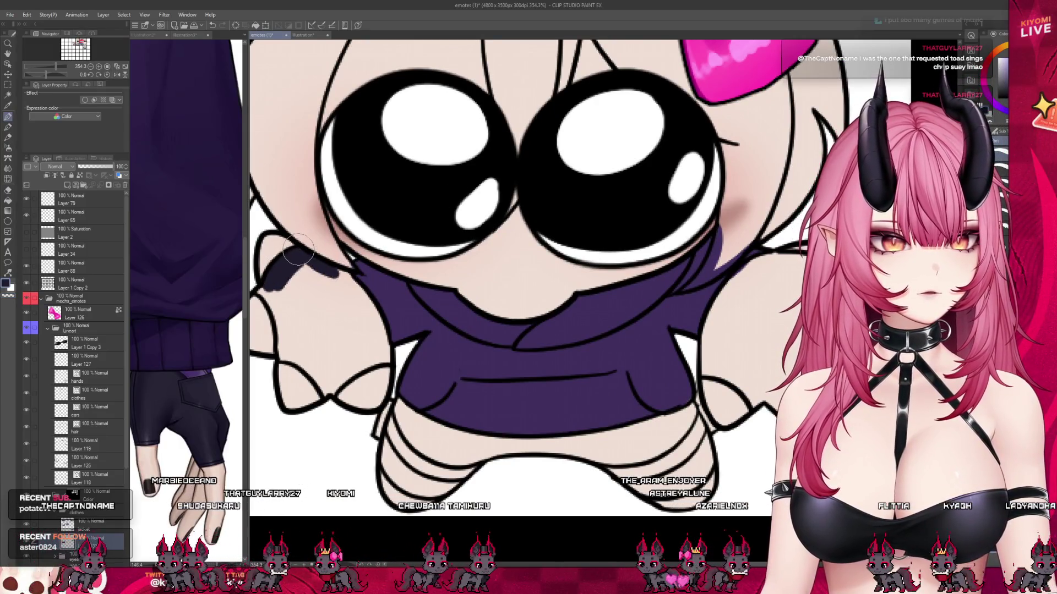
{"action": "left_click_drag", "start_coordinate": [350, 281], "coordinate": [377, 336]}
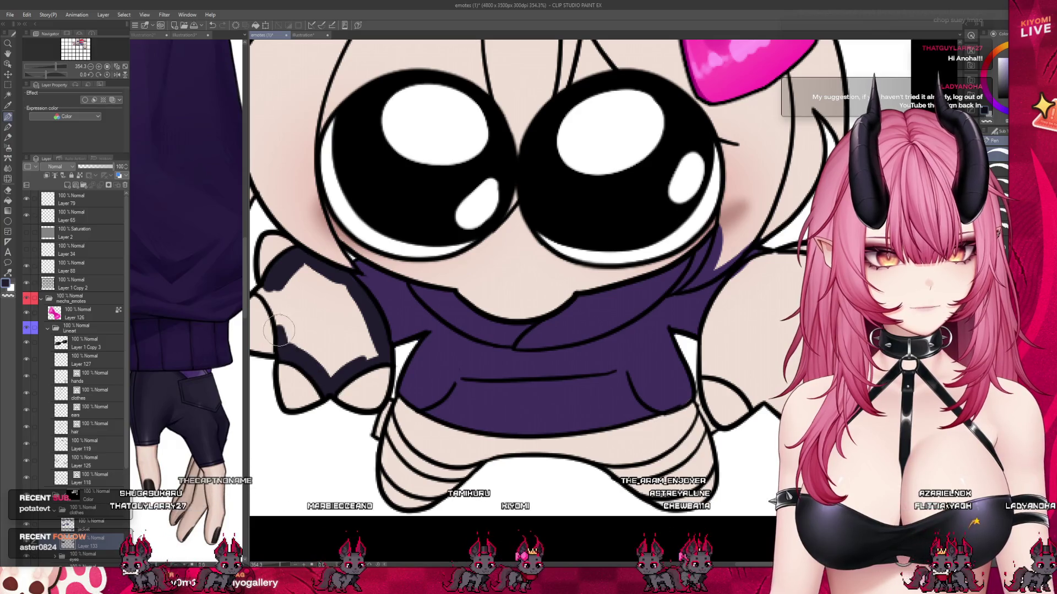
{"action": "left_click_drag", "start_coordinate": [281, 291], "coordinate": [296, 336]}
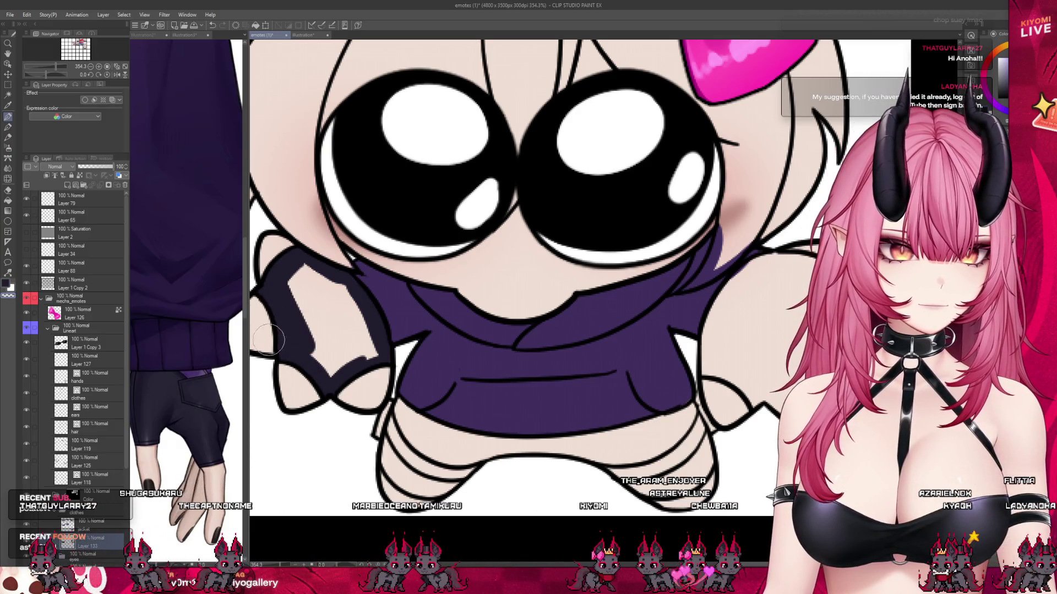
{"action": "left_click_drag", "start_coordinate": [353, 303], "coordinate": [351, 345]}
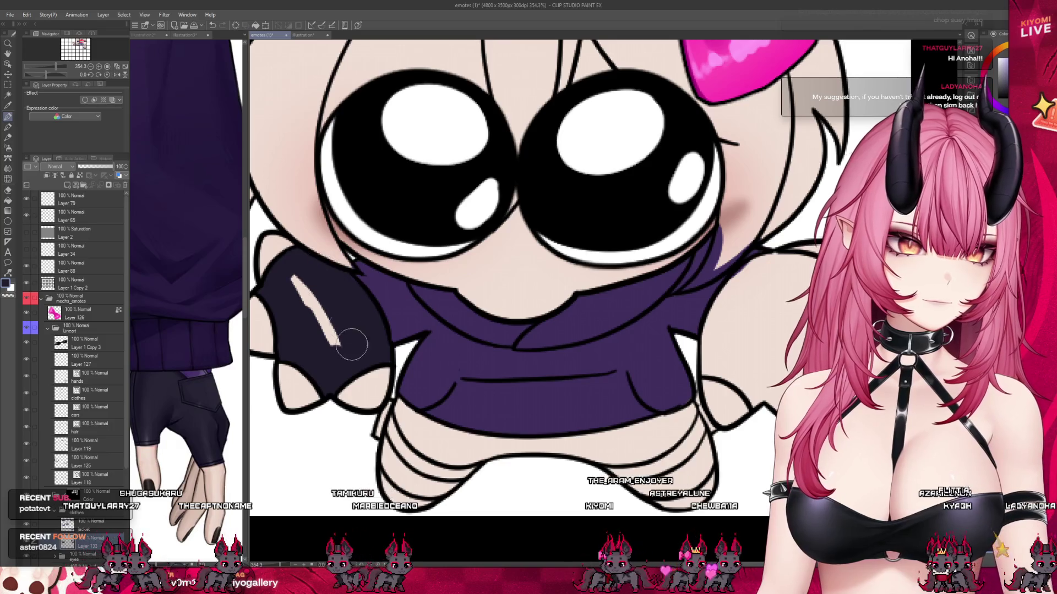
{"action": "scroll", "coordinate": [395, 276], "scroll_direction": "down", "scroll_amount": 2}
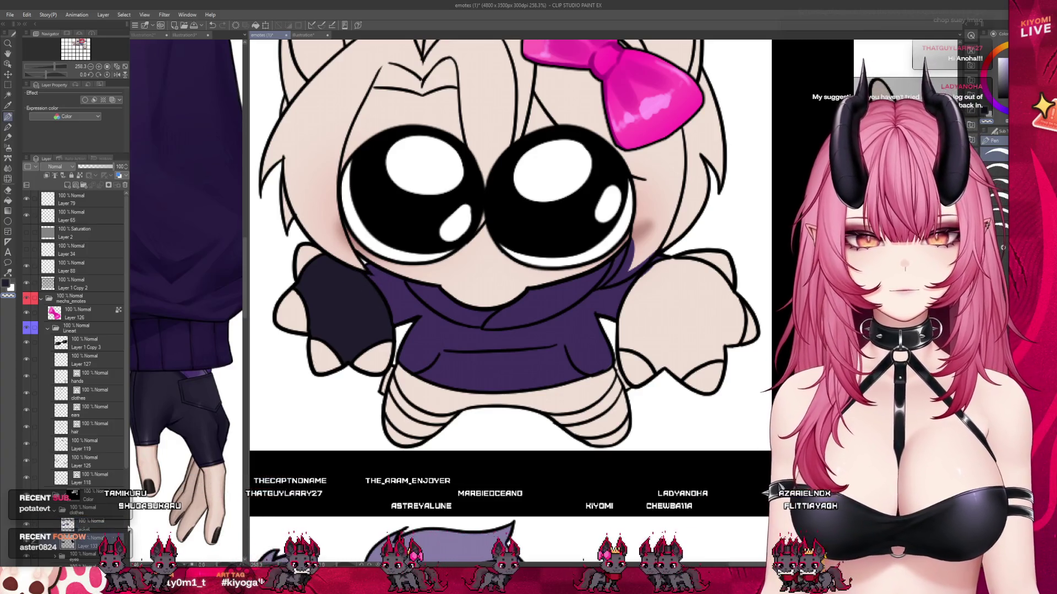
- Cover the bow chibi's right hand in dark purple to match the left glove
{"action": "mouse_move", "coordinate": [656, 278]}
{"action": "left_mouse_down"}
{"action": "mouse_move", "coordinate": [640, 355]}
{"action": "mouse_move", "coordinate": [690, 354]}
{"action": "left_mouse_up"}
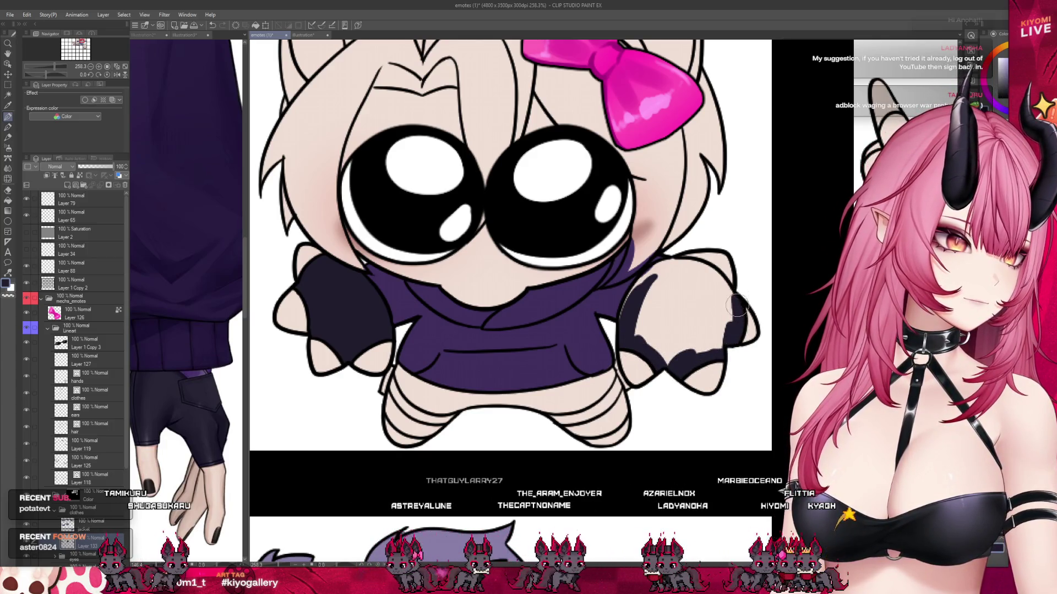
{"action": "left_click_drag", "start_coordinate": [737, 305], "coordinate": [658, 272]}
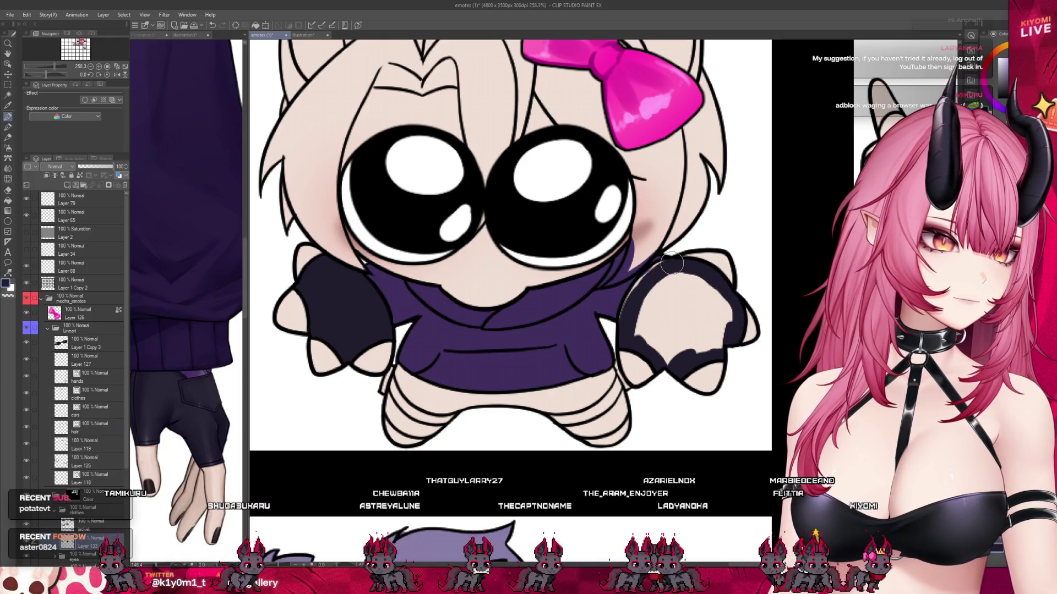
{"action": "mouse_move", "coordinate": [672, 264]}
{"action": "left_mouse_down"}
{"action": "mouse_move", "coordinate": [654, 281]}
{"action": "mouse_move", "coordinate": [703, 344]}
{"action": "left_mouse_up"}
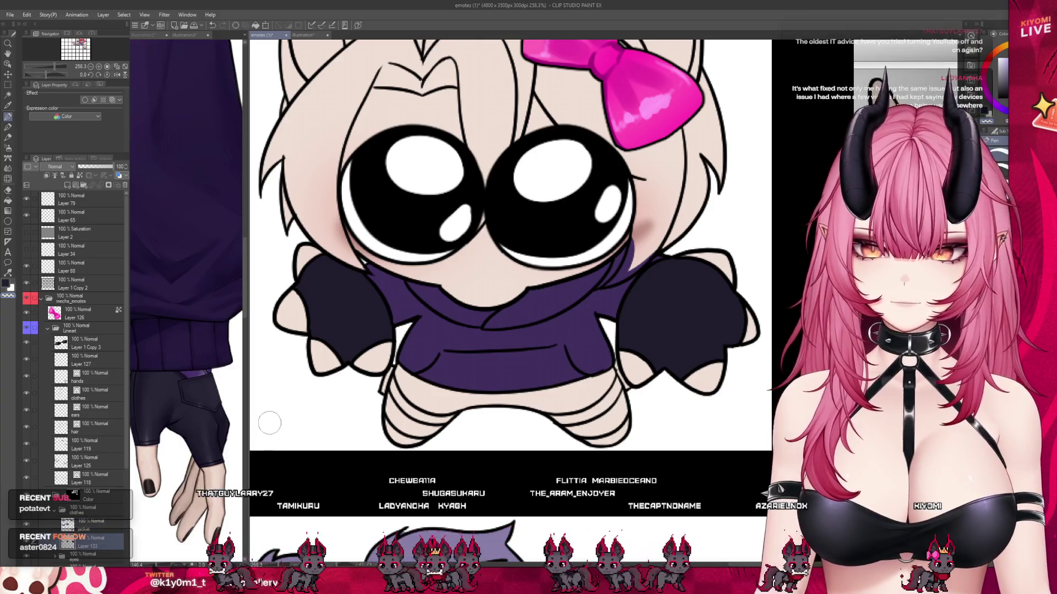
{"action": "scroll", "coordinate": [269, 423], "scroll_direction": "down", "scroll_amount": 4}
{"action": "scroll", "coordinate": [385, 451], "scroll_direction": "down", "scroll_amount": 3}
{"action": "scroll", "coordinate": [468, 485], "scroll_direction": "down", "scroll_amount": 2}
{"action": "scroll", "coordinate": [548, 517], "scroll_direction": "down", "scroll_amount": 1}
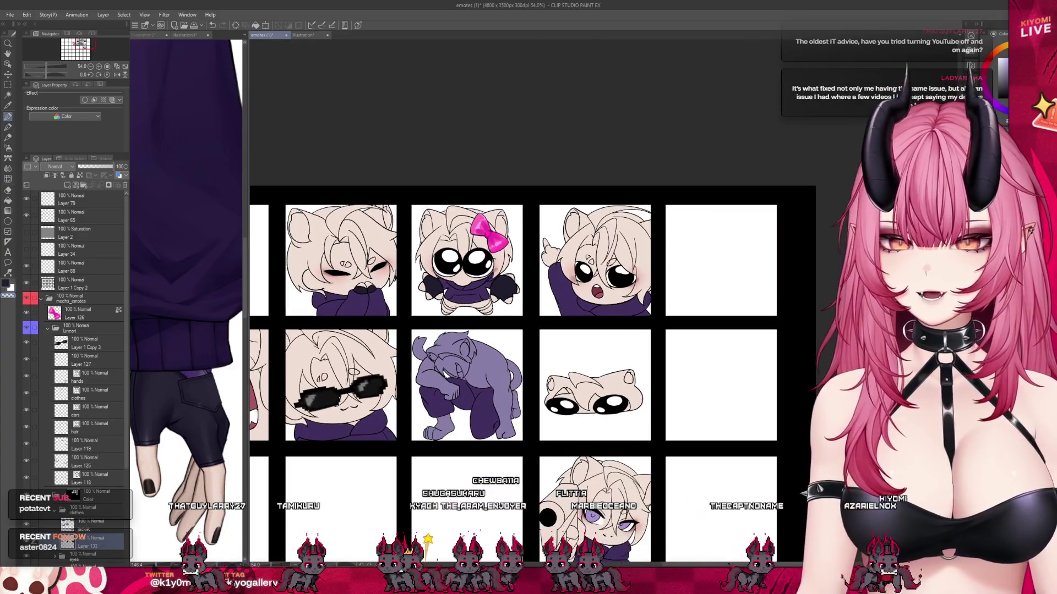
- Brush dark purple over the surprised pointing chibi's raised hand to form a glove
{"action": "scroll", "coordinate": [453, 308], "scroll_direction": "up", "scroll_amount": 1}
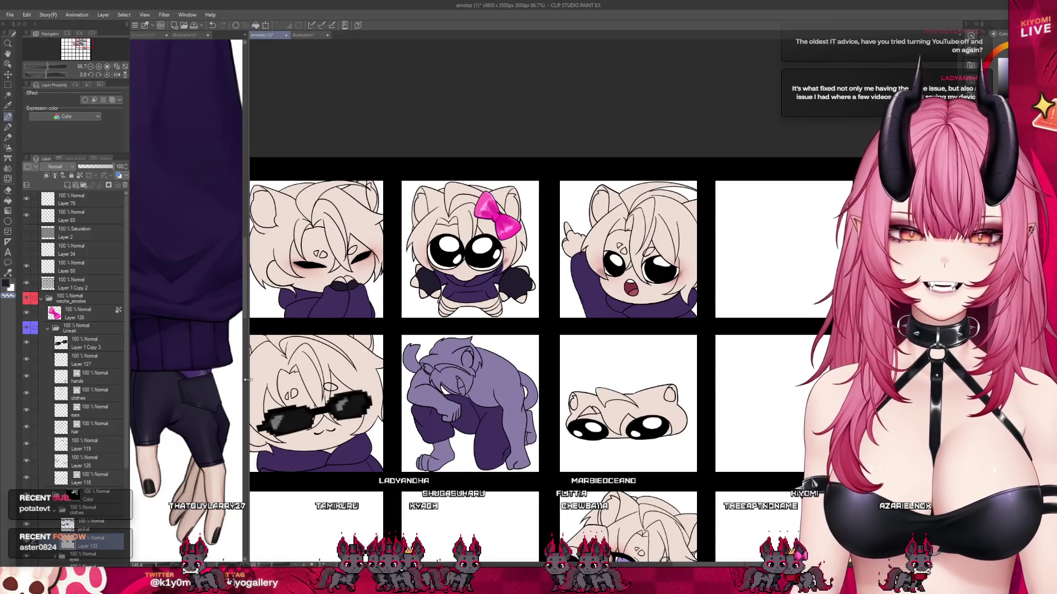
{"action": "scroll", "coordinate": [385, 319], "scroll_direction": "up", "scroll_amount": 1}
{"action": "scroll", "coordinate": [515, 253], "scroll_direction": "up", "scroll_amount": 1}
{"action": "scroll", "coordinate": [515, 253], "scroll_direction": "up", "scroll_amount": 1}
{"action": "scroll", "coordinate": [515, 254], "scroll_direction": "up", "scroll_amount": 1}
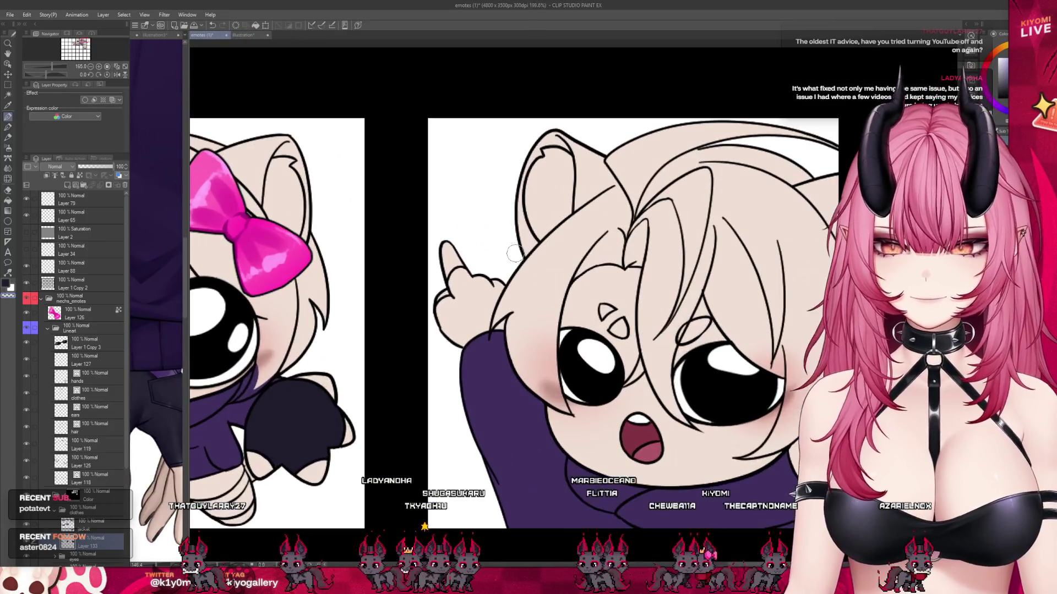
{"action": "scroll", "coordinate": [515, 254], "scroll_direction": "up", "scroll_amount": 2}
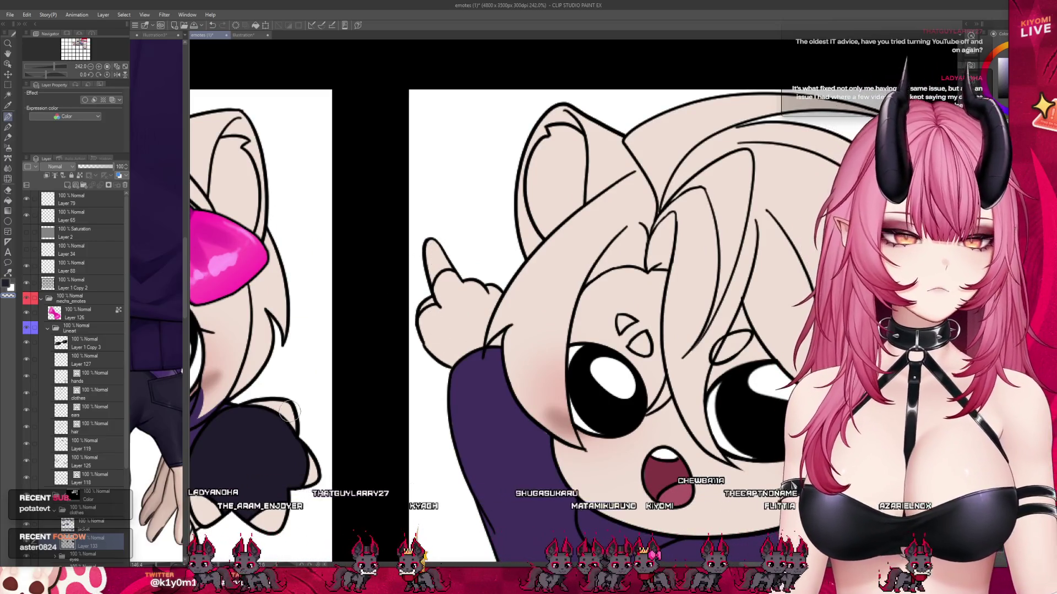
{"action": "left_click_drag", "start_coordinate": [456, 301], "coordinate": [446, 313]}
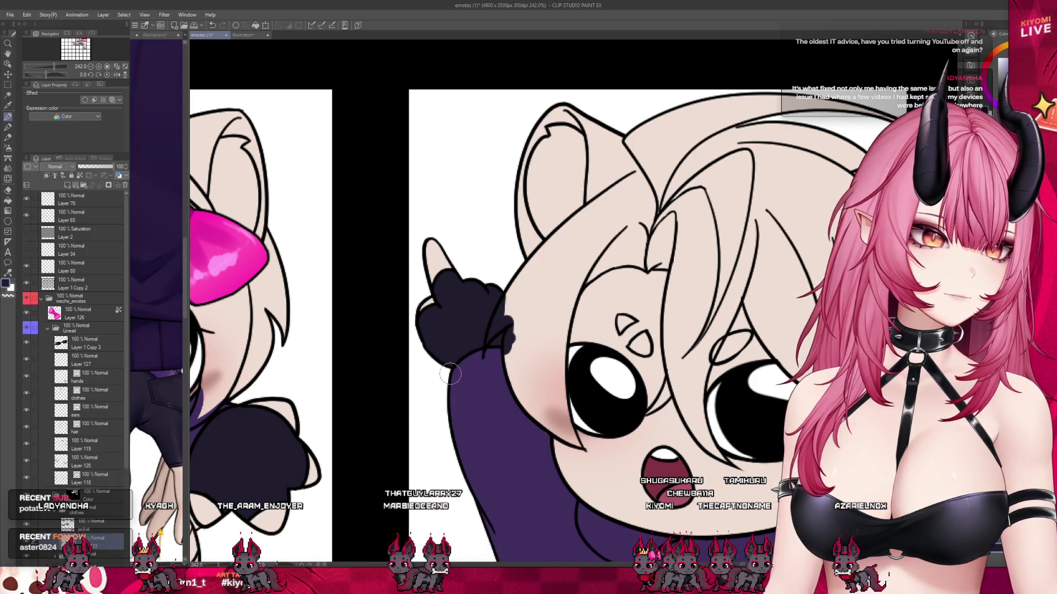
{"action": "scroll", "coordinate": [638, 279], "scroll_direction": "down", "scroll_amount": 3}
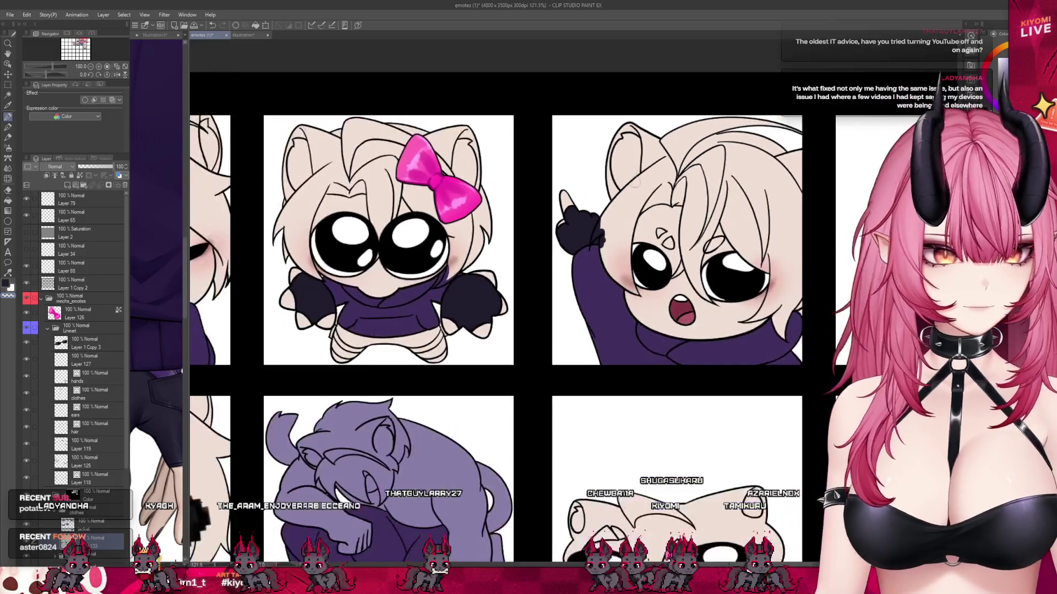
{"action": "scroll", "coordinate": [715, 238], "scroll_direction": "down", "scroll_amount": 2}
{"action": "scroll", "coordinate": [715, 238], "scroll_direction": "down", "scroll_amount": 2}
{"action": "scroll", "coordinate": [714, 238], "scroll_direction": "down", "scroll_amount": 1}
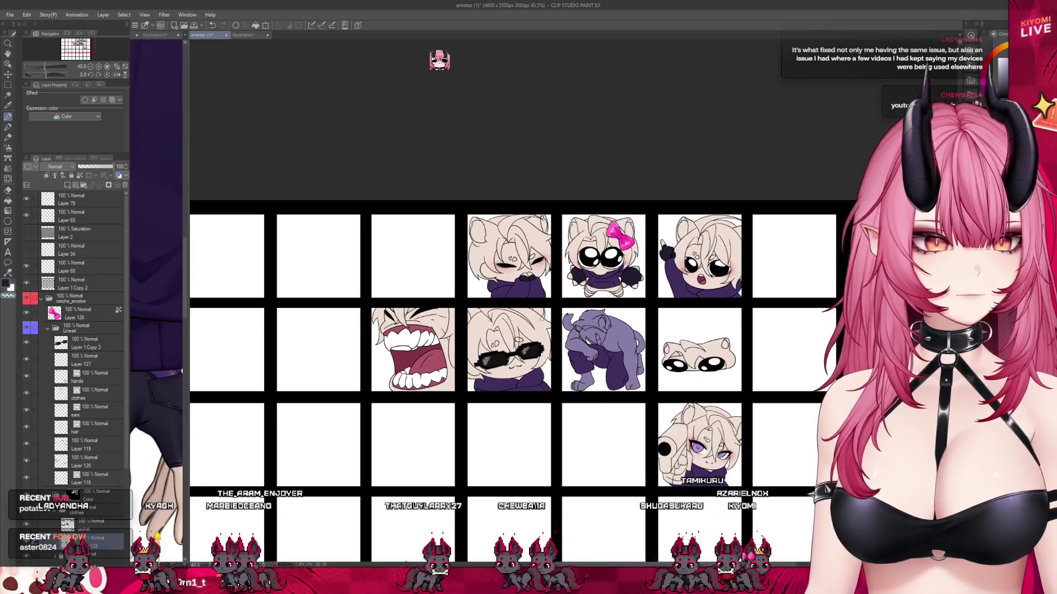
- Paint the finger-gun chibi's gun-holding hand dark purple up to the glove's top edge
{"action": "scroll", "coordinate": [714, 238], "scroll_direction": "up", "scroll_amount": 2}
{"action": "scroll", "coordinate": [715, 238], "scroll_direction": "down", "scroll_amount": 2}
{"action": "scroll", "coordinate": [715, 238], "scroll_direction": "down", "scroll_amount": 1}
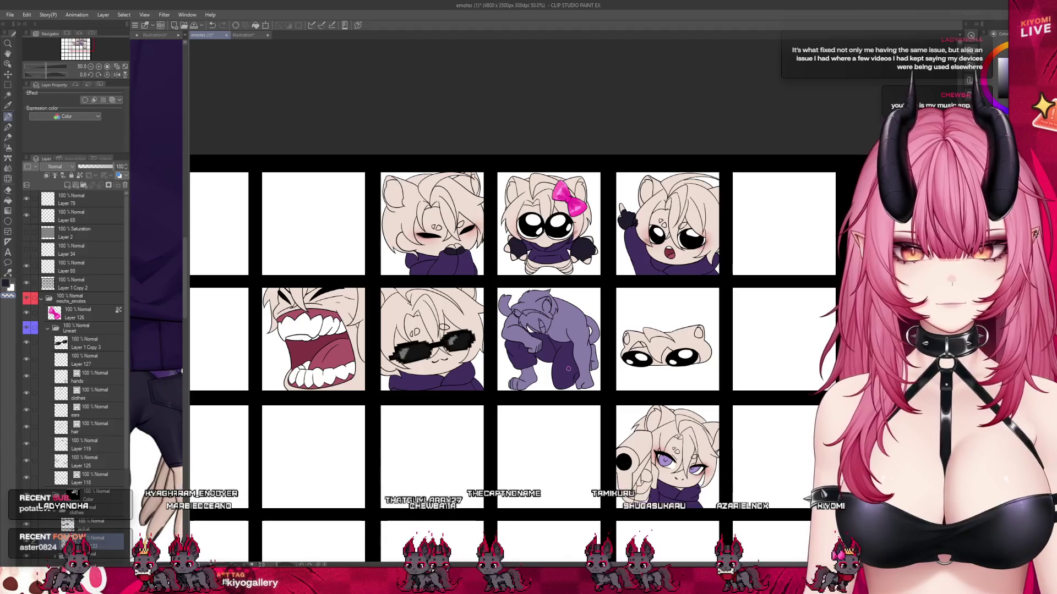
{"action": "scroll", "coordinate": [568, 368], "scroll_direction": "up", "scroll_amount": 1}
{"action": "scroll", "coordinate": [568, 369], "scroll_direction": "down", "scroll_amount": 2}
{"action": "scroll", "coordinate": [584, 389], "scroll_direction": "up", "scroll_amount": 1}
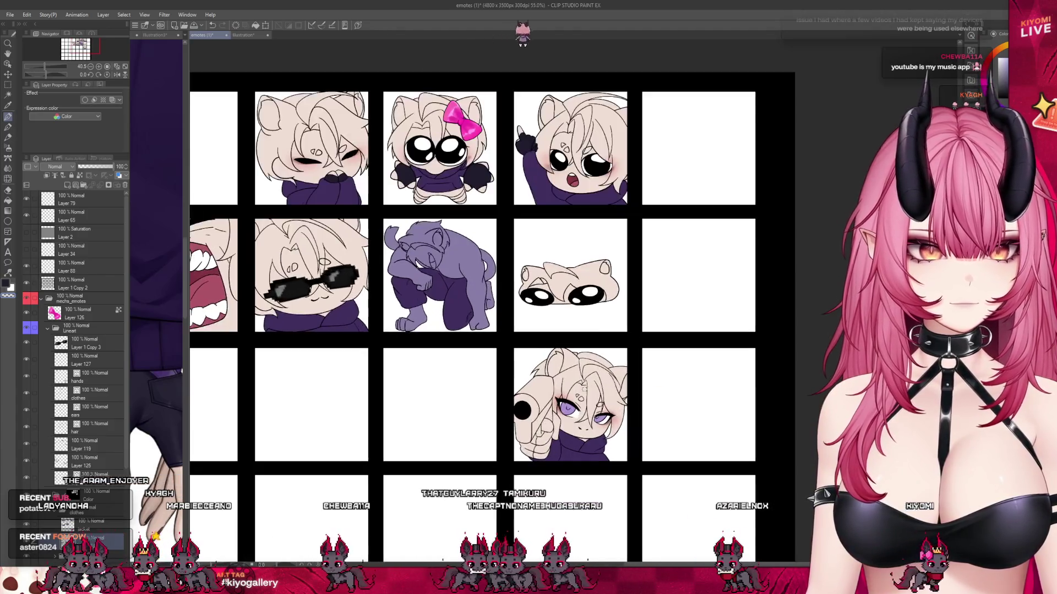
{"action": "scroll", "coordinate": [569, 440], "scroll_direction": "up", "scroll_amount": 1}
{"action": "scroll", "coordinate": [569, 440], "scroll_direction": "up", "scroll_amount": 2}
{"action": "scroll", "coordinate": [569, 440], "scroll_direction": "up", "scroll_amount": 2}
{"action": "scroll", "coordinate": [569, 441], "scroll_direction": "up", "scroll_amount": 1}
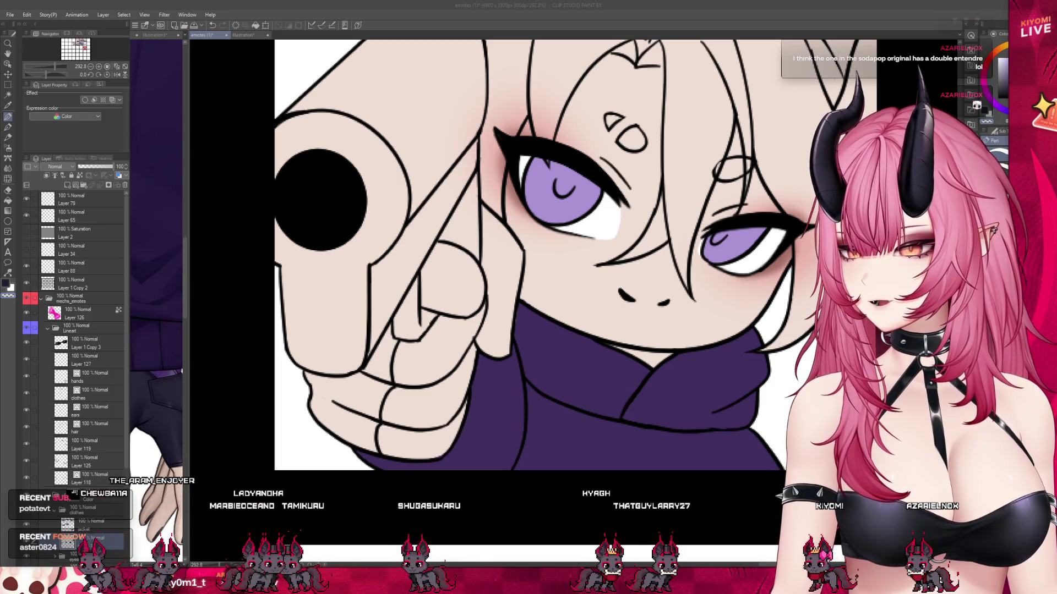
{"action": "left_click_drag", "start_coordinate": [395, 343], "coordinate": [387, 379]}
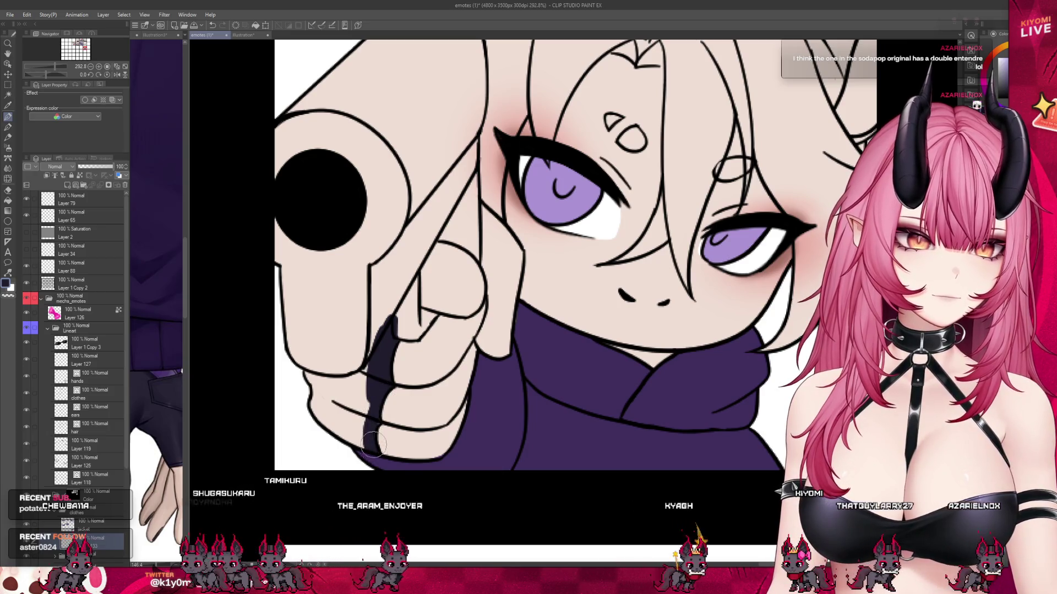
{"action": "left_click_drag", "start_coordinate": [372, 443], "coordinate": [405, 396]}
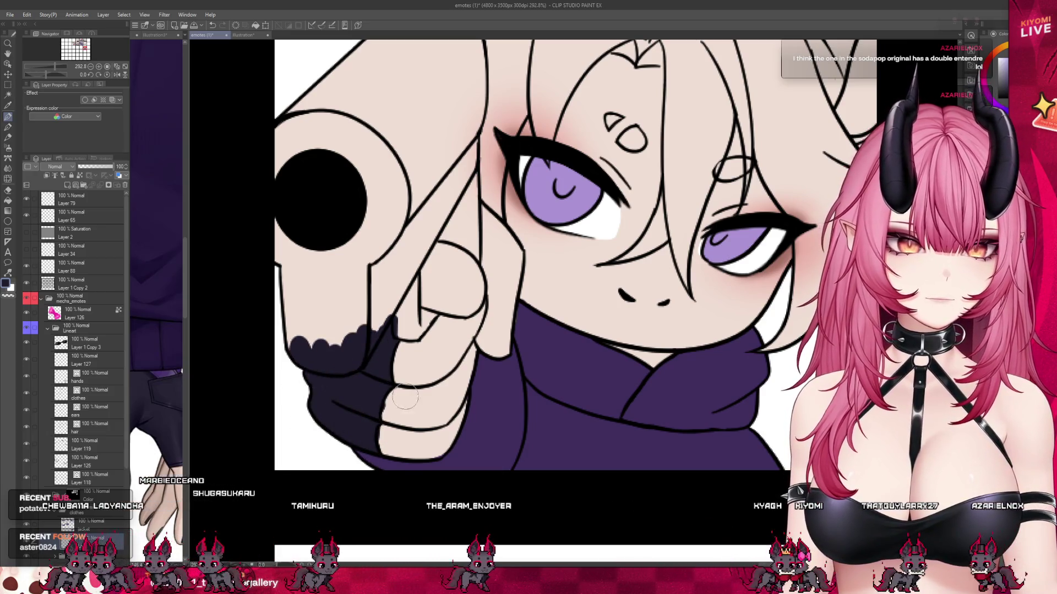
{"action": "mouse_move", "coordinate": [366, 333]}
{"action": "left_mouse_down"}
{"action": "mouse_move", "coordinate": [325, 311]}
{"action": "mouse_move", "coordinate": [386, 329]}
{"action": "left_mouse_up"}
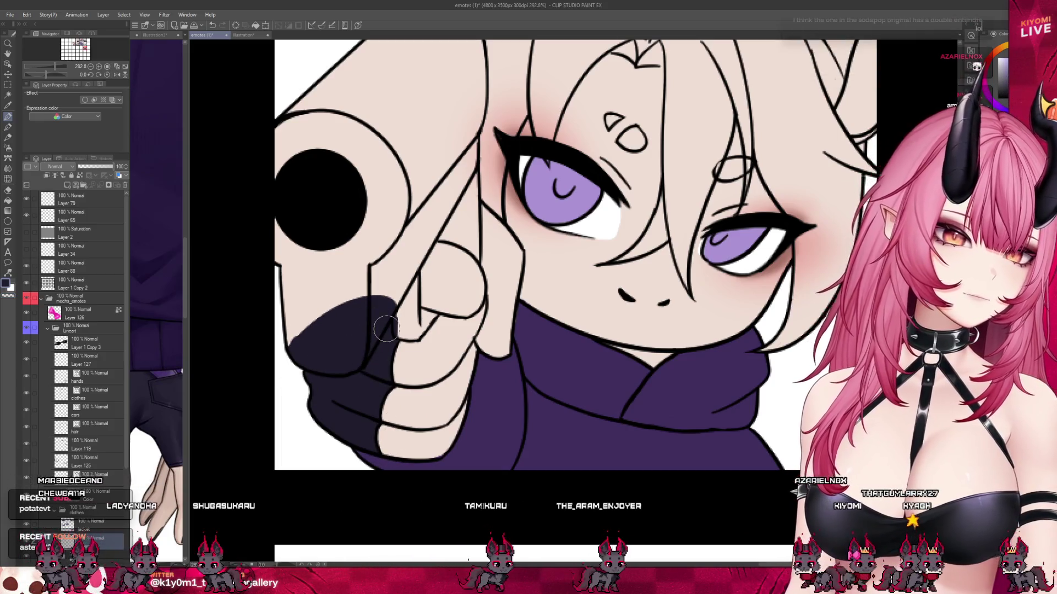
- Zoom out over the emote sheet and save it with Ctrl+S
{"action": "scroll", "coordinate": [468, 363], "scroll_direction": "down", "scroll_amount": 2}
{"action": "scroll", "coordinate": [506, 385], "scroll_direction": "down", "scroll_amount": 2}
{"action": "scroll", "coordinate": [543, 403], "scroll_direction": "down", "scroll_amount": 2}
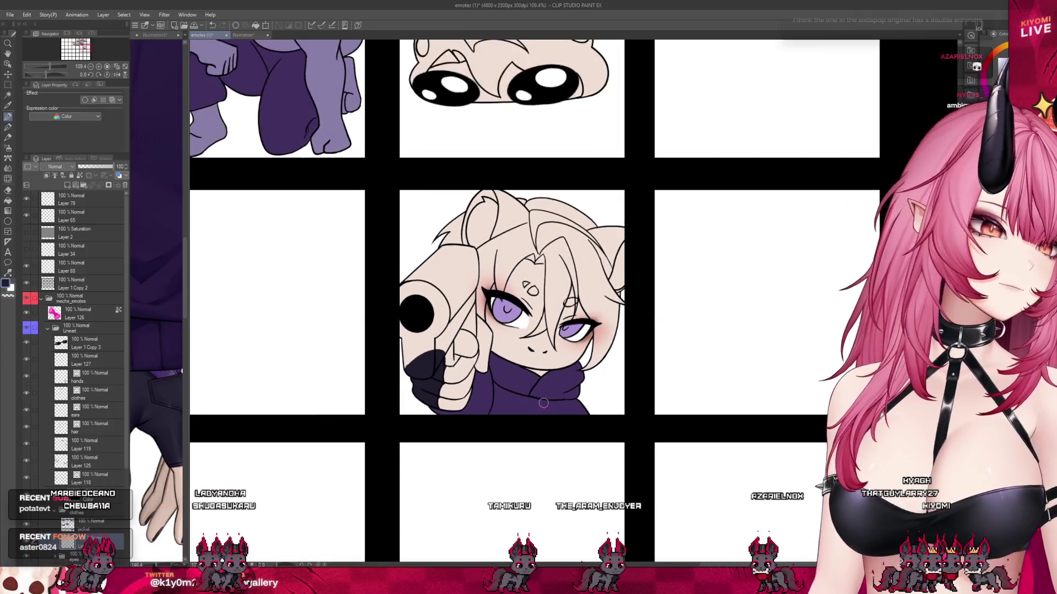
{"action": "scroll", "coordinate": [543, 403], "scroll_direction": "down", "scroll_amount": 1}
{"action": "scroll", "coordinate": [544, 392], "scroll_direction": "up", "scroll_amount": 1}
{"action": "scroll", "coordinate": [544, 381], "scroll_direction": "up", "scroll_amount": 2}
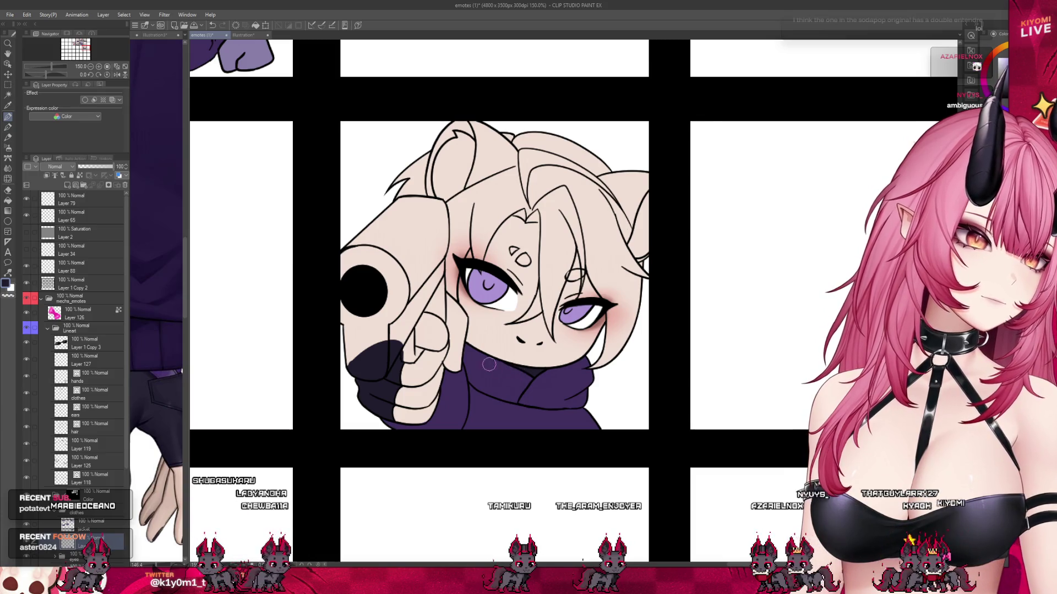
{"action": "scroll", "coordinate": [489, 364], "scroll_direction": "down", "scroll_amount": 1}
{"action": "scroll", "coordinate": [489, 364], "scroll_direction": "down", "scroll_amount": 2}
{"action": "scroll", "coordinate": [385, 275], "scroll_direction": "down", "scroll_amount": 1}
{"action": "scroll", "coordinate": [309, 215], "scroll_direction": "up", "scroll_amount": 1}
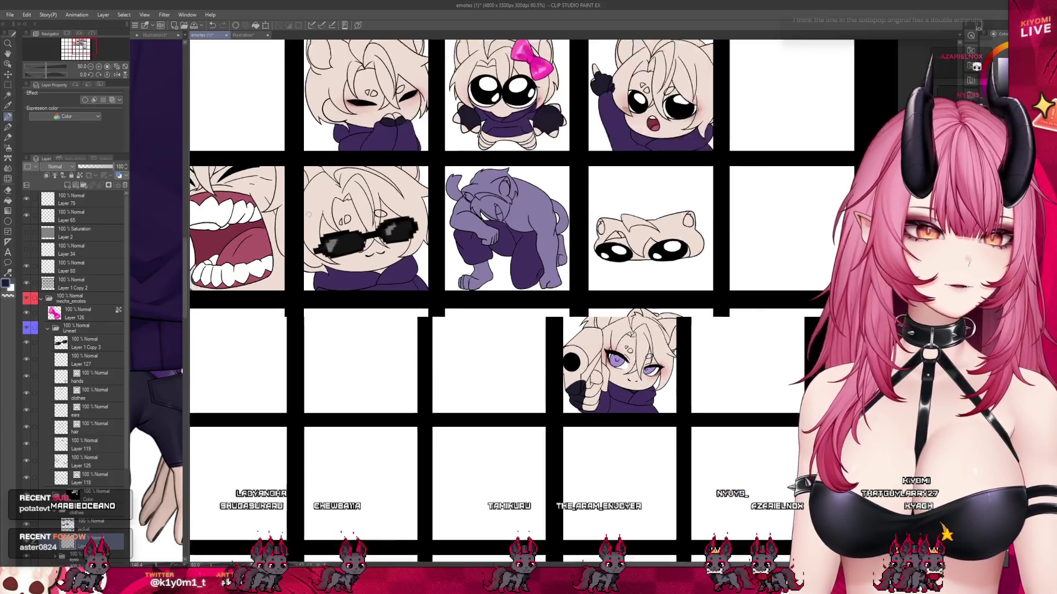
{"action": "scroll", "coordinate": [309, 215], "scroll_direction": "up", "scroll_amount": 1}
{"action": "scroll", "coordinate": [341, 258], "scroll_direction": "up", "scroll_amount": 2}
{"action": "scroll", "coordinate": [374, 302], "scroll_direction": "up", "scroll_amount": 2}
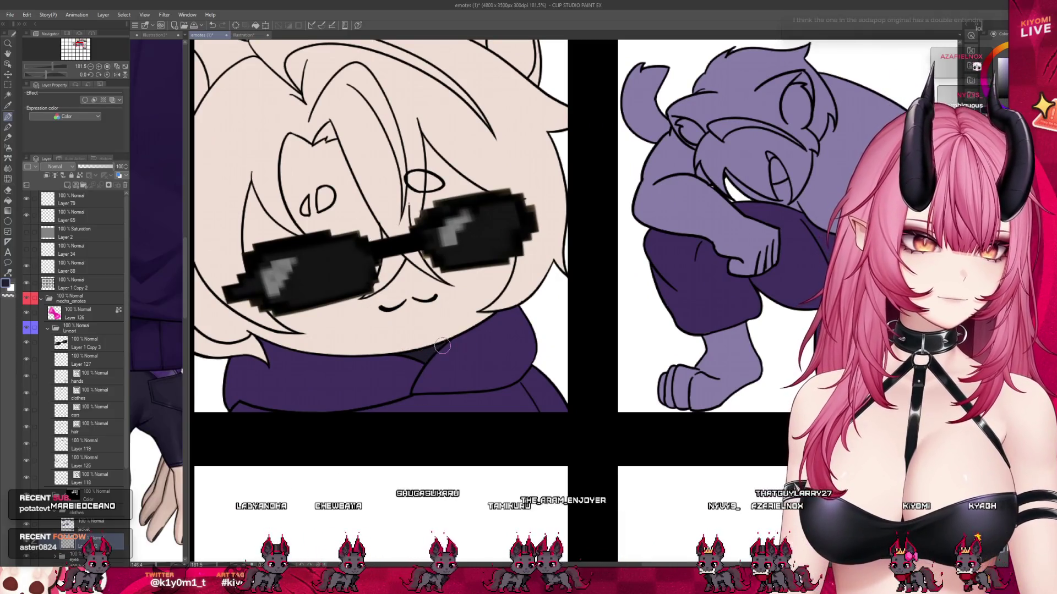
{"action": "scroll", "coordinate": [408, 358], "scroll_direction": "down", "scroll_amount": 2}
{"action": "scroll", "coordinate": [369, 369], "scroll_direction": "down", "scroll_amount": 1}
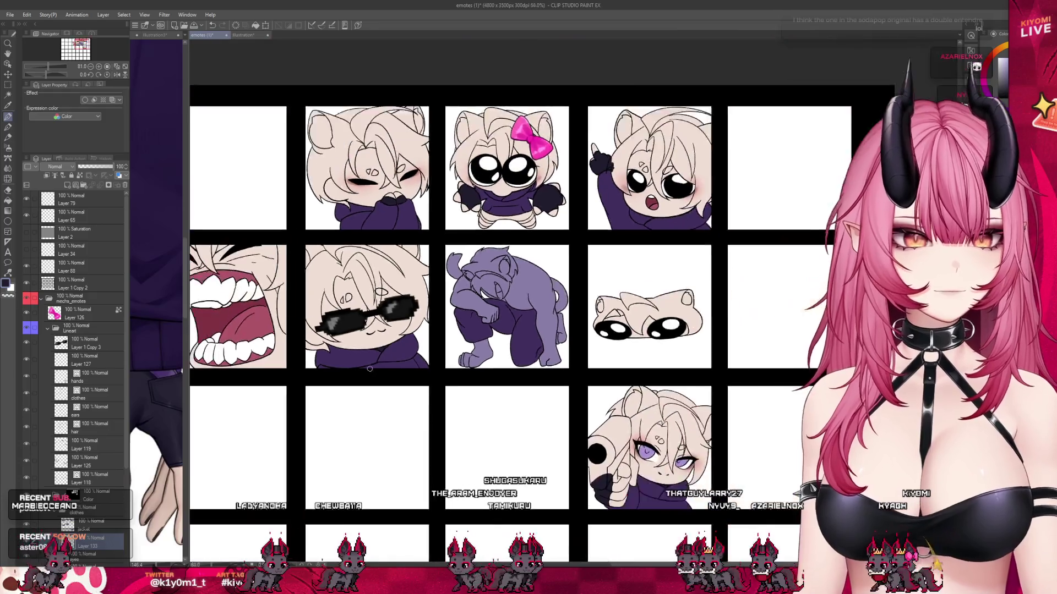
{"action": "scroll", "coordinate": [370, 369], "scroll_direction": "down", "scroll_amount": 1}
{"action": "scroll", "coordinate": [396, 352], "scroll_direction": "down", "scroll_amount": 1}
{"action": "scroll", "coordinate": [429, 336], "scroll_direction": "down", "scroll_amount": 1}
{"action": "key", "text": "ctrl+s"}
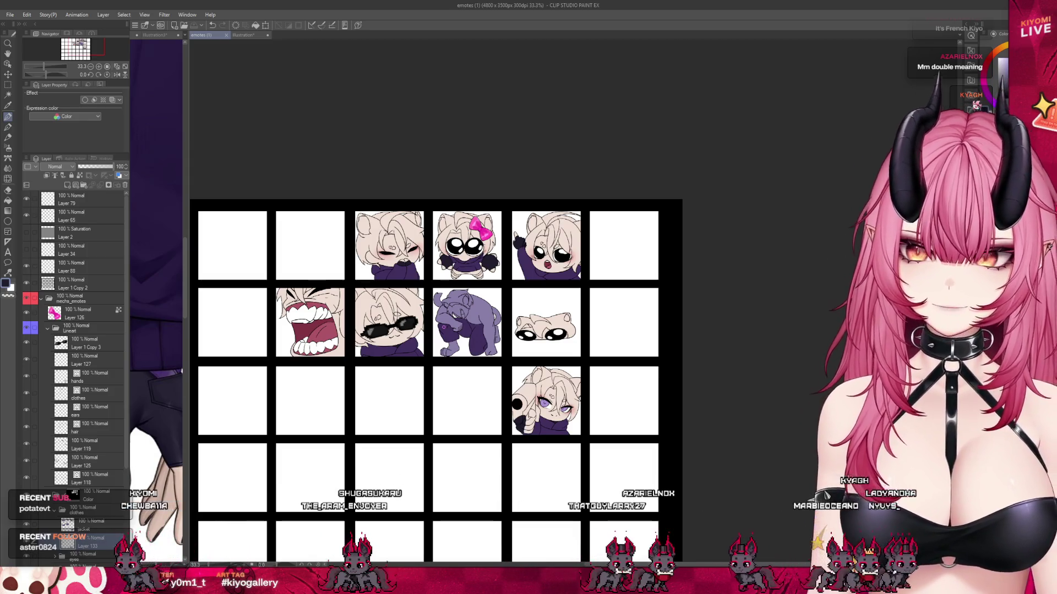
{"action": "scroll", "coordinate": [431, 232], "scroll_direction": "up", "scroll_amount": 1}
{"action": "scroll", "coordinate": [431, 232], "scroll_direction": "up", "scroll_amount": 2}
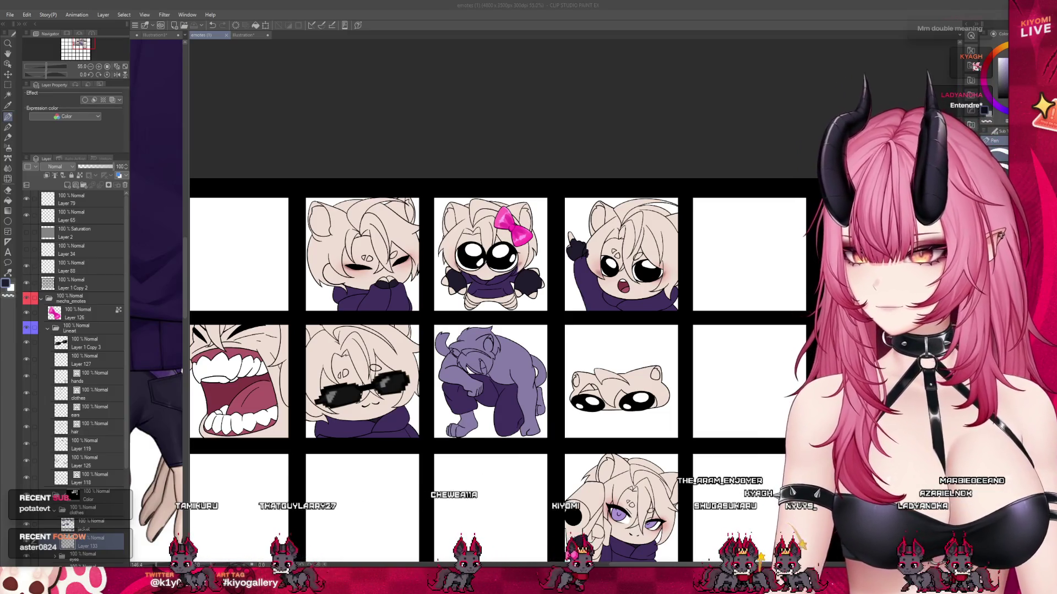
{"action": "scroll", "coordinate": [495, 358], "scroll_direction": "down", "scroll_amount": 1}
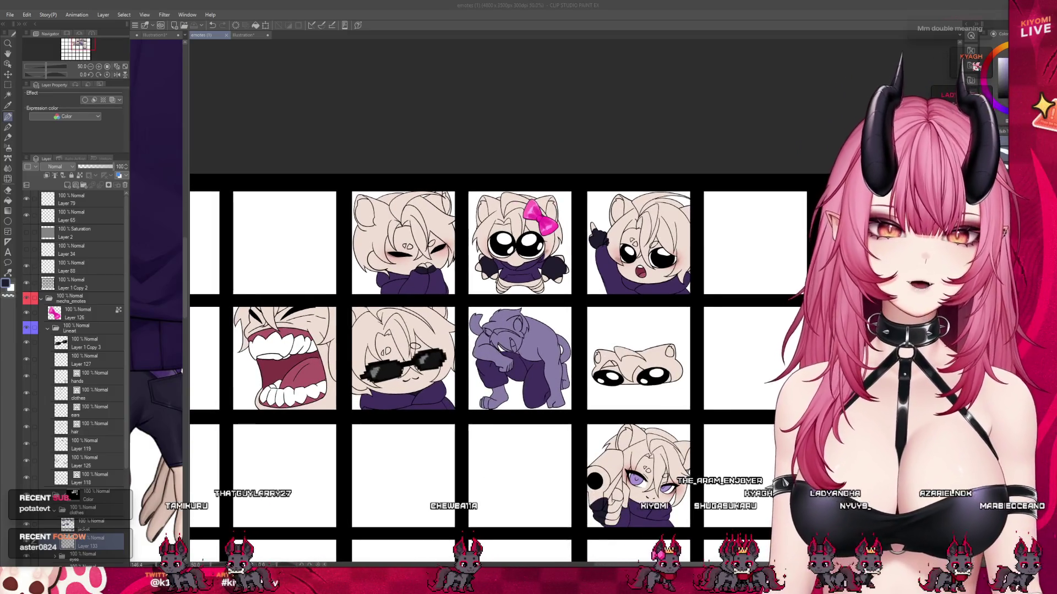
{"action": "scroll", "coordinate": [495, 358], "scroll_direction": "down", "scroll_amount": 1}
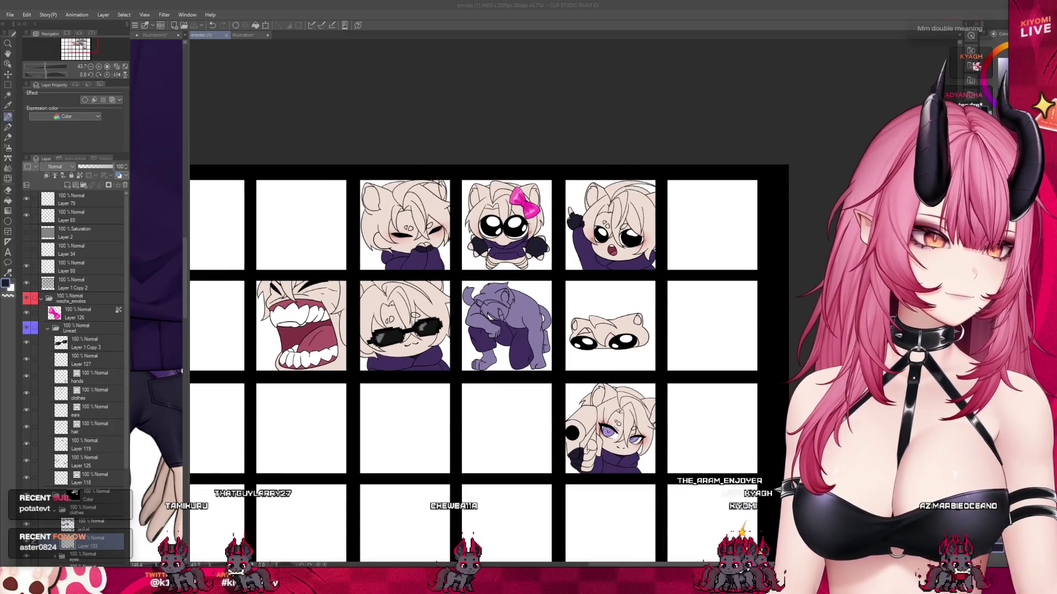
{"action": "scroll", "coordinate": [417, 198], "scroll_direction": "up", "scroll_amount": 1}
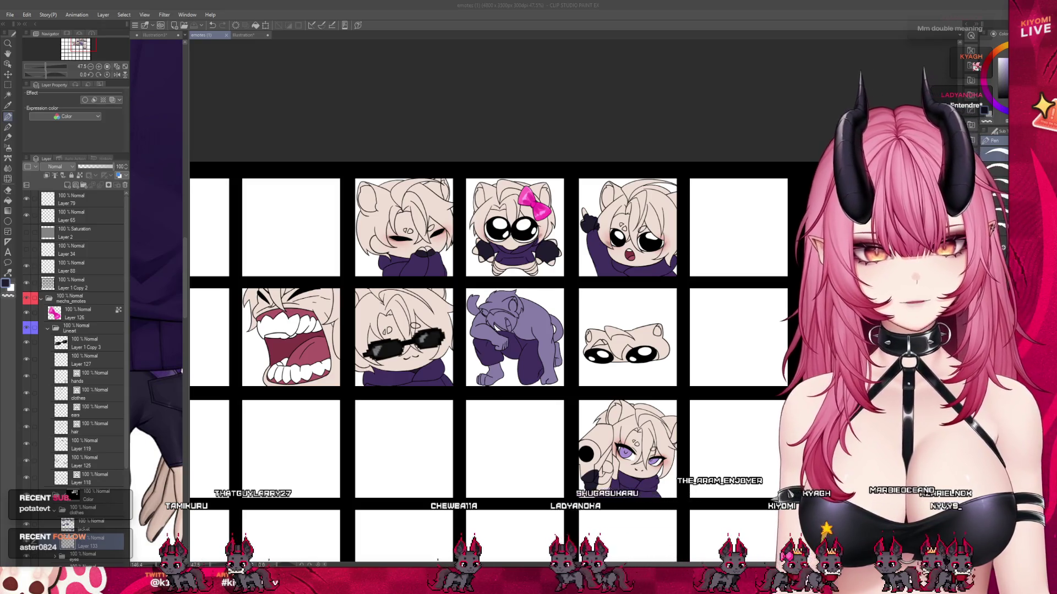
{"action": "scroll", "coordinate": [562, 204], "scroll_direction": "up", "scroll_amount": 2}
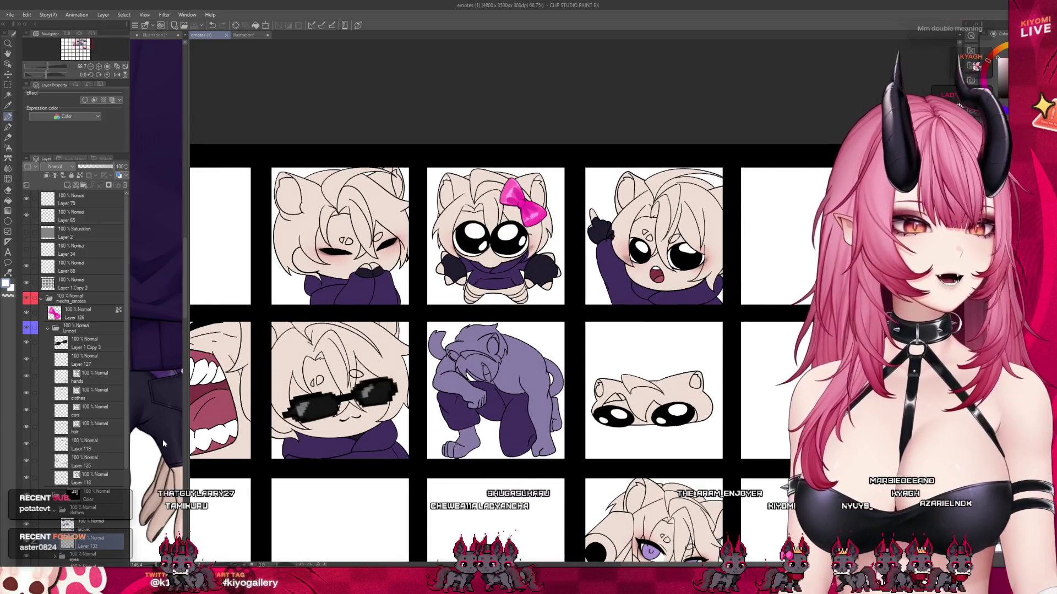
{"action": "left_click", "coordinate": [163, 428]}
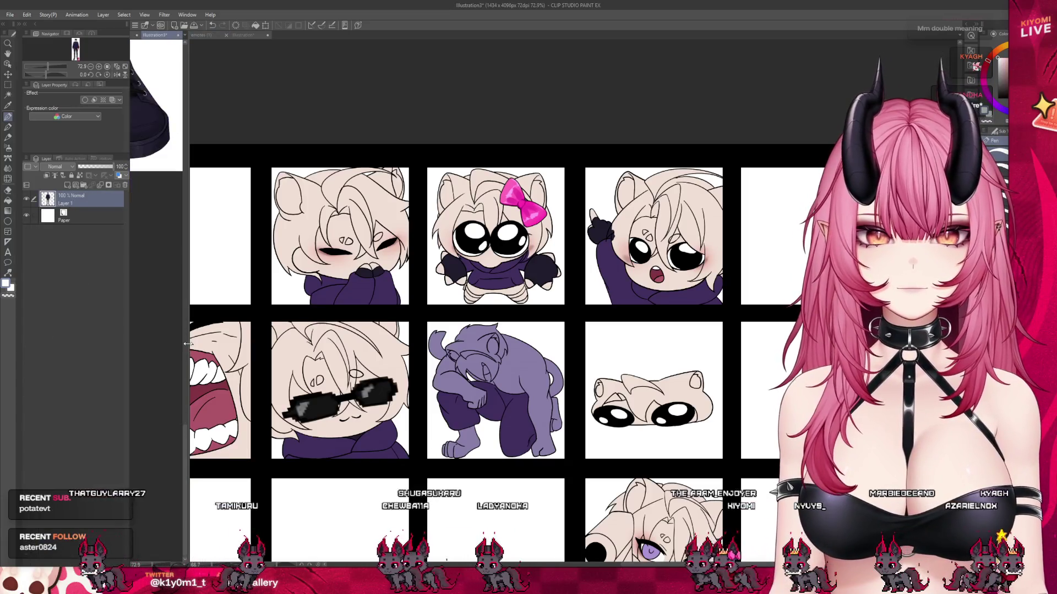
- Bring the reference's sleeve and gloved hand into view and widen the emote sheet pane
{"action": "mouse_move", "coordinate": [188, 346]}
{"action": "left_mouse_down"}
{"action": "mouse_move", "coordinate": [187, 256]}
{"action": "mouse_move", "coordinate": [379, 256]}
{"action": "left_mouse_up"}
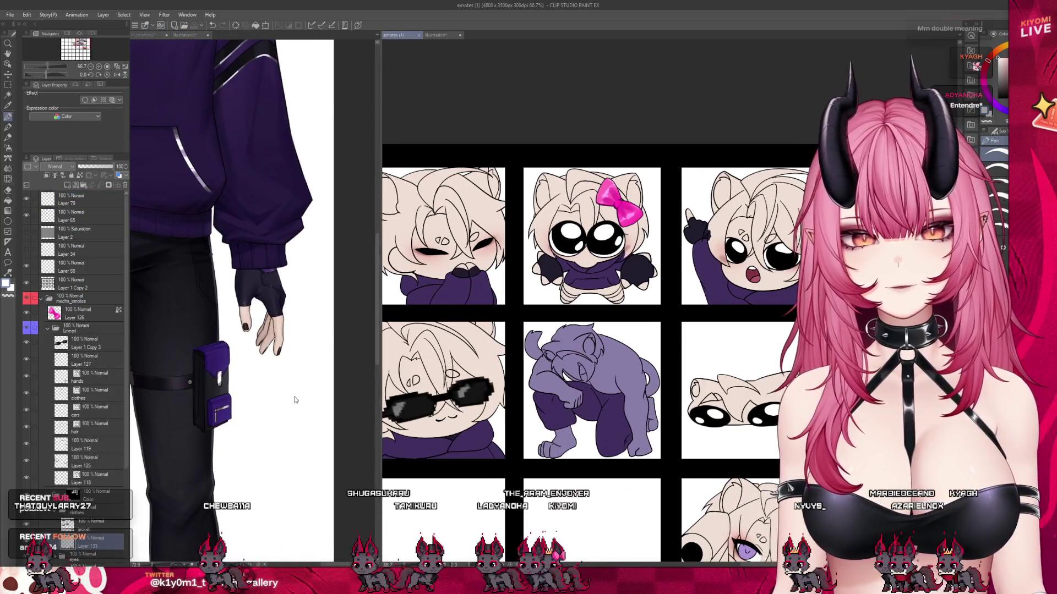
{"action": "scroll", "coordinate": [313, 346], "scroll_direction": "down", "scroll_amount": 3}
{"action": "scroll", "coordinate": [219, 372], "scroll_direction": "up", "scroll_amount": 2}
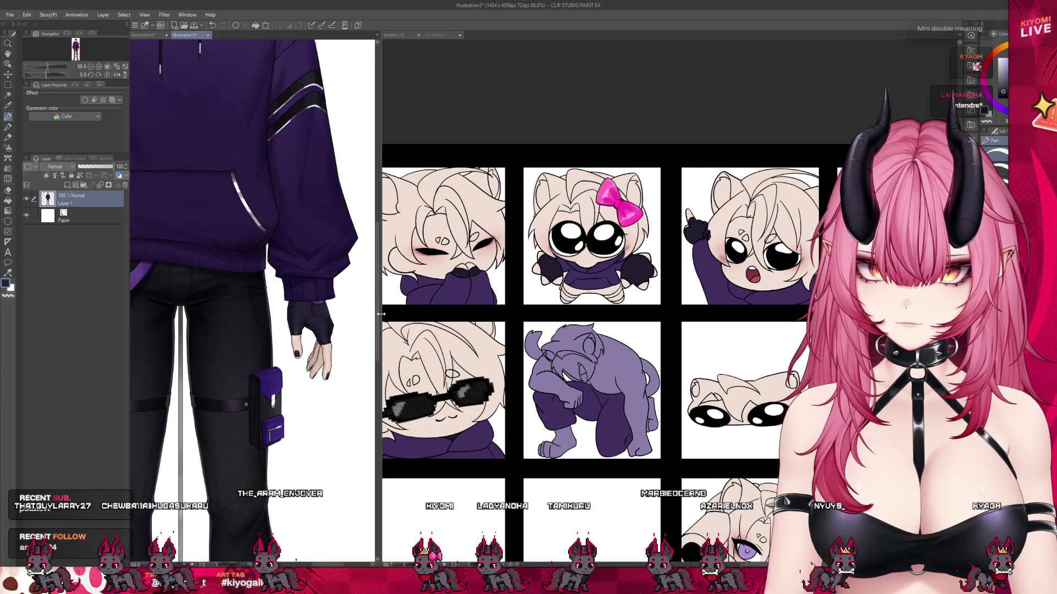
{"action": "left_click_drag", "start_coordinate": [381, 314], "coordinate": [156, 314]}
{"action": "scroll", "coordinate": [512, 282], "scroll_direction": "up", "scroll_amount": 2}
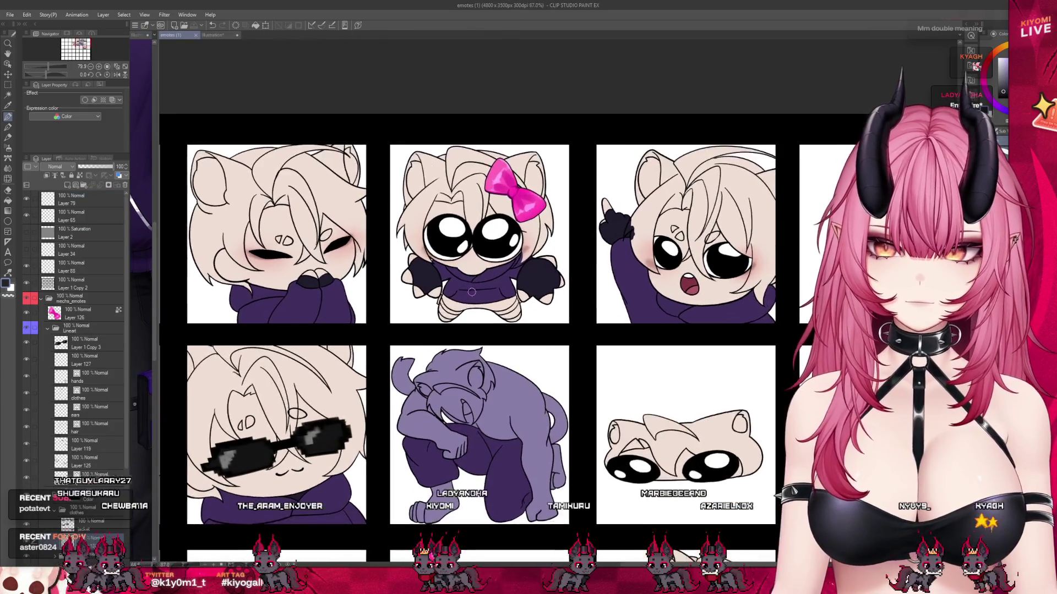
- Paint the pink-bowed chibi's shorts dark grey across both legs and the right hip
{"action": "scroll", "coordinate": [513, 282], "scroll_direction": "up", "scroll_amount": 2}
{"action": "scroll", "coordinate": [512, 282], "scroll_direction": "up", "scroll_amount": 2}
{"action": "scroll", "coordinate": [513, 282], "scroll_direction": "up", "scroll_amount": 2}
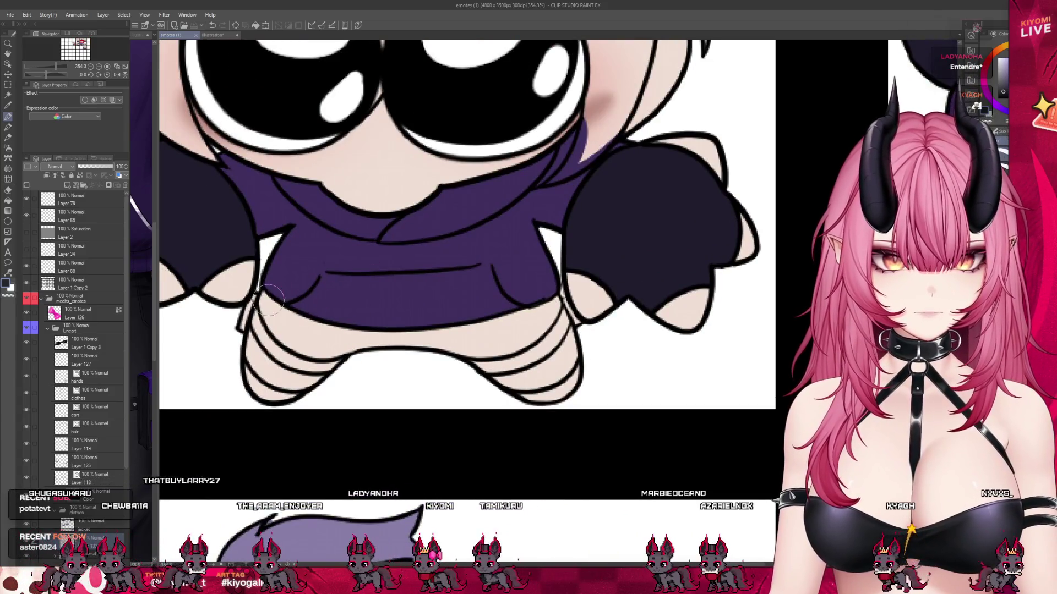
{"action": "left_click_drag", "start_coordinate": [273, 352], "coordinate": [286, 302]}
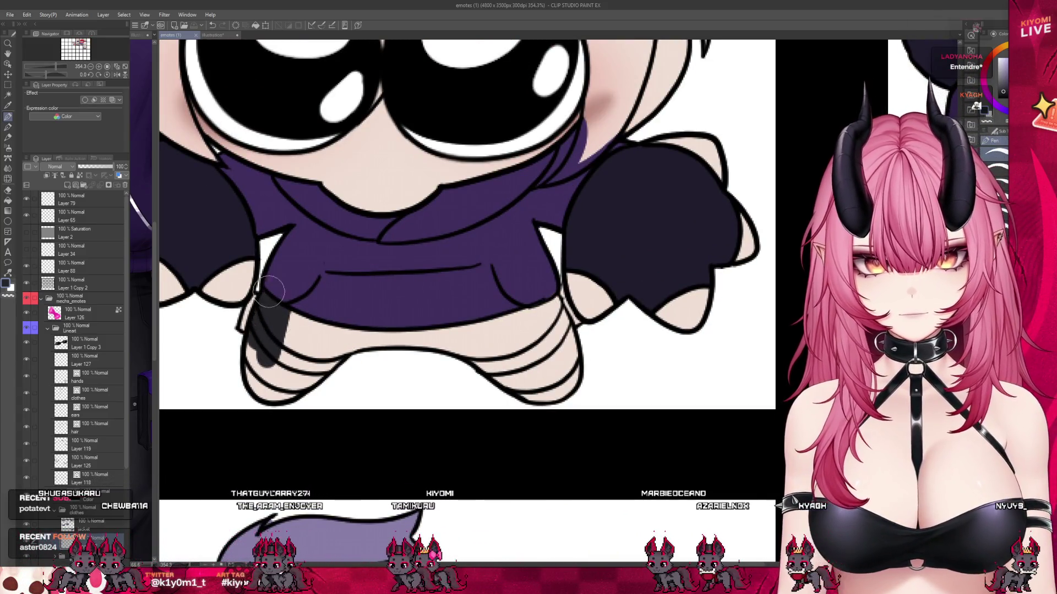
{"action": "mouse_move", "coordinate": [248, 357]}
{"action": "left_mouse_down"}
{"action": "mouse_move", "coordinate": [286, 330]}
{"action": "mouse_move", "coordinate": [279, 288]}
{"action": "mouse_move", "coordinate": [352, 342]}
{"action": "left_mouse_up"}
{"action": "mouse_move", "coordinate": [396, 309]}
{"action": "left_mouse_down"}
{"action": "mouse_move", "coordinate": [479, 330]}
{"action": "mouse_move", "coordinate": [537, 330]}
{"action": "mouse_move", "coordinate": [529, 374]}
{"action": "mouse_move", "coordinate": [550, 390]}
{"action": "mouse_move", "coordinate": [557, 382]}
{"action": "left_mouse_up"}
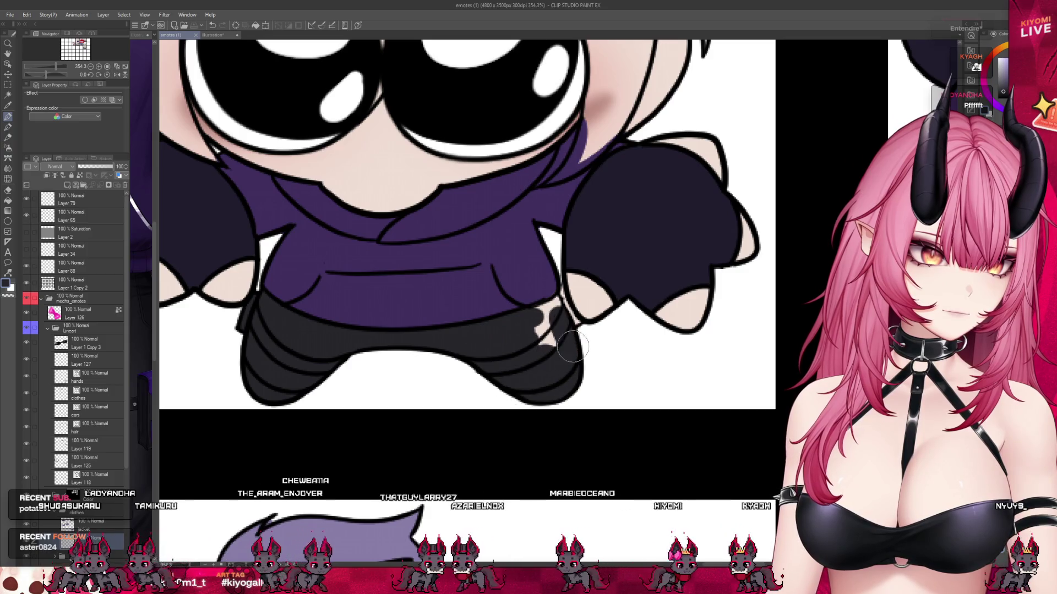
{"action": "left_click_drag", "start_coordinate": [559, 299], "coordinate": [574, 285]}
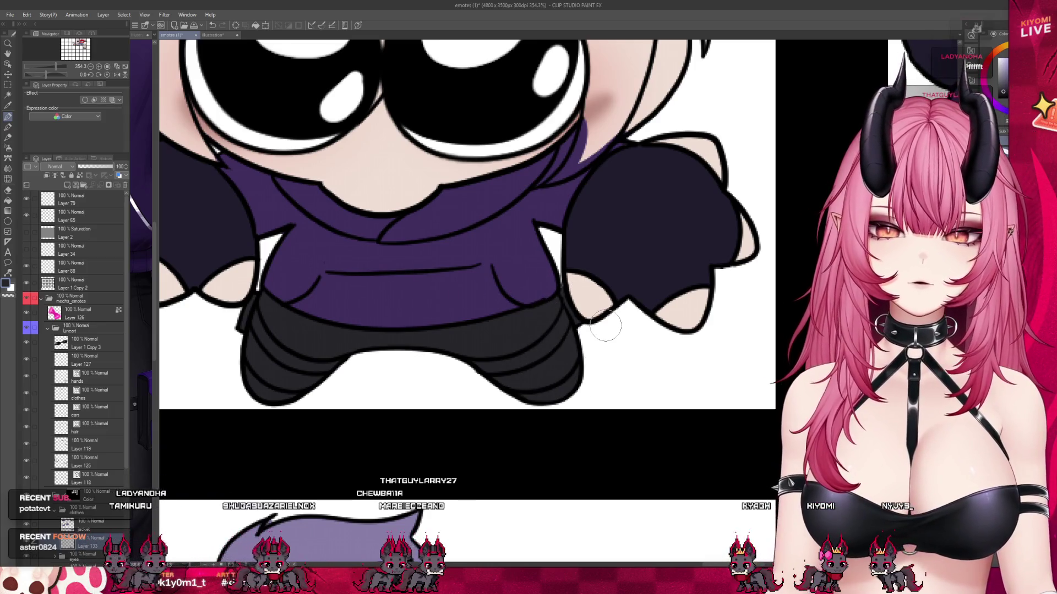
- Drag the split divider right to widen the Illustration3 reference pane
{"action": "scroll", "coordinate": [479, 417], "scroll_direction": "down", "scroll_amount": 3}
{"action": "scroll", "coordinate": [491, 354], "scroll_direction": "up", "scroll_amount": 2}
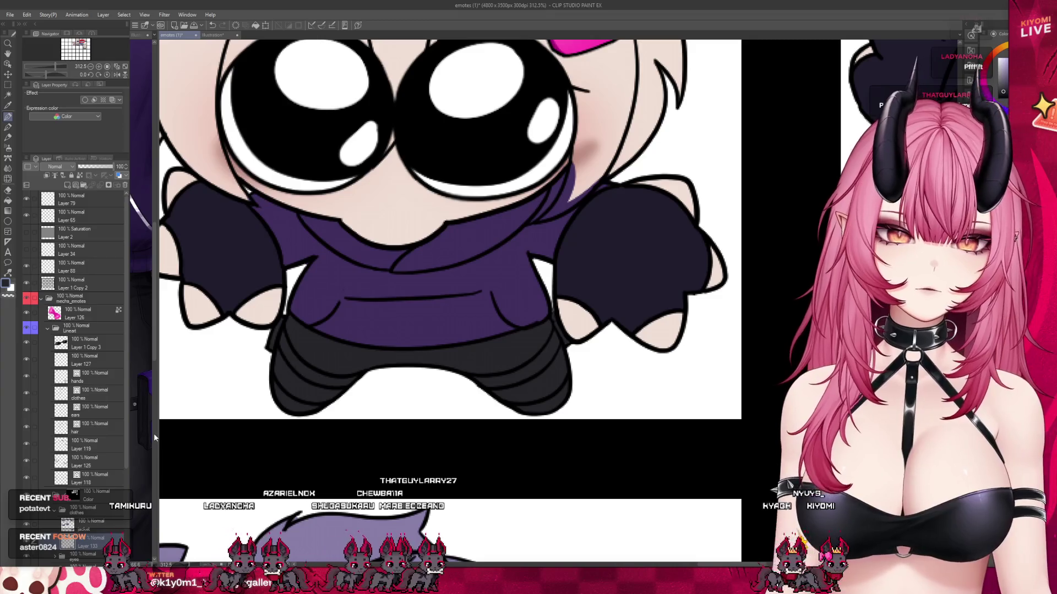
{"action": "left_click_drag", "start_coordinate": [157, 437], "coordinate": [302, 435]}
{"action": "left_click", "coordinate": [230, 405]}
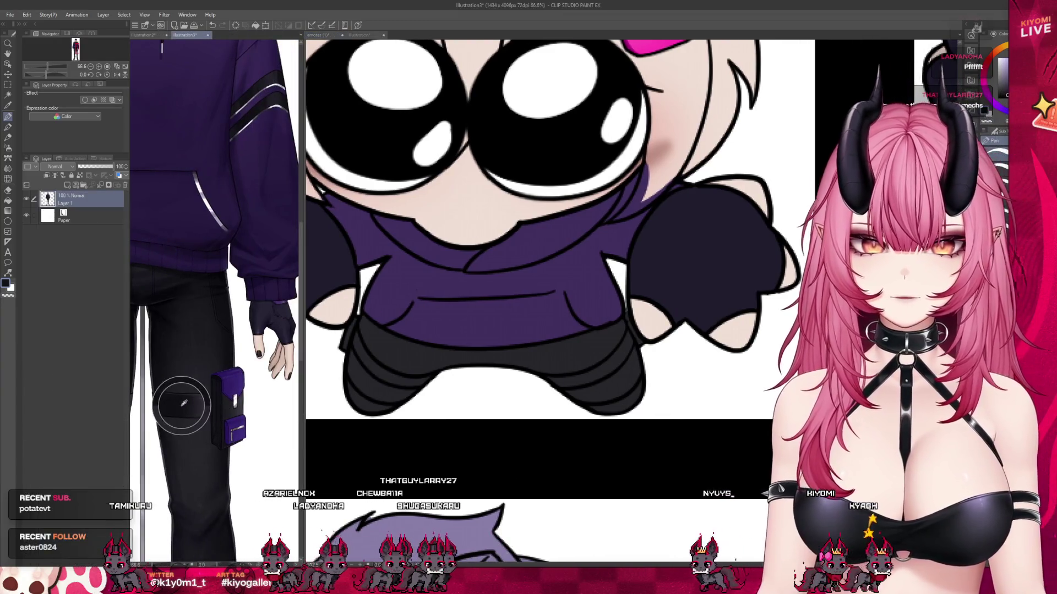
- Activate the emotes (1) pane and push the divider left so the sheet fills the workspace
{"action": "left_click", "coordinate": [589, 378]}
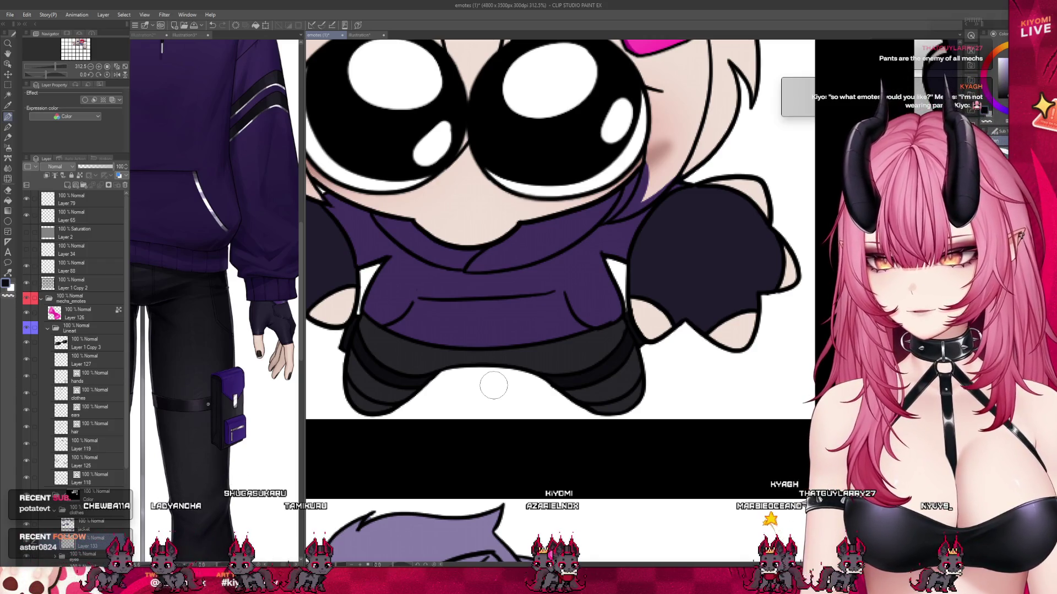
{"action": "scroll", "coordinate": [493, 385], "scroll_direction": "down", "scroll_amount": 2}
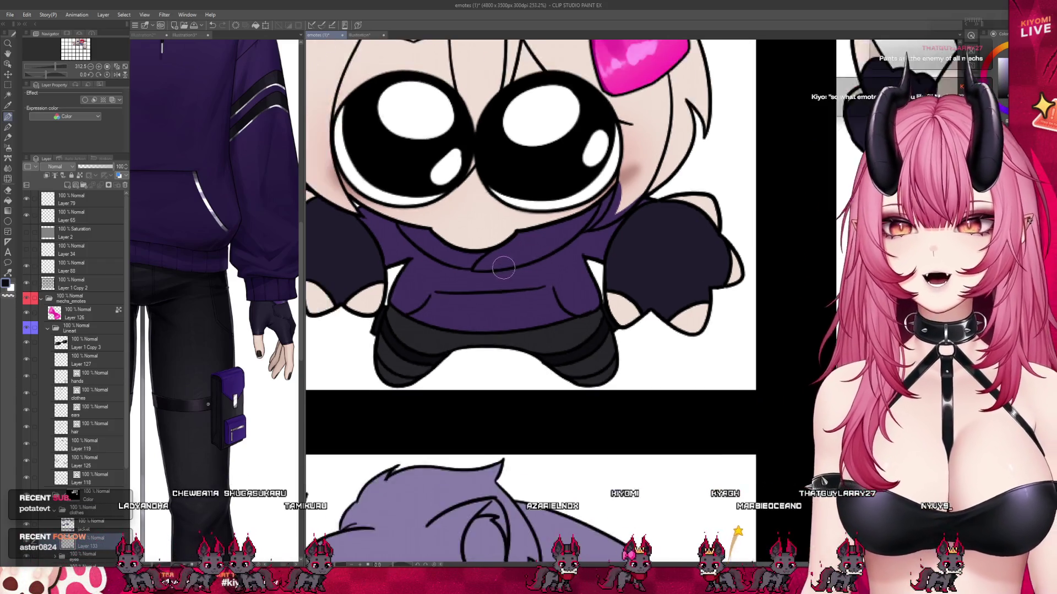
{"action": "scroll", "coordinate": [495, 347], "scroll_direction": "down", "scroll_amount": 2}
{"action": "scroll", "coordinate": [498, 307], "scroll_direction": "down", "scroll_amount": 1}
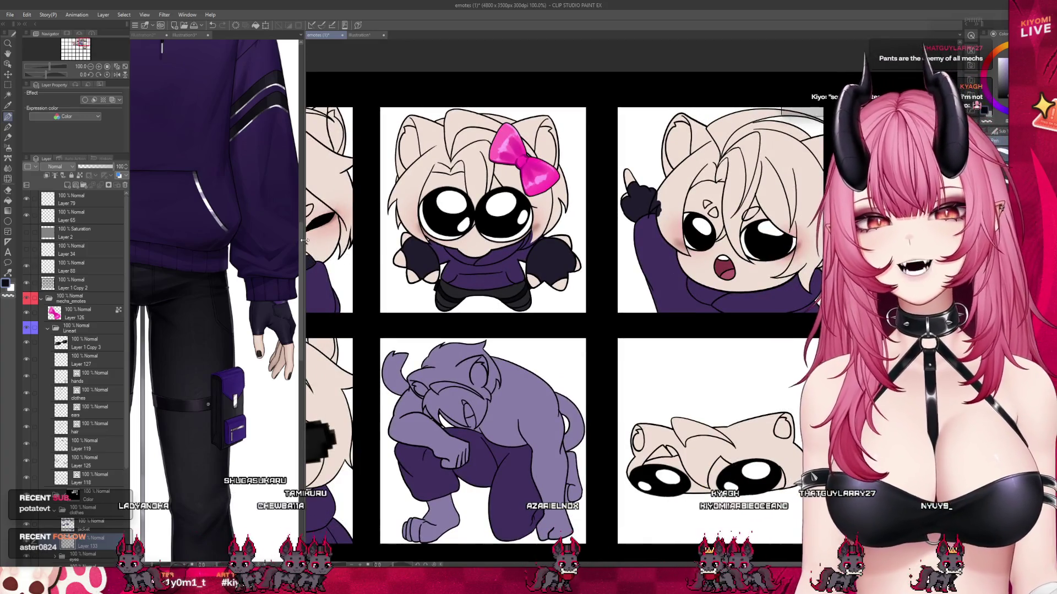
{"action": "left_click_drag", "start_coordinate": [304, 240], "coordinate": [115, 179]}
- Zoom in to inspect the purple monkey emote panel
{"action": "scroll", "coordinate": [368, 252], "scroll_direction": "down", "scroll_amount": 1}
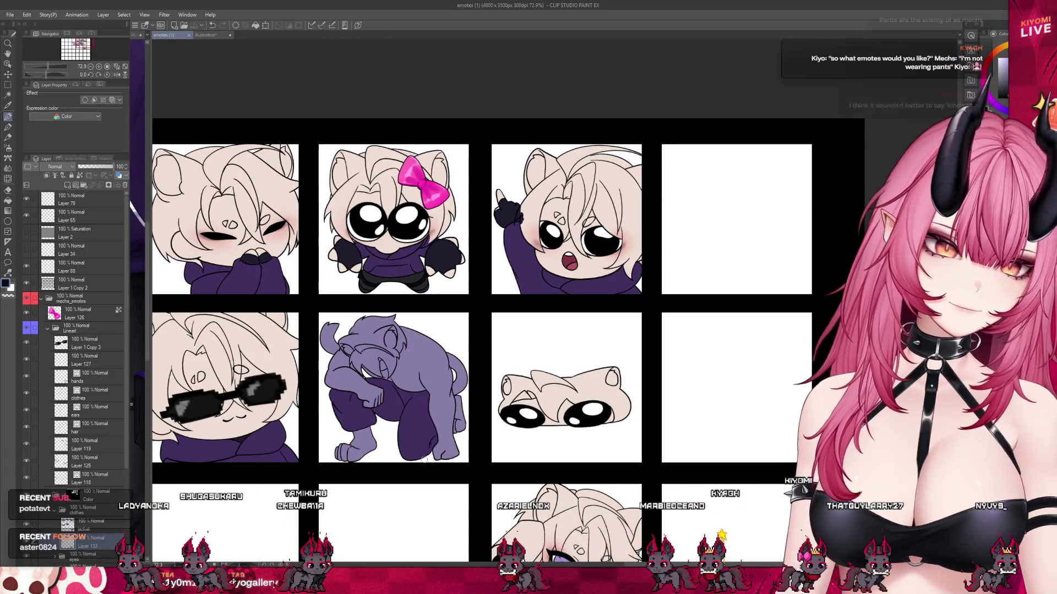
{"action": "scroll", "coordinate": [406, 446], "scroll_direction": "up", "scroll_amount": 2}
{"action": "scroll", "coordinate": [406, 446], "scroll_direction": "up", "scroll_amount": 1}
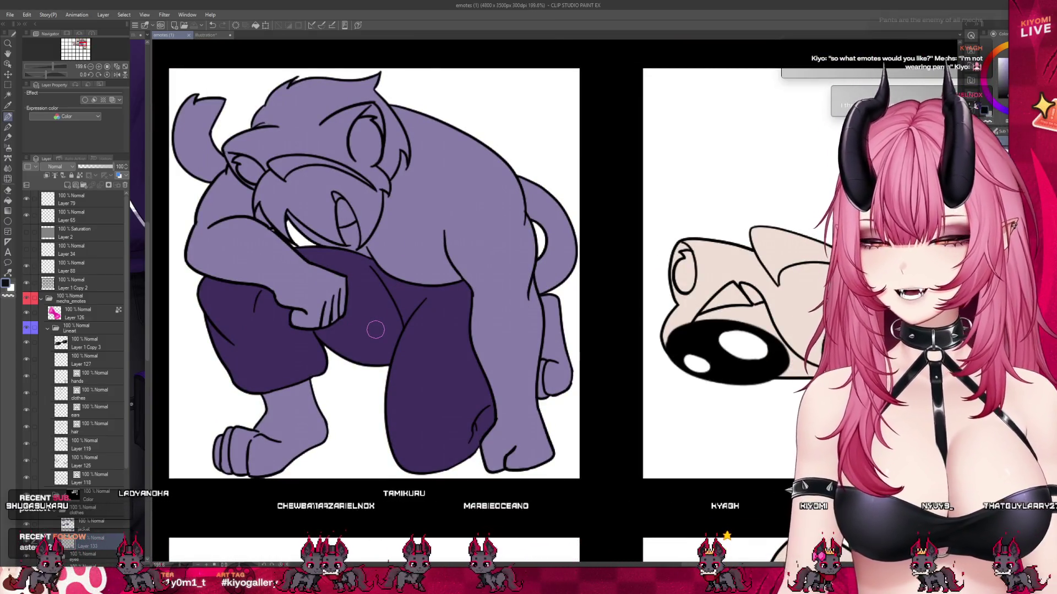
{"action": "scroll", "coordinate": [375, 329], "scroll_direction": "down", "scroll_amount": 1}
{"action": "scroll", "coordinate": [398, 285], "scroll_direction": "up", "scroll_amount": 2}
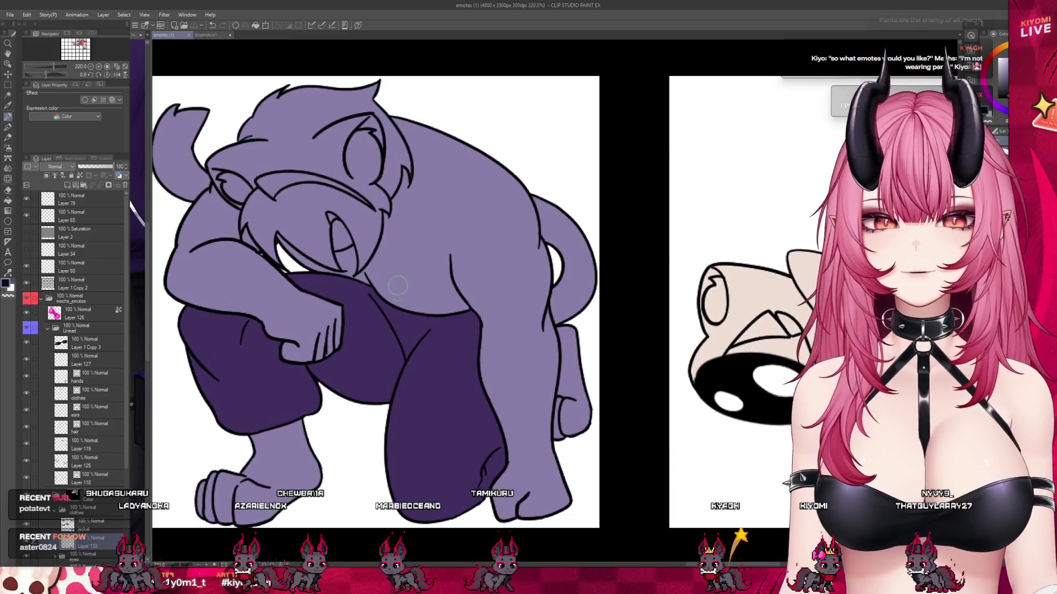
{"action": "scroll", "coordinate": [388, 377], "scroll_direction": "down", "scroll_amount": 1}
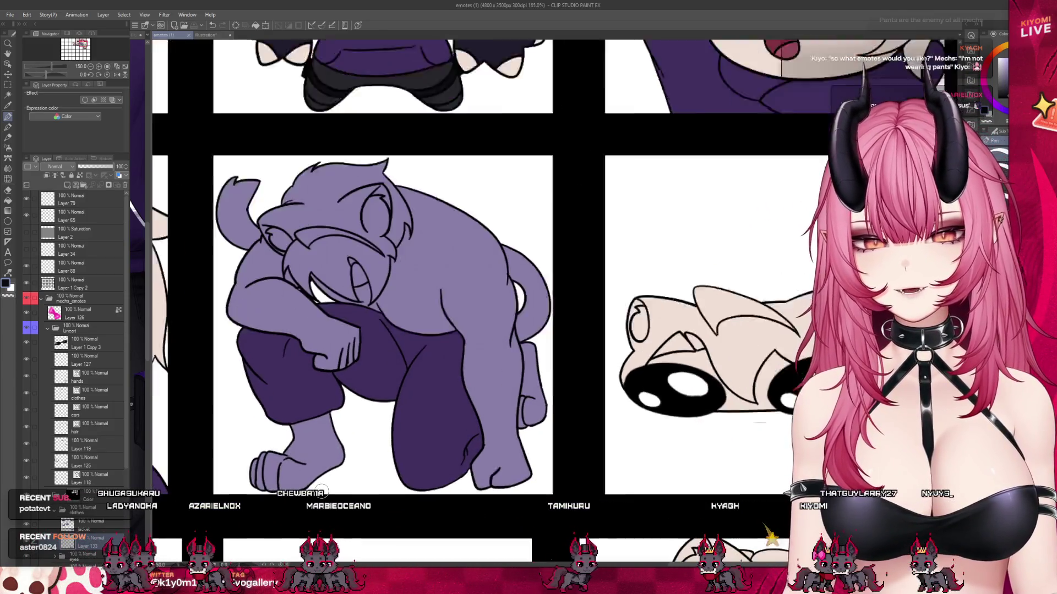
{"action": "scroll", "coordinate": [385, 407], "scroll_direction": "up", "scroll_amount": 1}
{"action": "scroll", "coordinate": [383, 438], "scroll_direction": "down", "scroll_amount": 2}
{"action": "scroll", "coordinate": [382, 437], "scroll_direction": "up", "scroll_amount": 1}
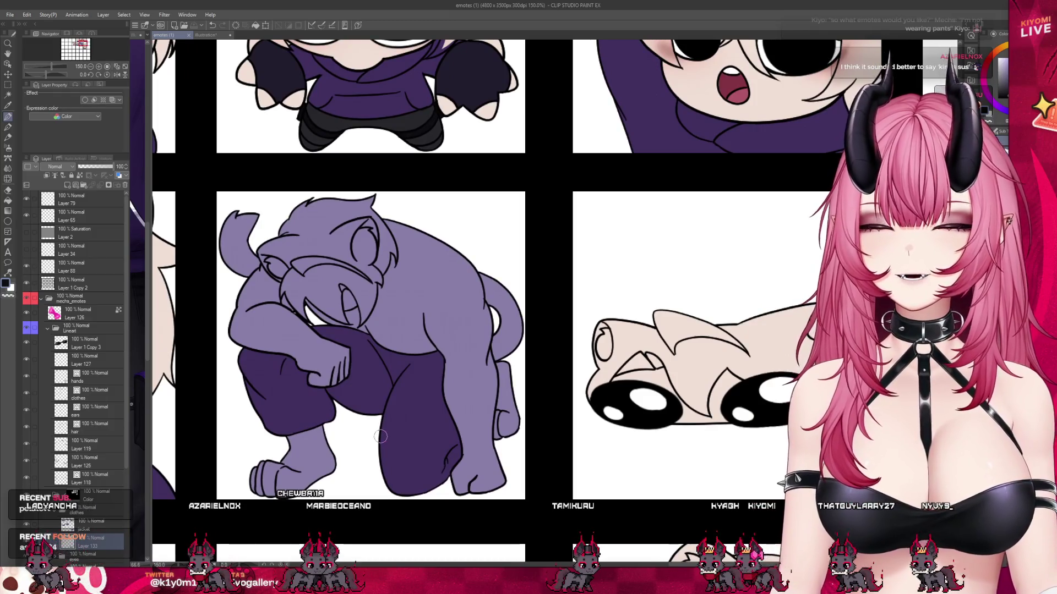
{"action": "scroll", "coordinate": [334, 486], "scroll_direction": "up", "scroll_amount": 1}
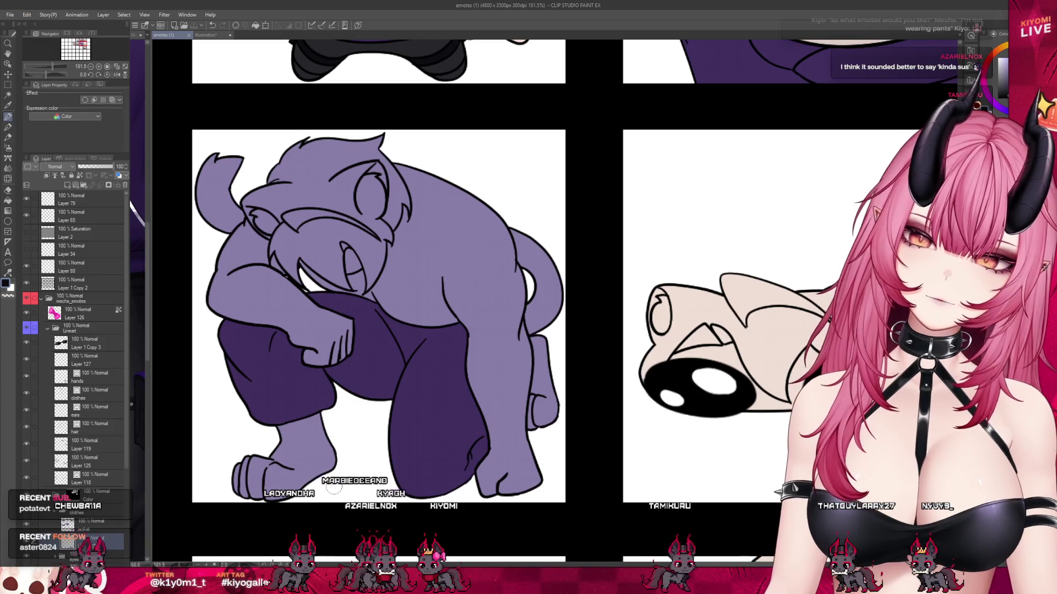
{"action": "scroll", "coordinate": [309, 493], "scroll_direction": "up", "scroll_amount": 2}
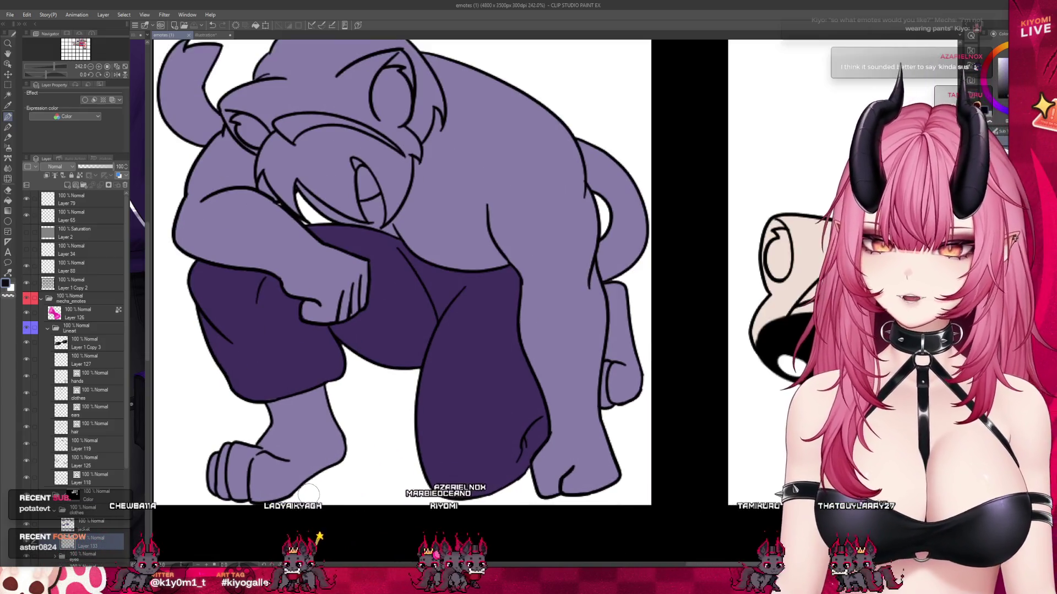
{"action": "scroll", "coordinate": [309, 492], "scroll_direction": "down", "scroll_amount": 2}
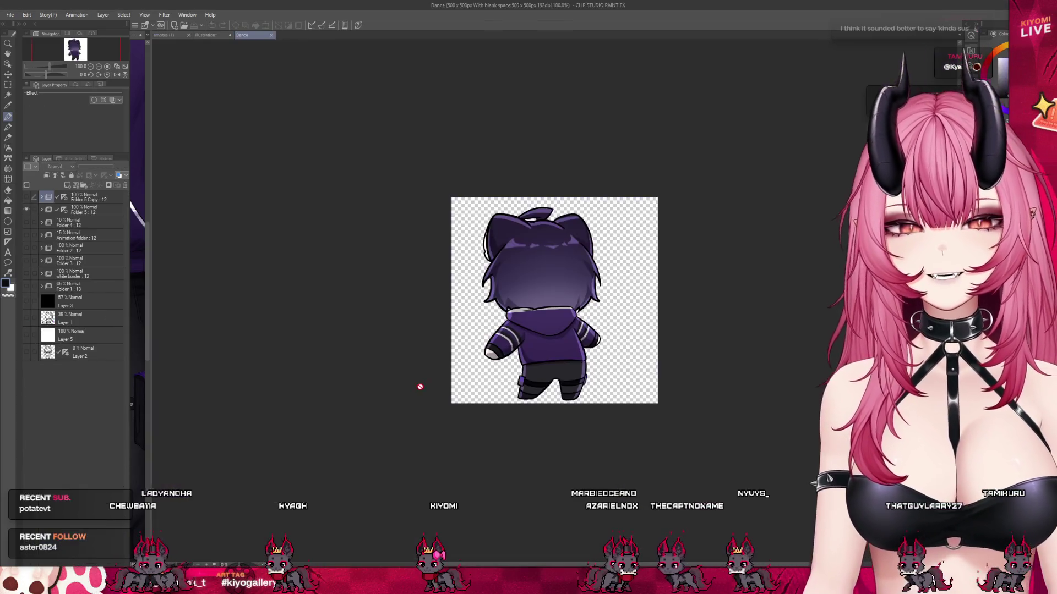
- Turn on Folder 5 Copy in the Dance animation, replay to check the shorts, then return to emotes (1)
{"action": "scroll", "coordinate": [652, 307], "scroll_direction": "up", "scroll_amount": 1}
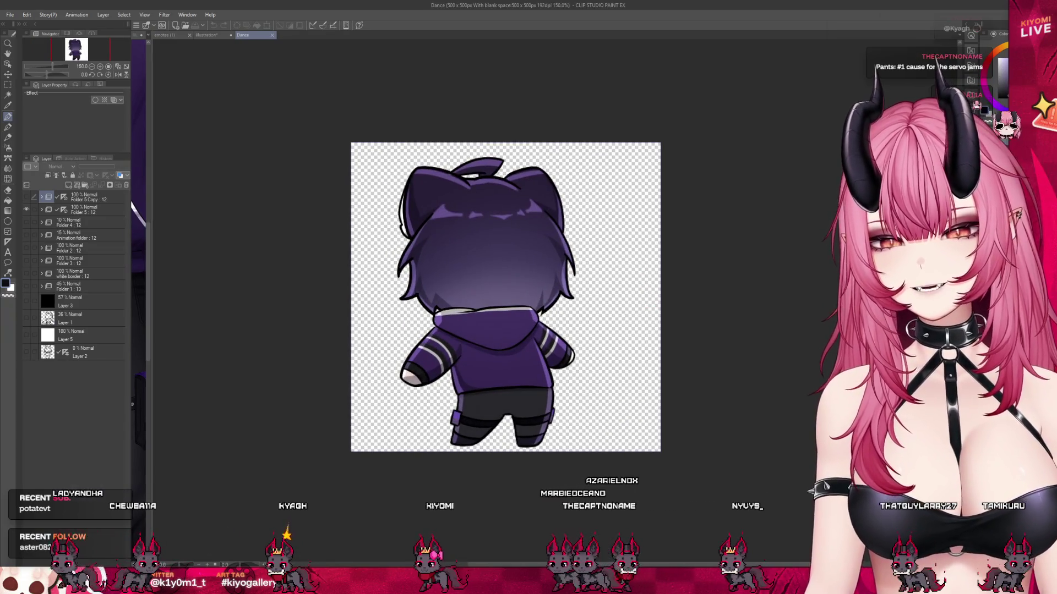
{"action": "key", "text": "Return"}
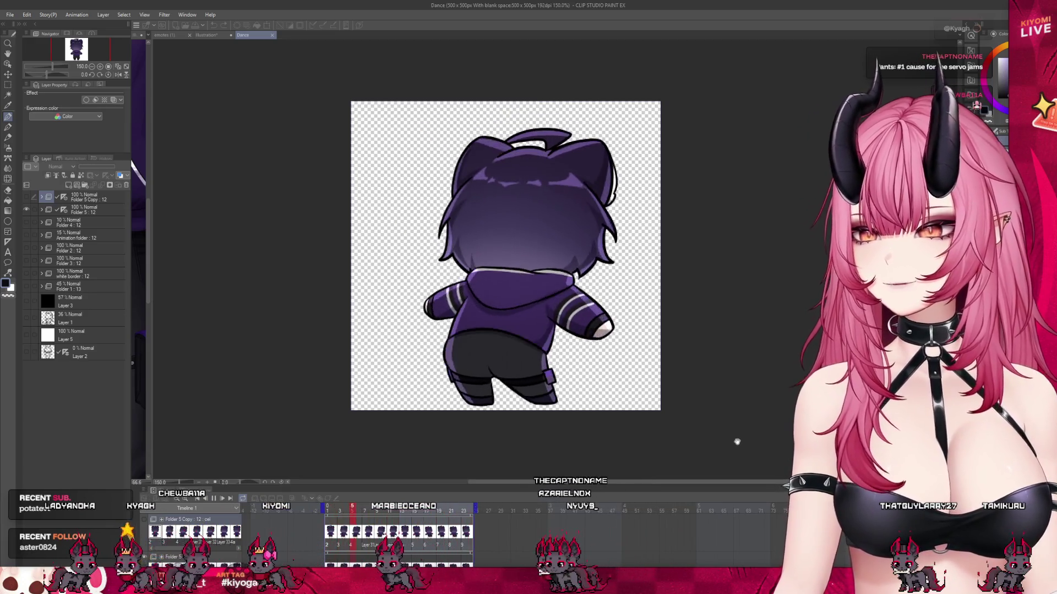
{"action": "left_click", "coordinate": [214, 499]}
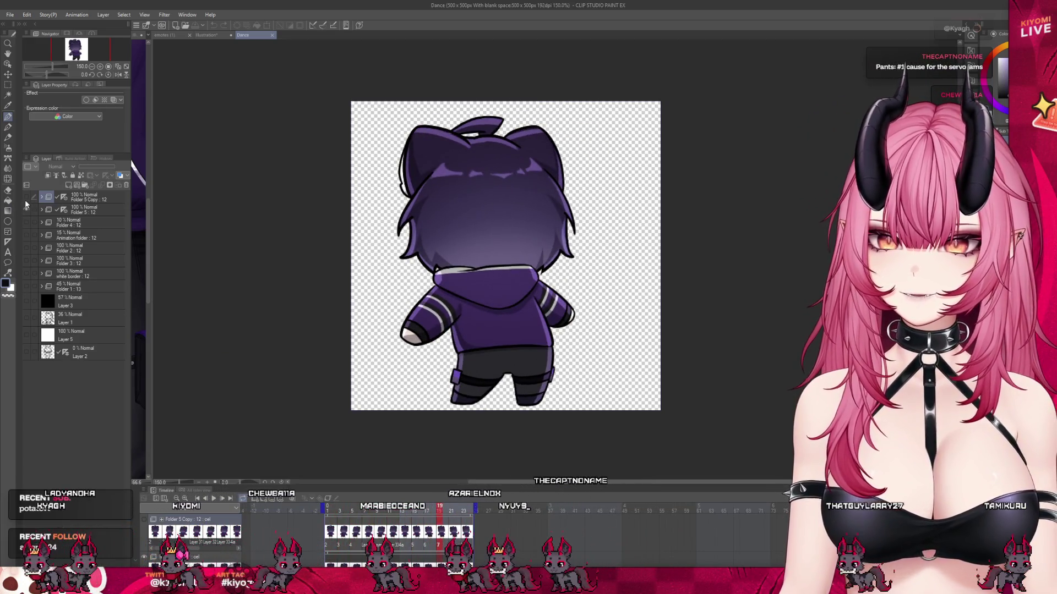
{"action": "left_click", "coordinate": [26, 197]}
{"action": "key", "text": "space"}
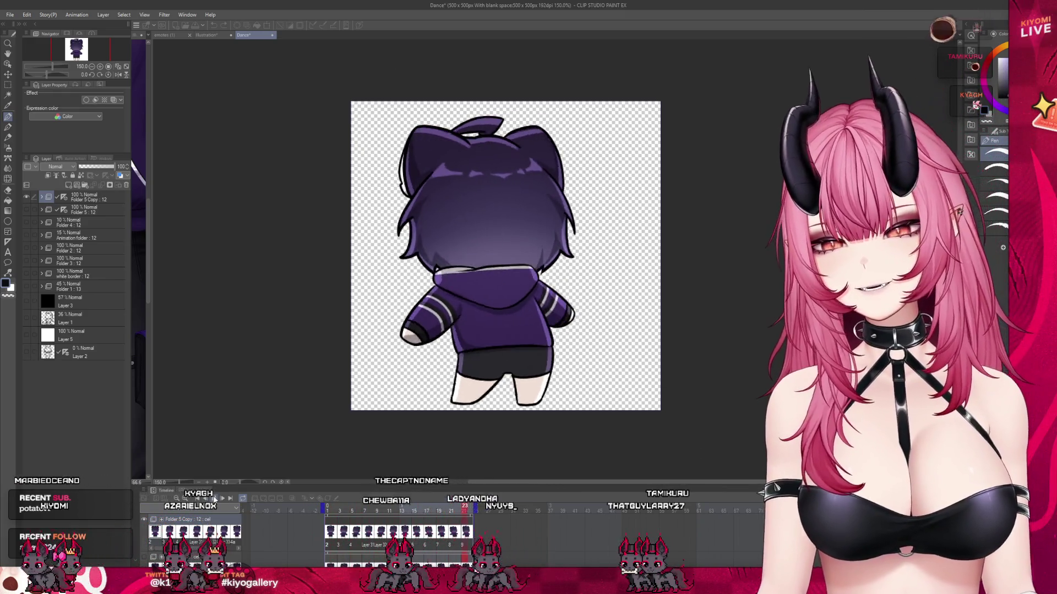
{"action": "left_click", "coordinate": [214, 498]}
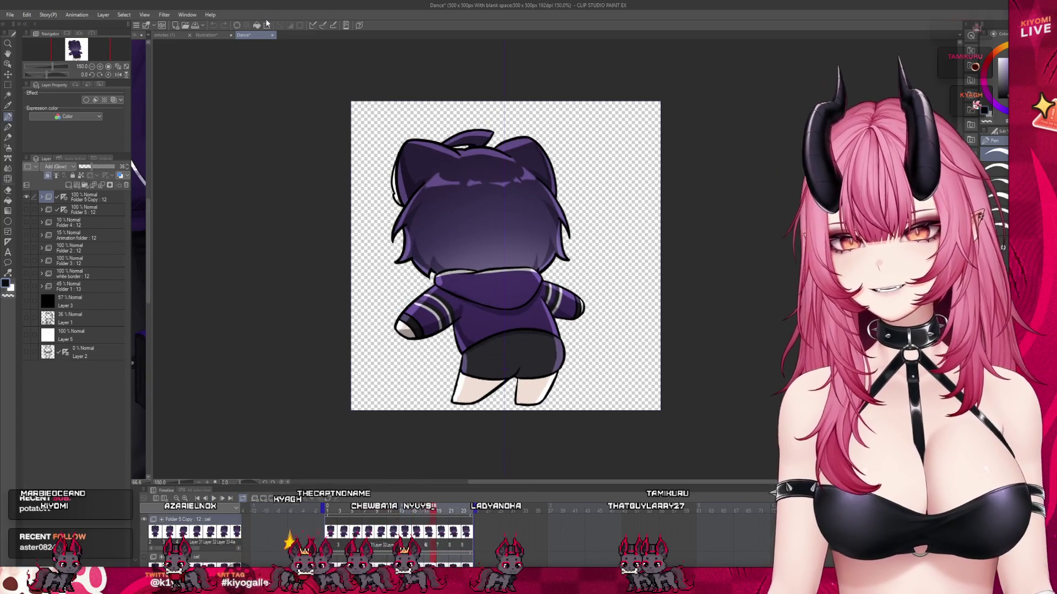
{"action": "left_click", "coordinate": [208, 35]}
{"action": "left_click", "coordinate": [165, 36]}
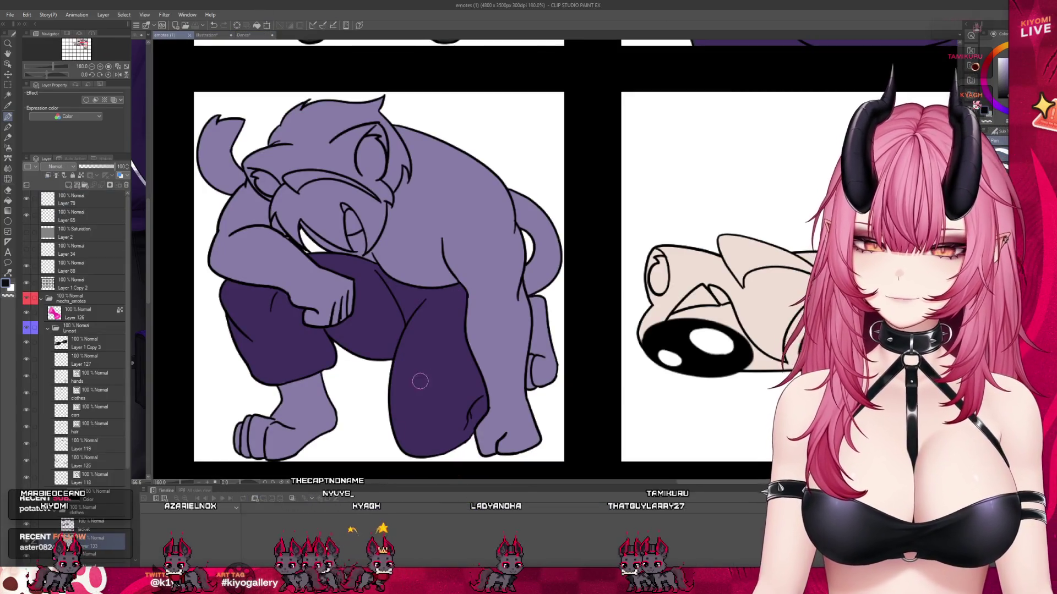
- Close the Timeline palette and the Dance document, then zoom out to the full emote grid
{"action": "left_click", "coordinate": [134, 551]}
{"action": "scroll", "coordinate": [455, 367], "scroll_direction": "down", "scroll_amount": 4}
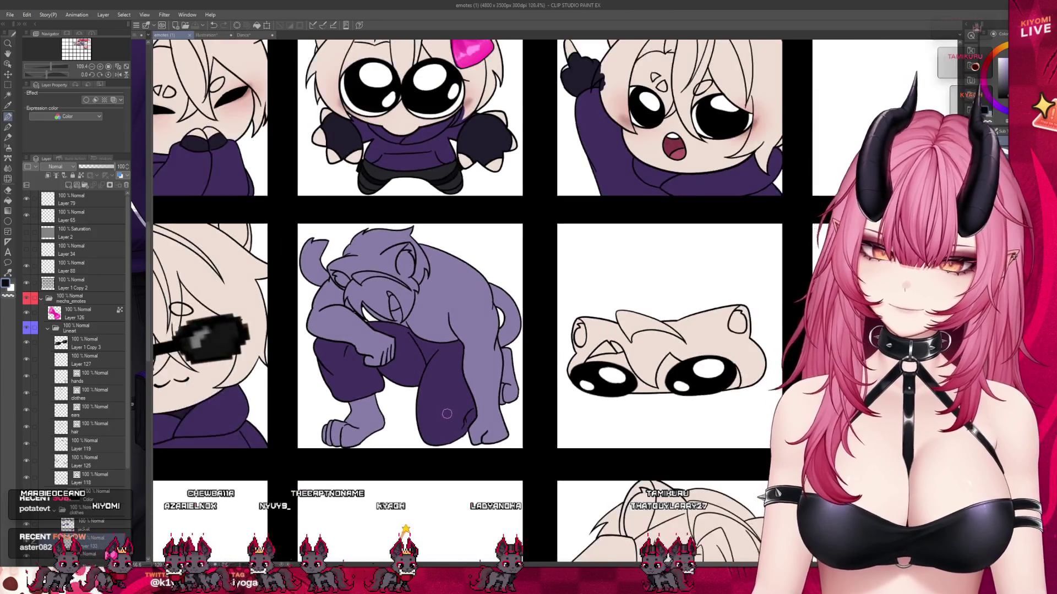
{"action": "scroll", "coordinate": [447, 414], "scroll_direction": "up", "scroll_amount": 2}
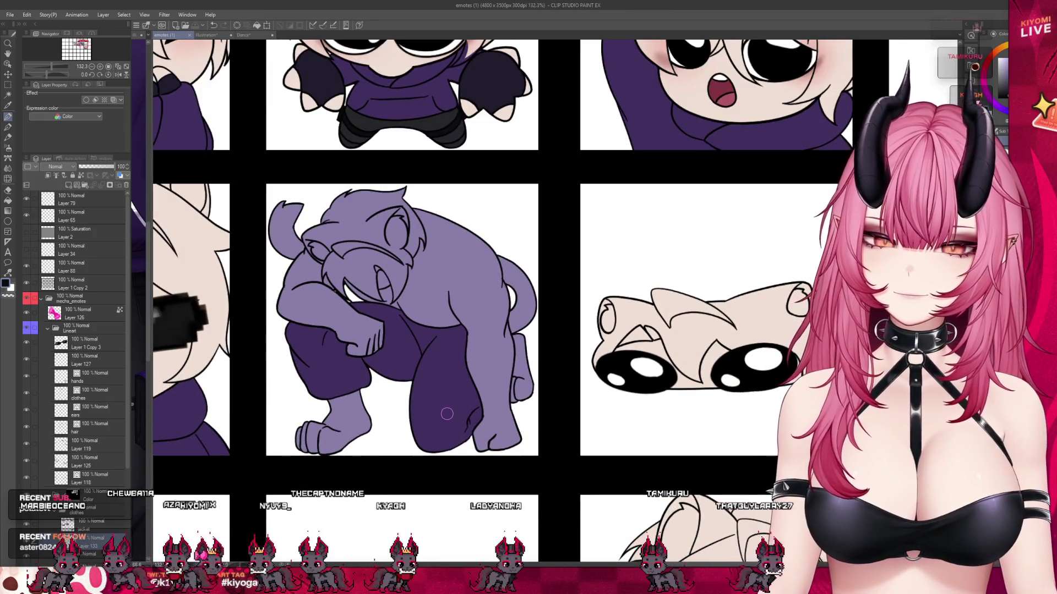
{"action": "left_click", "coordinate": [248, 37]}
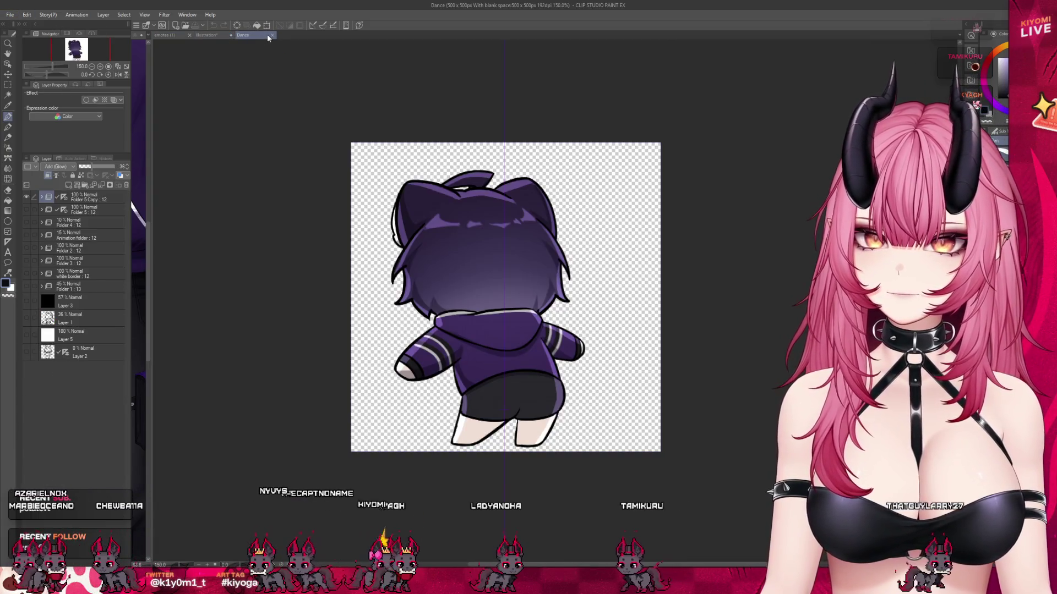
{"action": "left_click", "coordinate": [271, 35]}
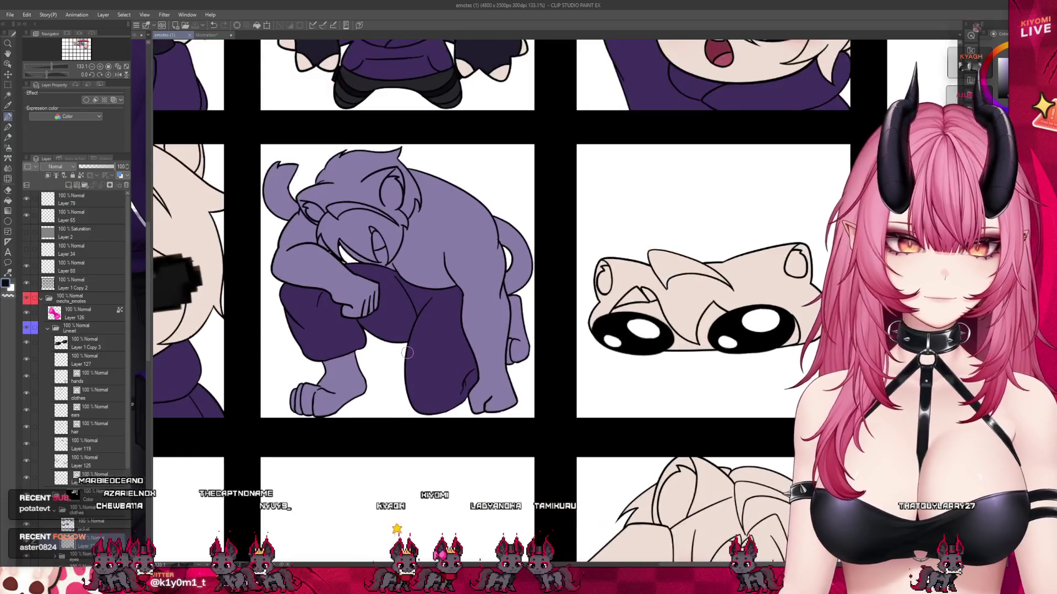
{"action": "scroll", "coordinate": [409, 307], "scroll_direction": "down", "scroll_amount": 5}
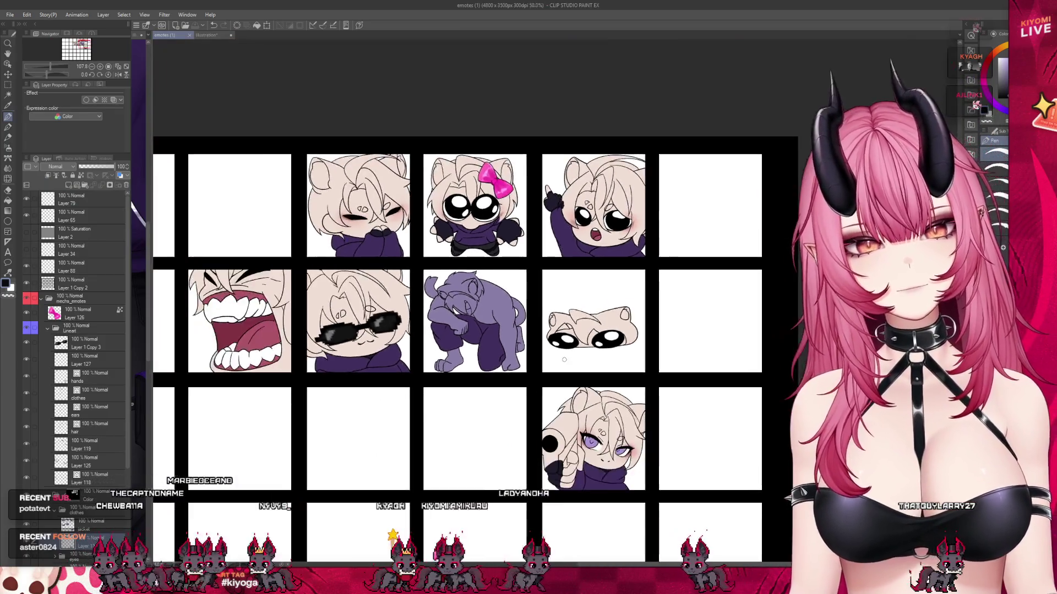